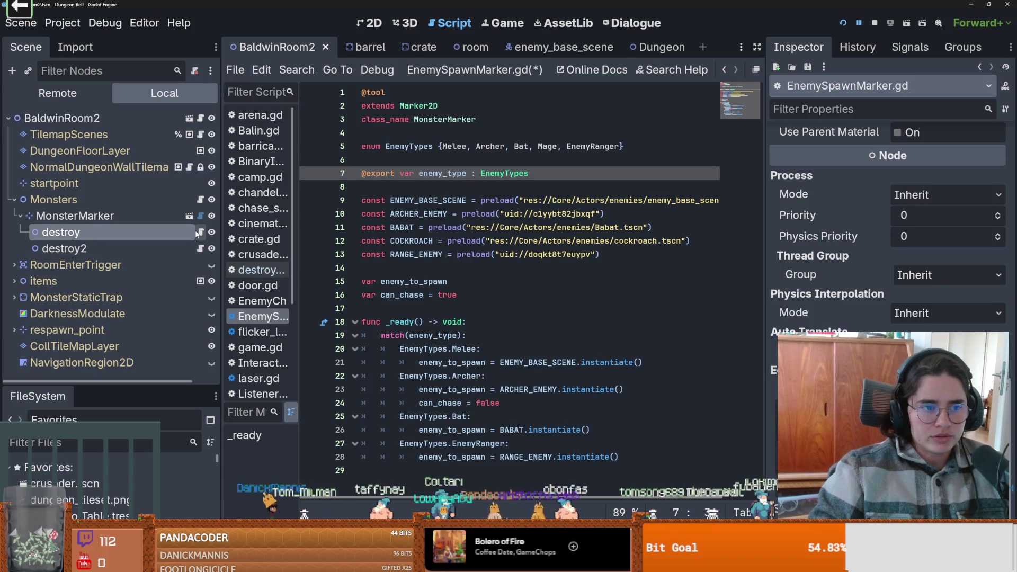
- Open monsters.gd and highlight the marker and enemy uses in poof_enemy_in
{"action": "left_click", "coordinate": [200, 200]}
{"action": "scroll", "coordinate": [503, 335], "scroll_direction": "down", "scroll_amount": 4}
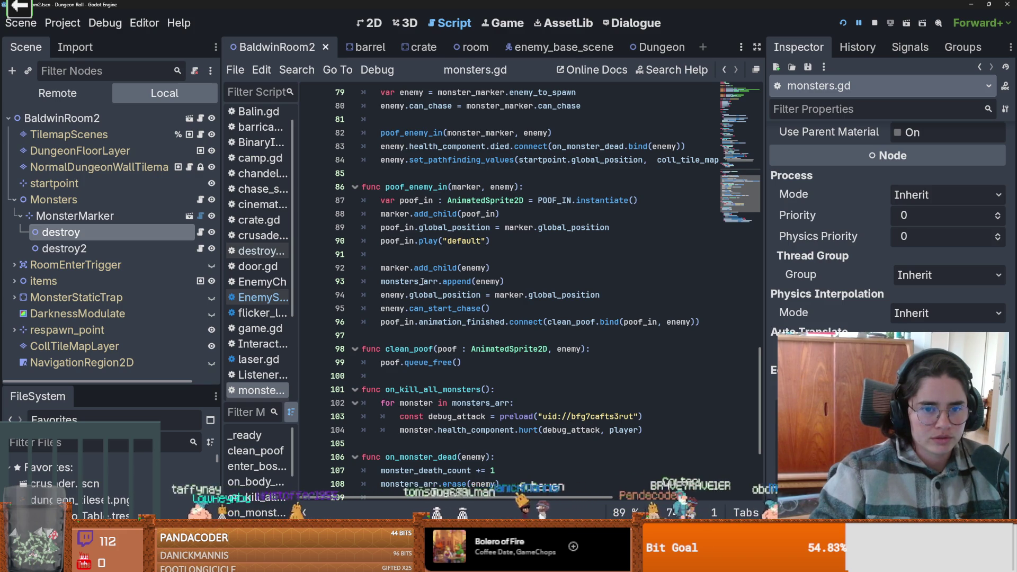
{"action": "double_click", "coordinate": [381, 268]}
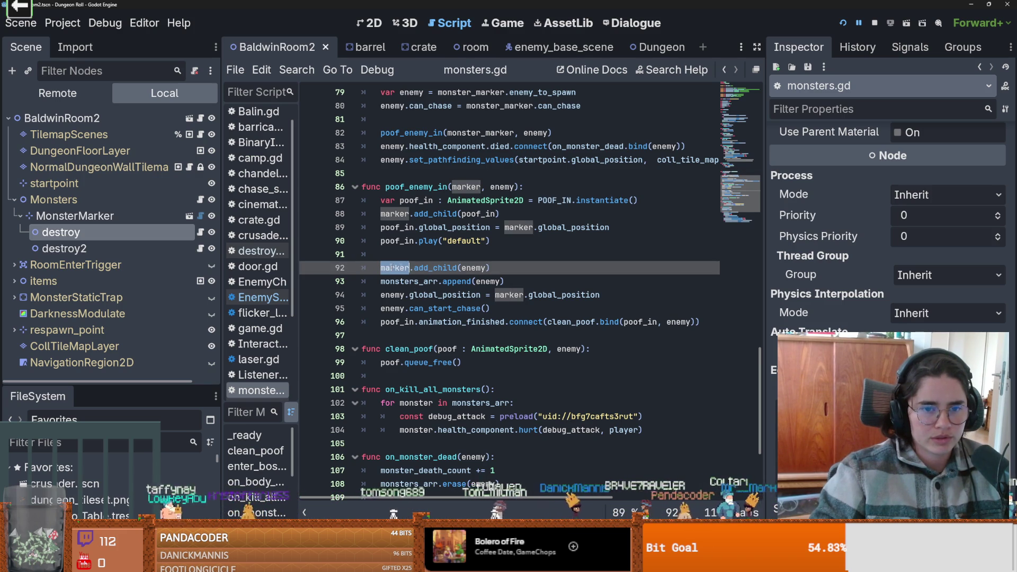
{"action": "double_click", "coordinate": [467, 268]}
- Insert blank lines after marker.add_child(enemy) and after enemy.can_start_chase()
{"action": "mouse_move", "coordinate": [469, 271]}
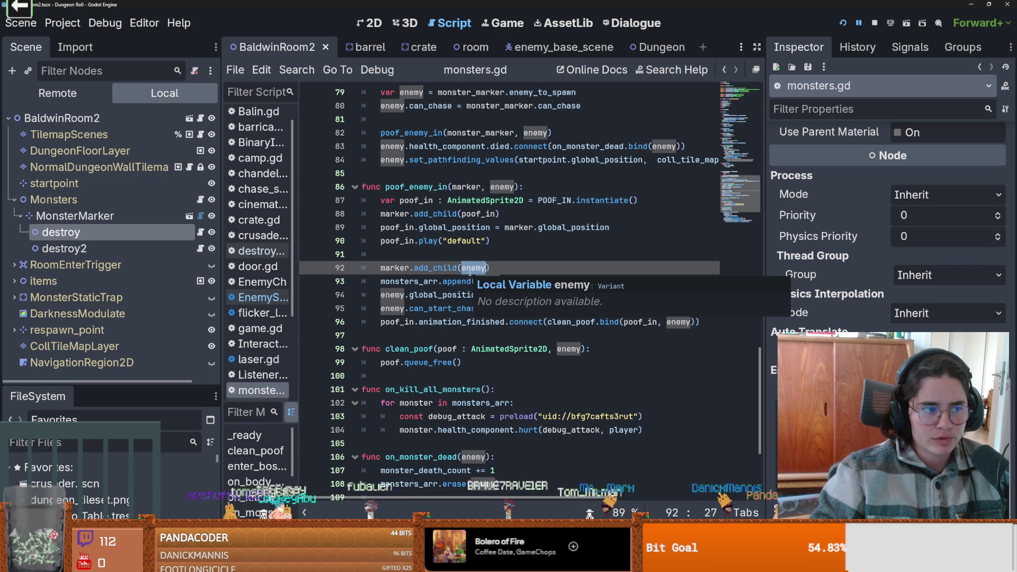
{"action": "left_click", "coordinate": [501, 271]}
{"action": "key", "text": "Return"}
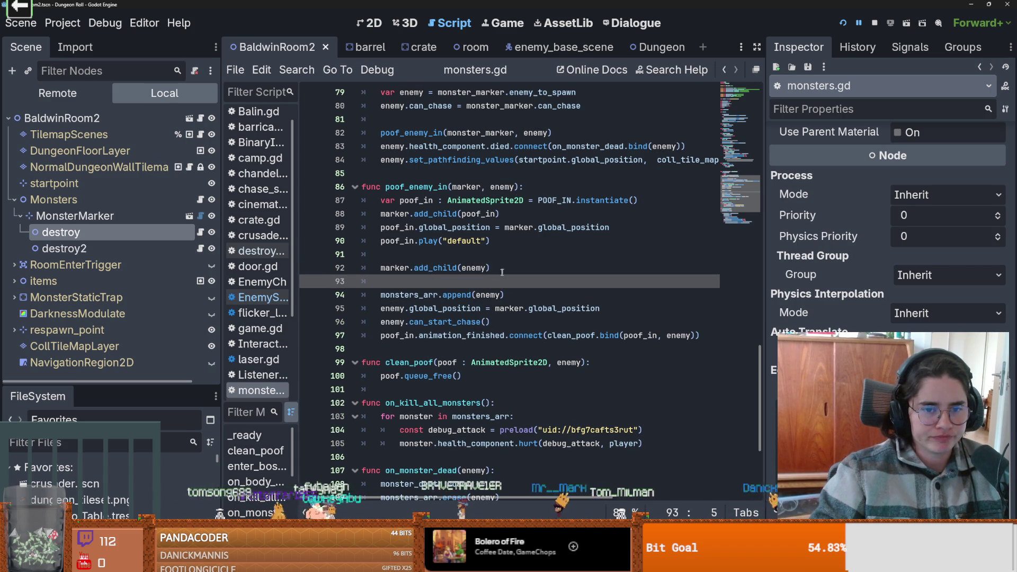
{"action": "double_click", "coordinate": [473, 268]}
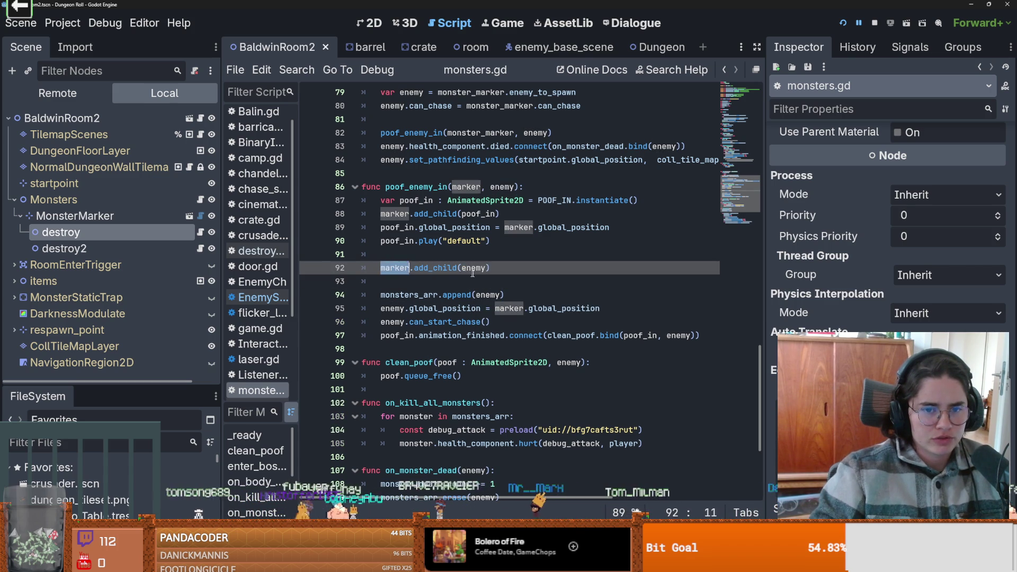
{"action": "left_click", "coordinate": [446, 307]}
{"action": "left_click", "coordinate": [529, 323]}
{"action": "key", "text": "Return"}
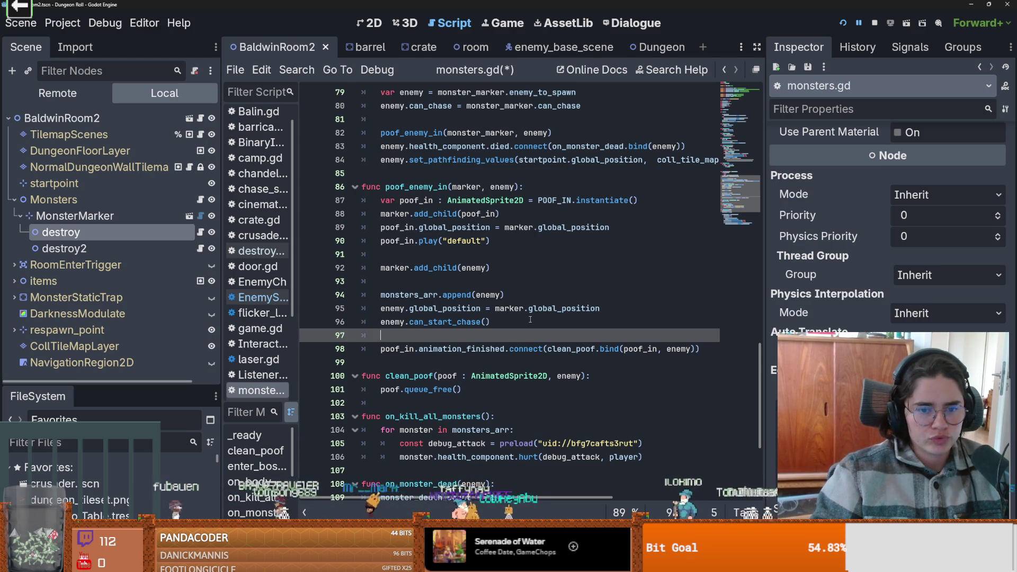
- Add the line 'for child in marker.get_children():' in poof_enemy_in
{"action": "key", "text": "Return"}
{"action": "key", "text": "Return"}
{"action": "key", "text": "Up"}
{"action": "type", "text": "f"}
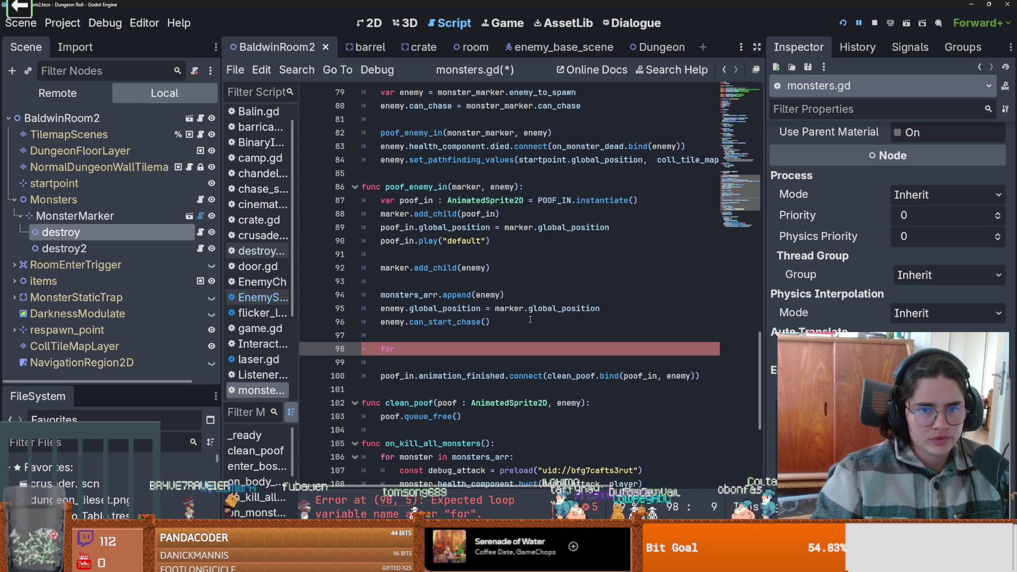
{"action": "type", "text": "mark"}
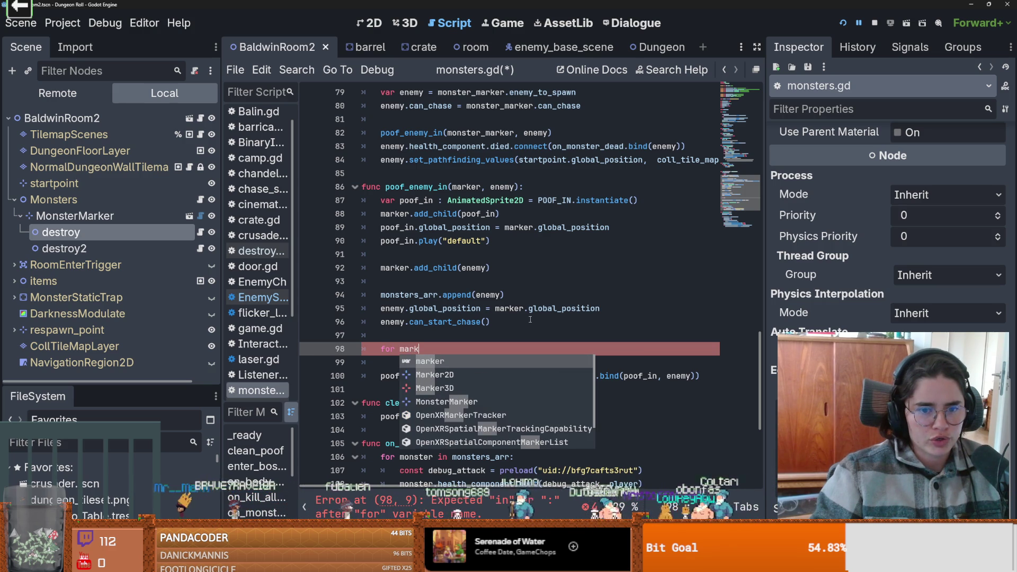
{"action": "key", "text": "Return"}
{"action": "type", "text": ".get_child"}
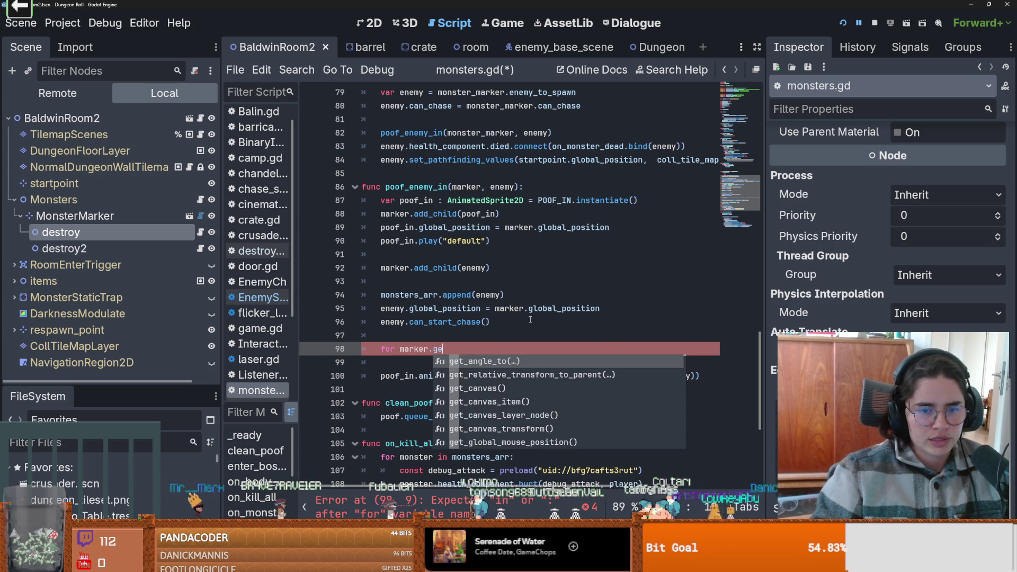
{"action": "key", "text": "Escape"}
{"action": "key", "text": "Down"}
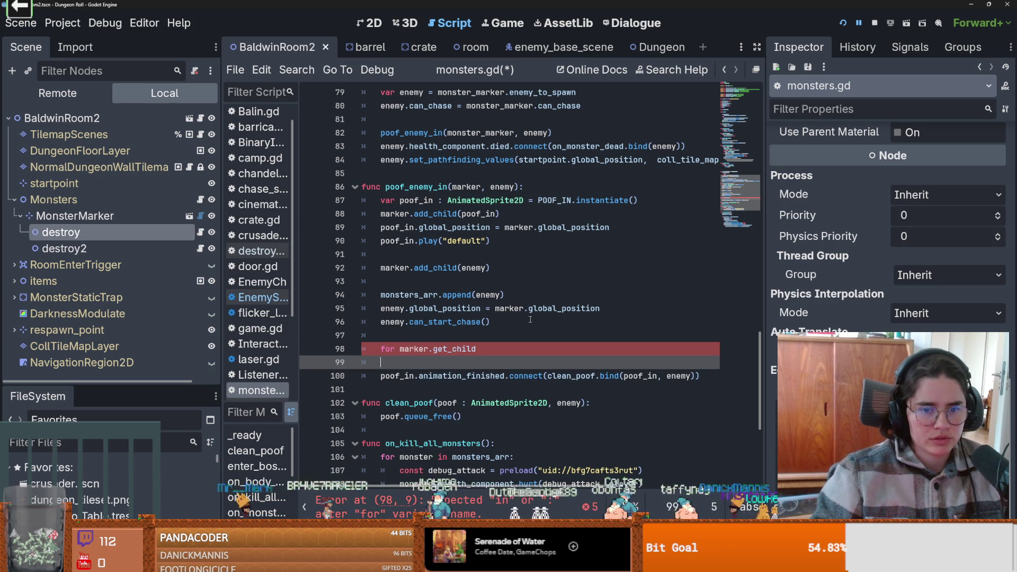
{"action": "key", "text": "BackSpace"}
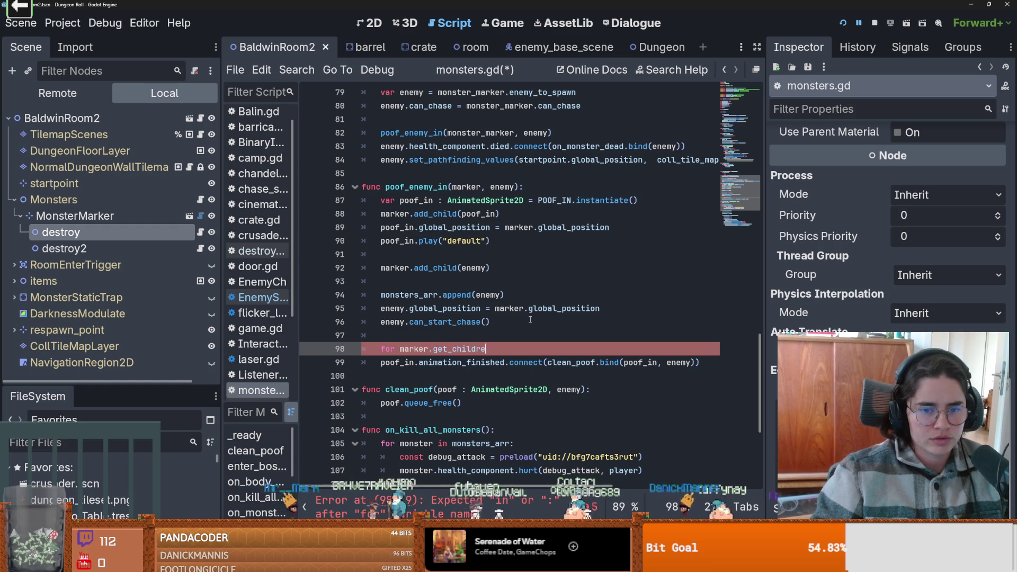
{"action": "type", "text": ":"}
{"action": "key", "text": "Return"}
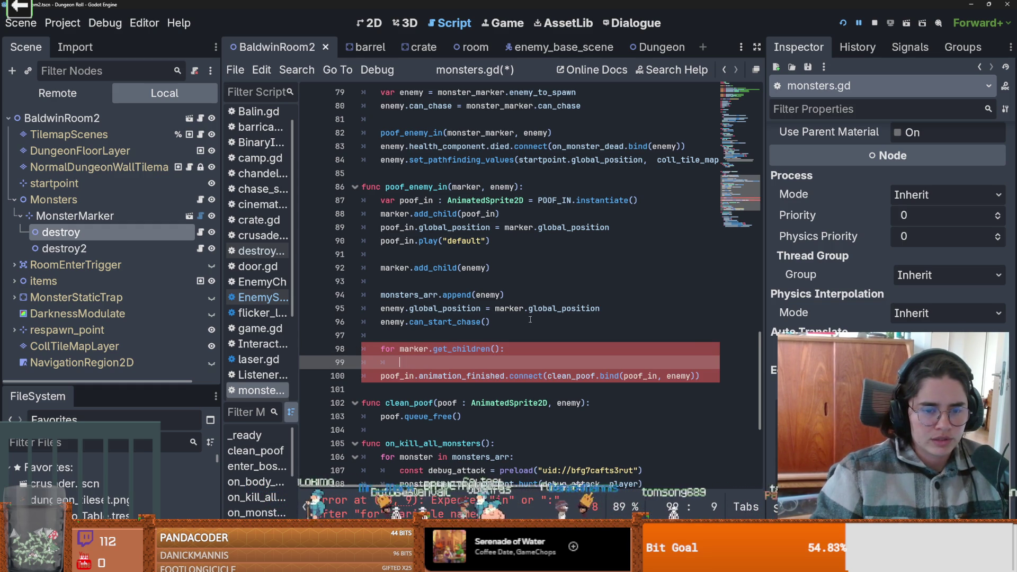
- Inside the loop, add 'if child is DestroyNode:' after confirming the class name in destroy_block.gd
{"action": "key", "text": "Up"}
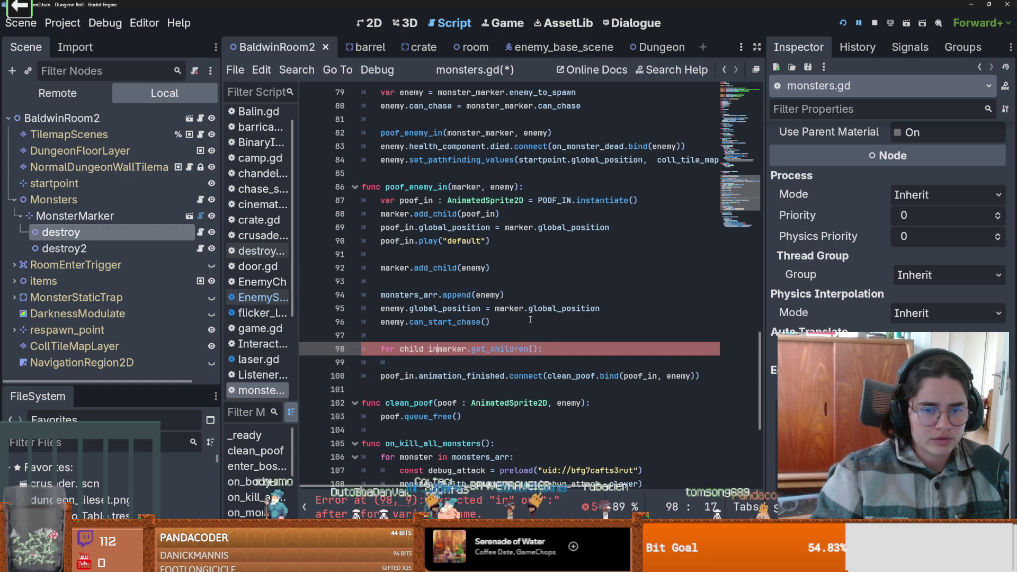
{"action": "key", "text": "Down"}
{"action": "type", "text": "child is"}
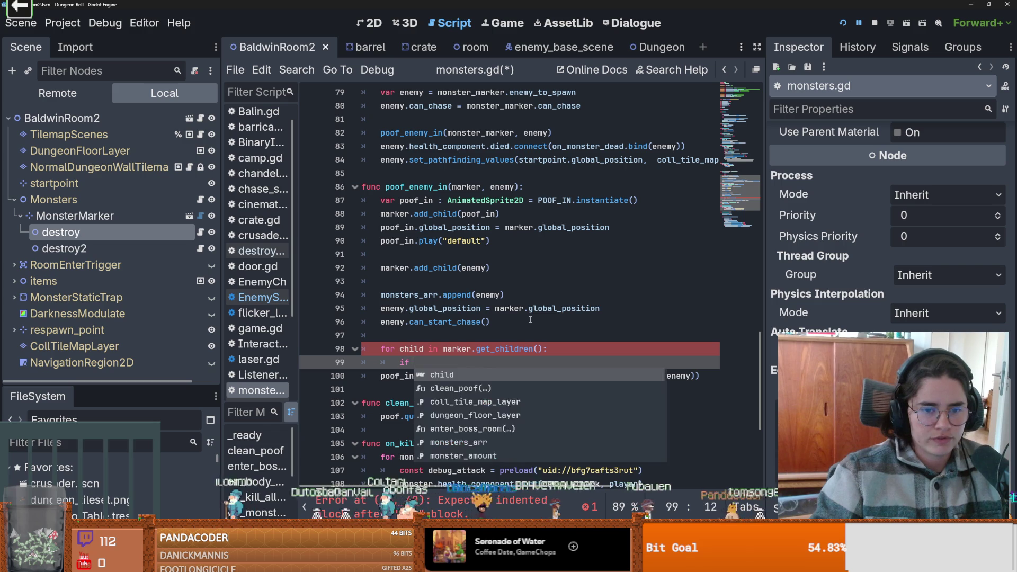
{"action": "left_click", "coordinate": [200, 232]}
{"action": "double_click", "coordinate": [416, 106]}
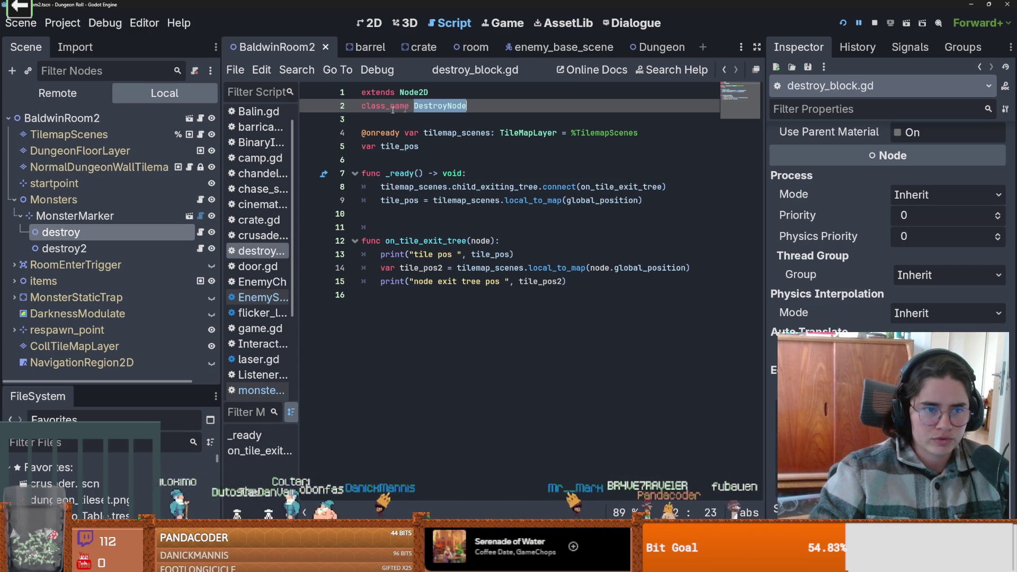
{"action": "left_click", "coordinate": [200, 199]}
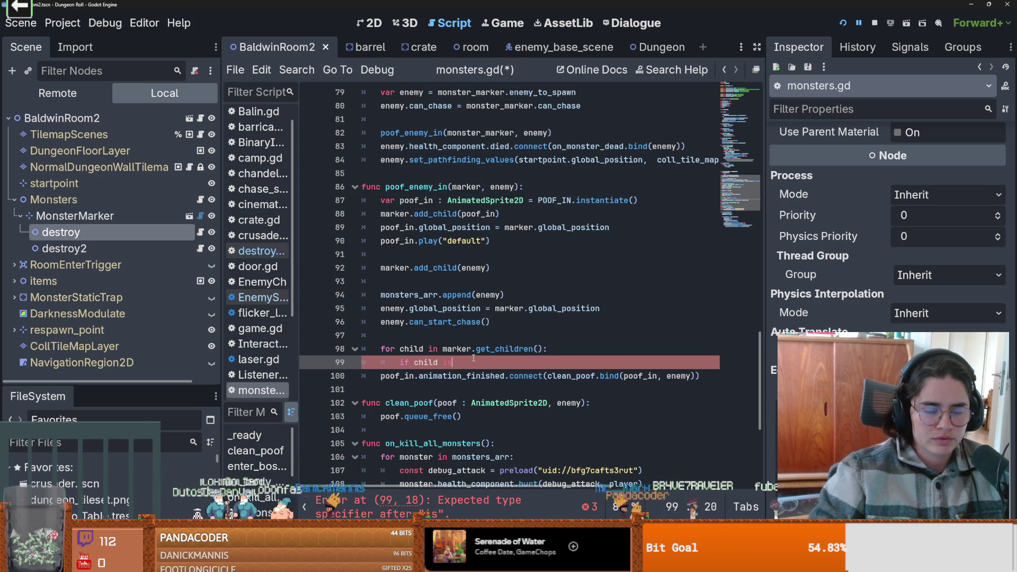
{"action": "type", "text": ":"}
{"action": "key", "text": "Return"}
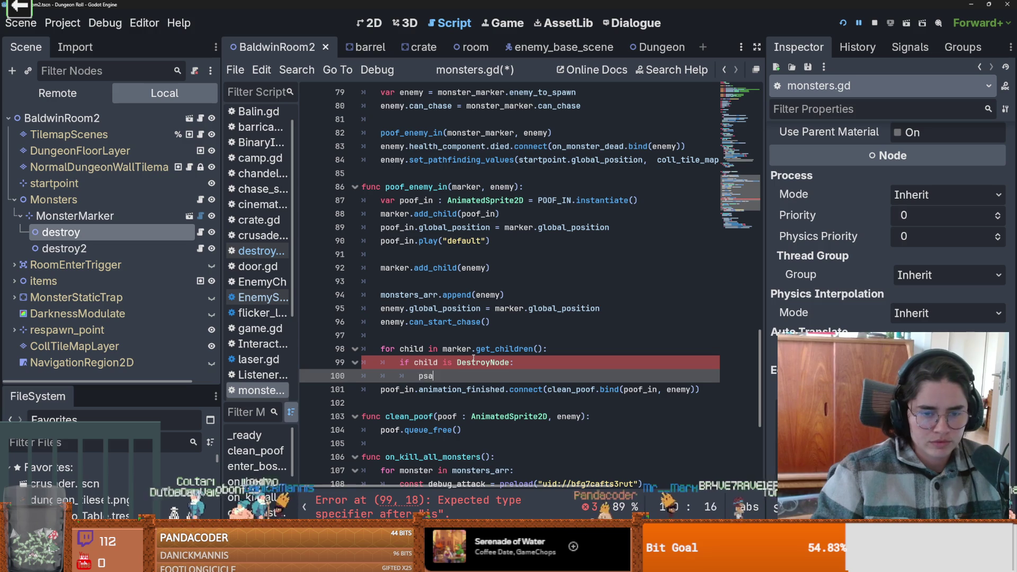
- Add print("destroy node here") in the if block and save the script
{"action": "key", "text": "BackSpace"}
{"action": "key", "text": "BackSpace"}
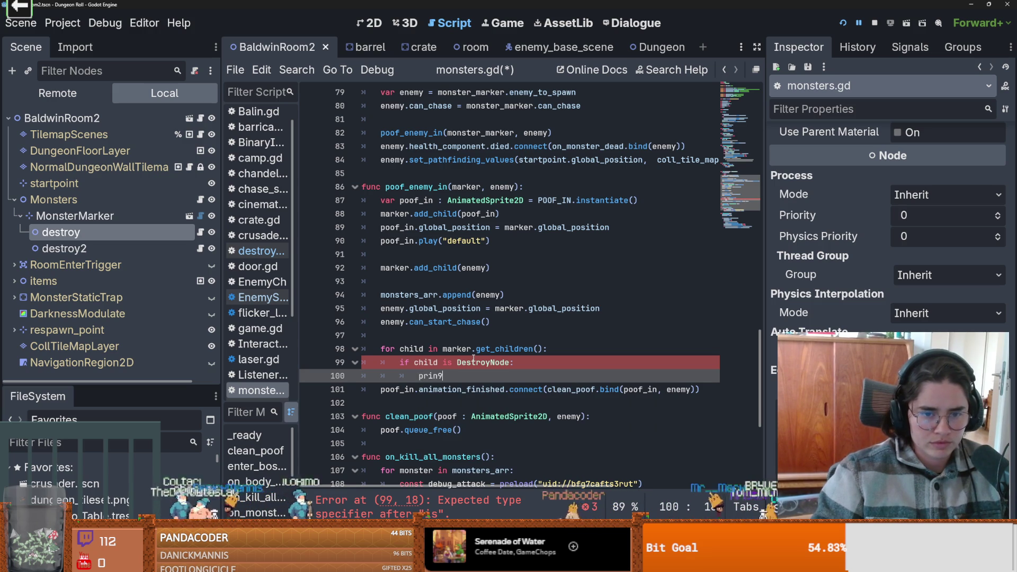
{"action": "key", "text": "BackSpace"}
{"action": "type", "text": "t(\"destroy node here"}
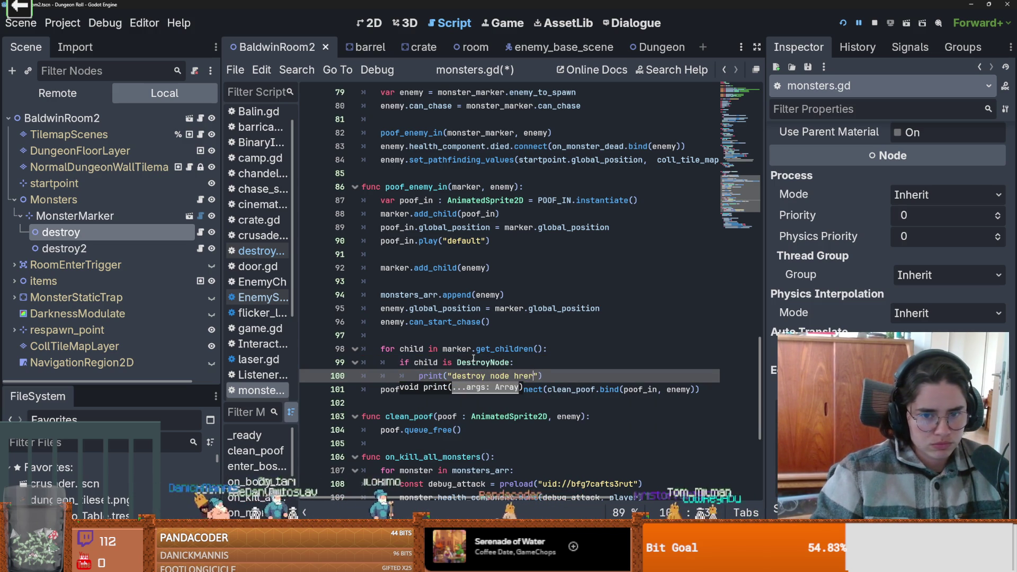
{"action": "key", "text": "ctrl+s"}
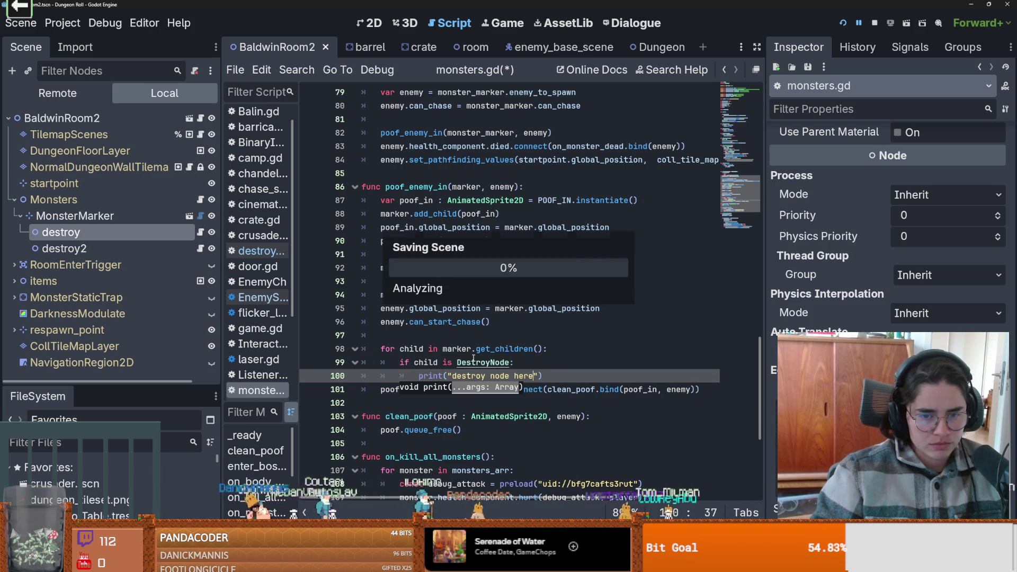
{"action": "left_click", "coordinate": [468, 349]}
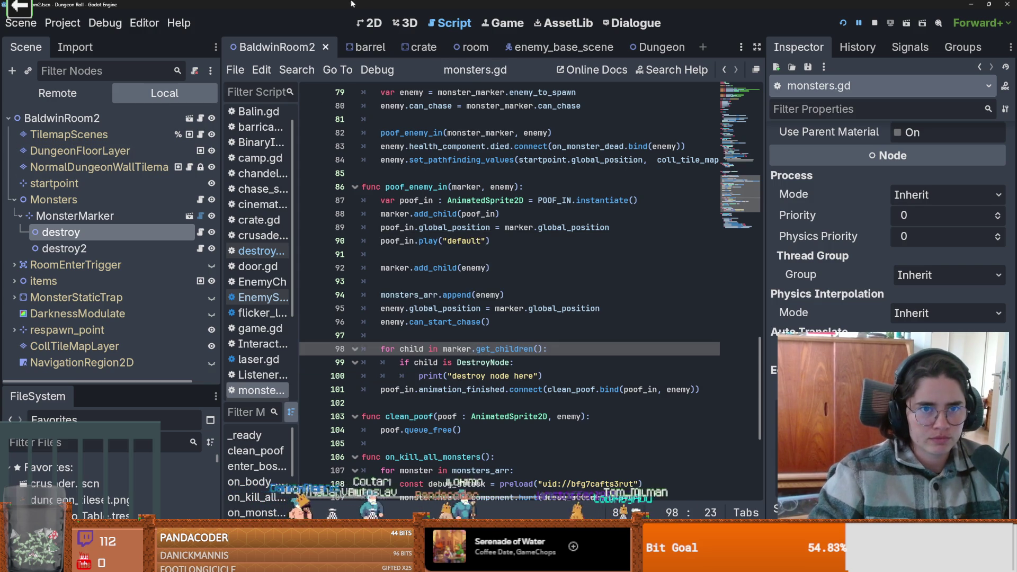
{"action": "key", "text": "ctrl+F1"}
- Replace %TilemapScenes on line 4 of destroy_block.gd with the dragged node reference, save, and run the project
{"action": "key", "text": "ctrl+s"}
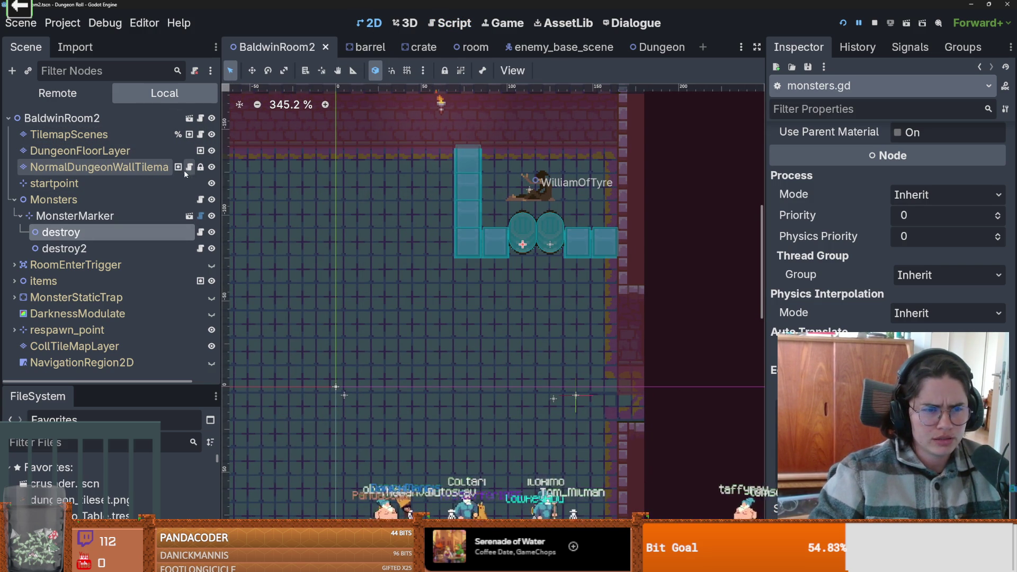
{"action": "left_click", "coordinate": [200, 232]}
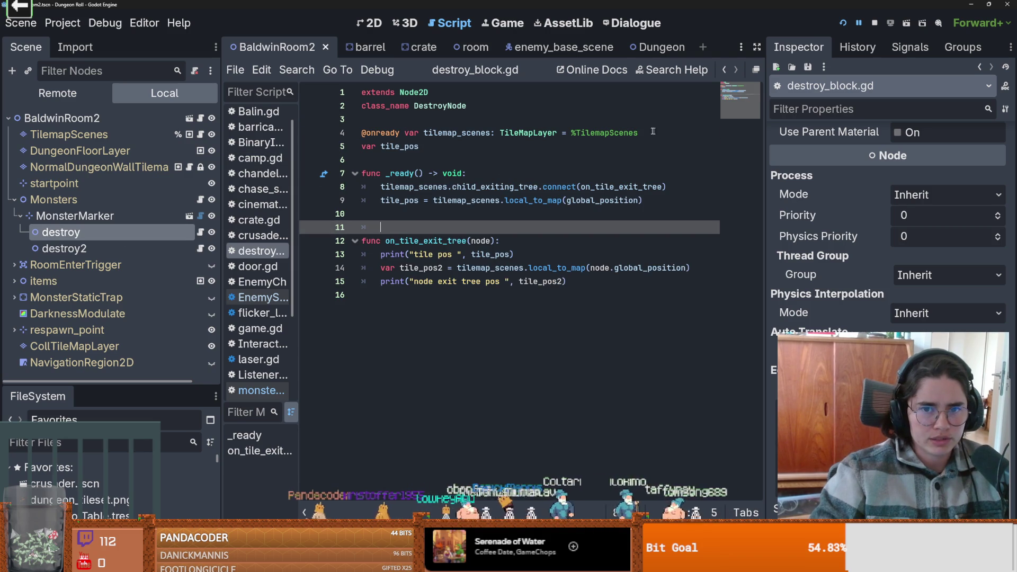
{"action": "left_click_drag", "start_coordinate": [653, 131], "coordinate": [568, 132]}
{"action": "mouse_move", "coordinate": [67, 135]}
{"action": "left_mouse_down"}
{"action": "mouse_move", "coordinate": [731, 134]}
{"action": "mouse_move", "coordinate": [639, 132]}
{"action": "left_mouse_up"}
{"action": "key", "text": "ctrl+s"}
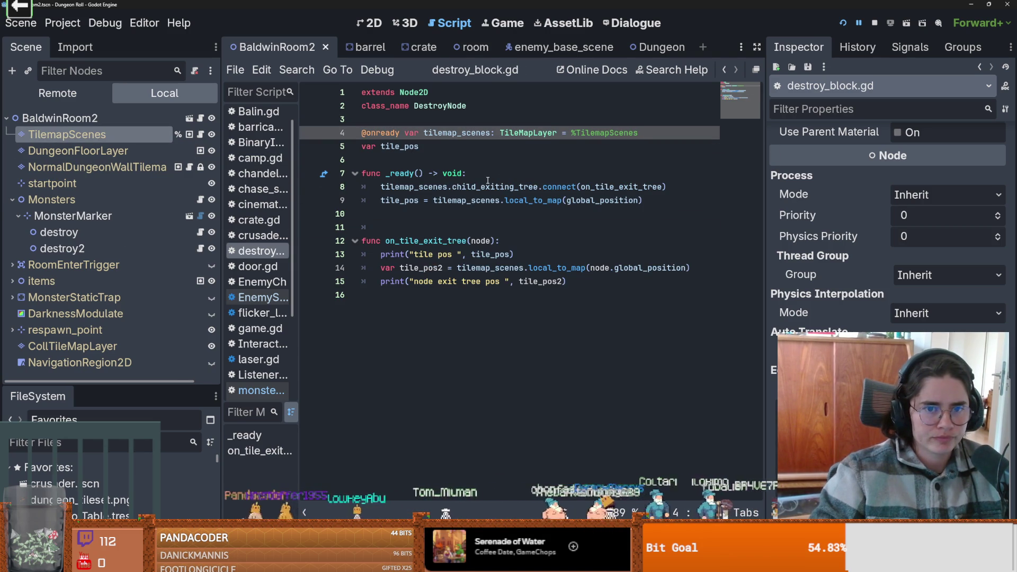
{"action": "left_click", "coordinate": [428, 253]}
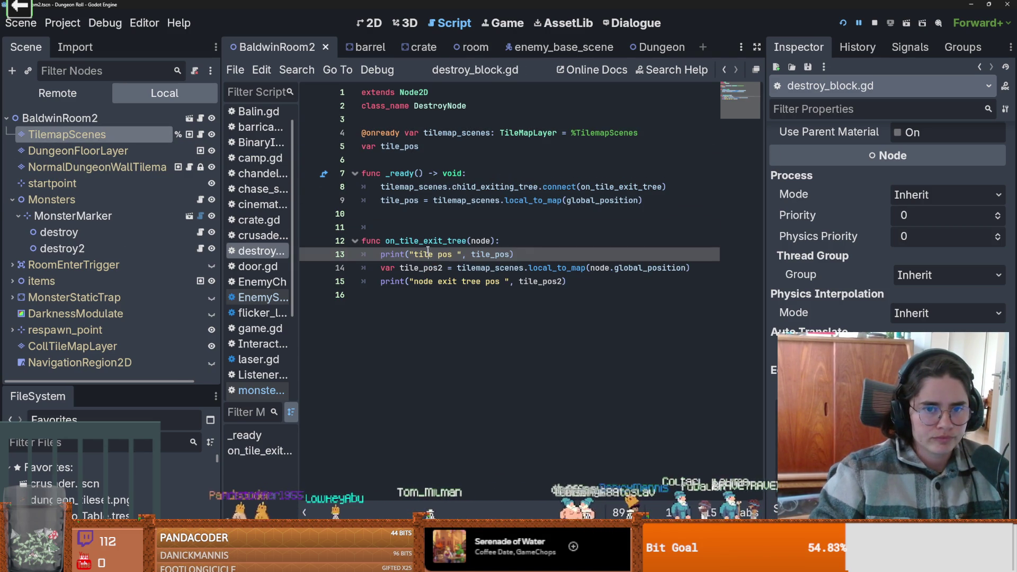
{"action": "left_click", "coordinate": [842, 27]}
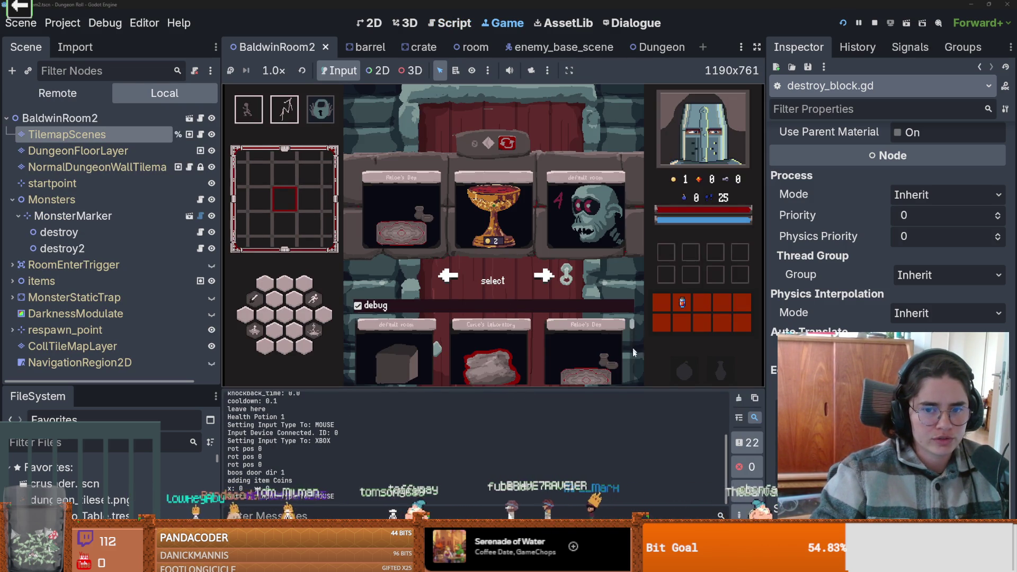
- Add 'RoomRes.Types.QUEST: return 7' after the PUZZLE case in Globals.gd and relaunch with F5
{"action": "left_click", "coordinate": [609, 355]}
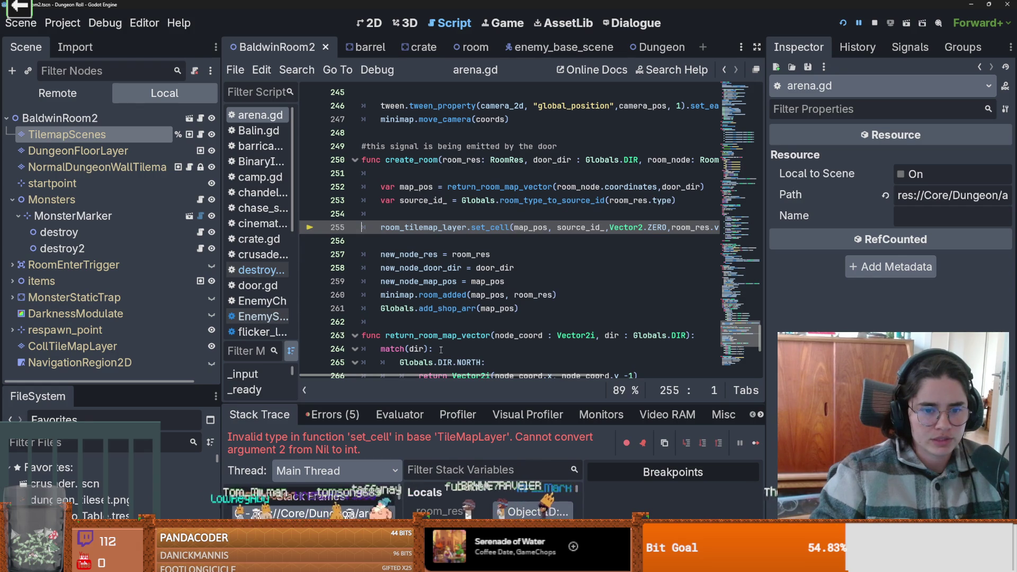
{"action": "double_click", "coordinate": [573, 228]}
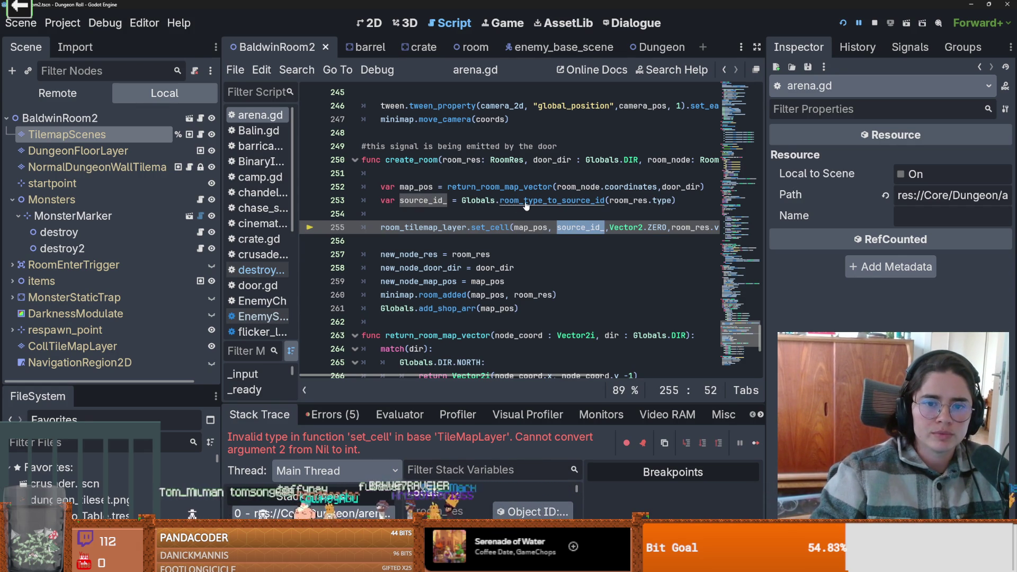
{"action": "left_click", "coordinate": [526, 206], "text": "ctrl"}
{"action": "left_click", "coordinate": [487, 291]}
{"action": "key", "text": "Return"}
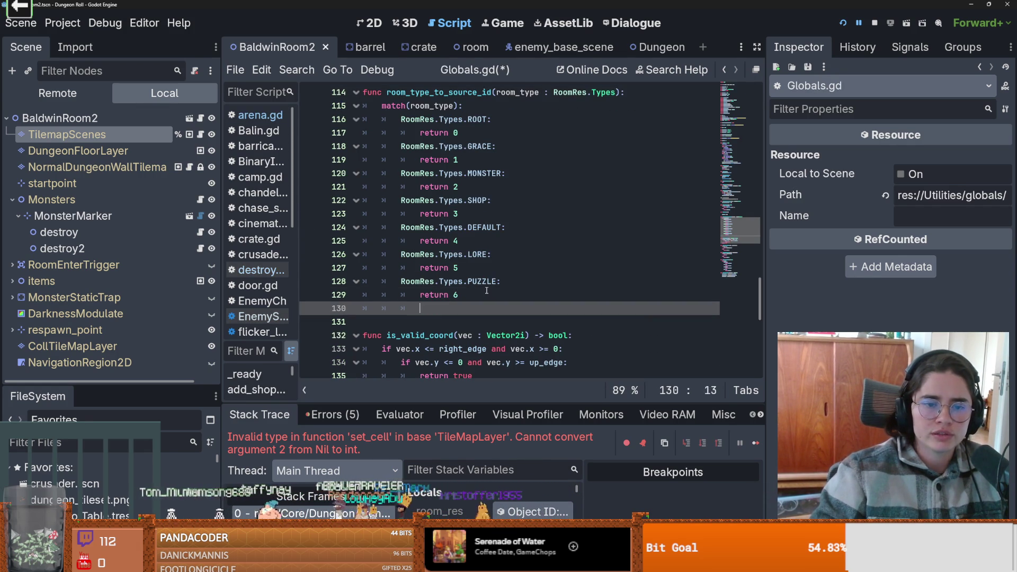
{"action": "type", "text": "oo"}
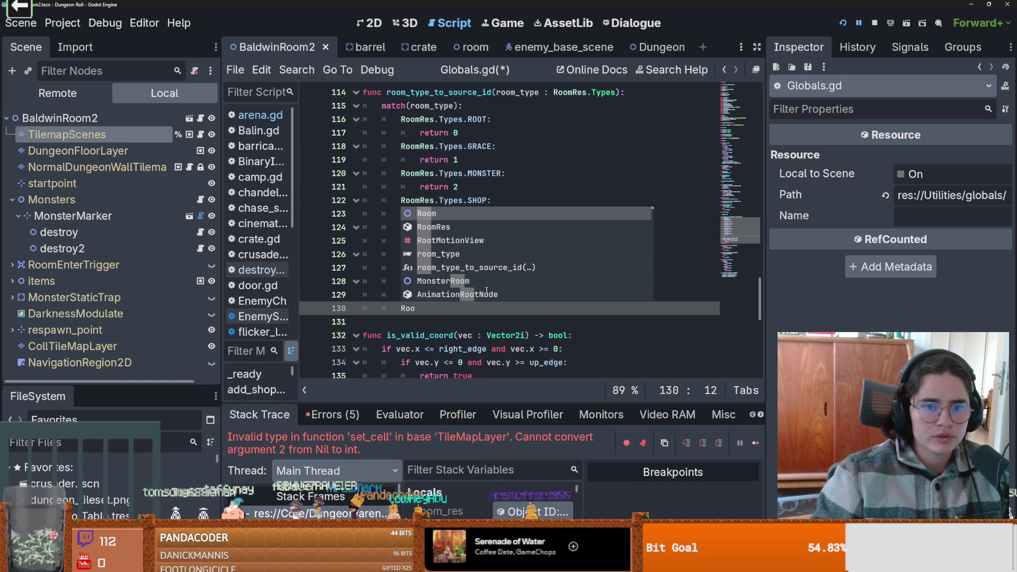
{"action": "type", "text": "mRes.Types."}
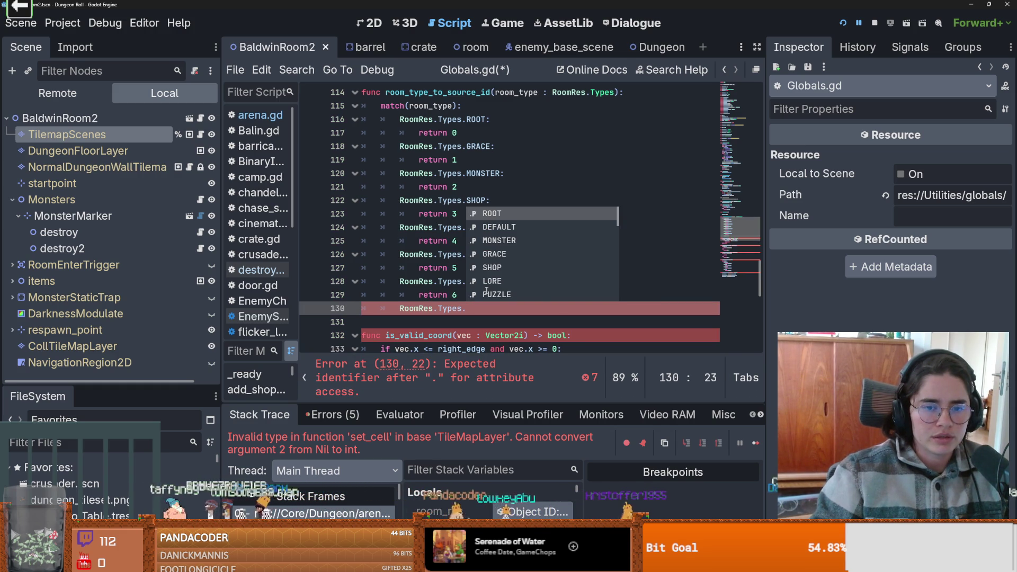
{"action": "type", "text": "QUEST:"}
{"action": "key", "text": "Return"}
{"action": "type", "text": "return 7"}
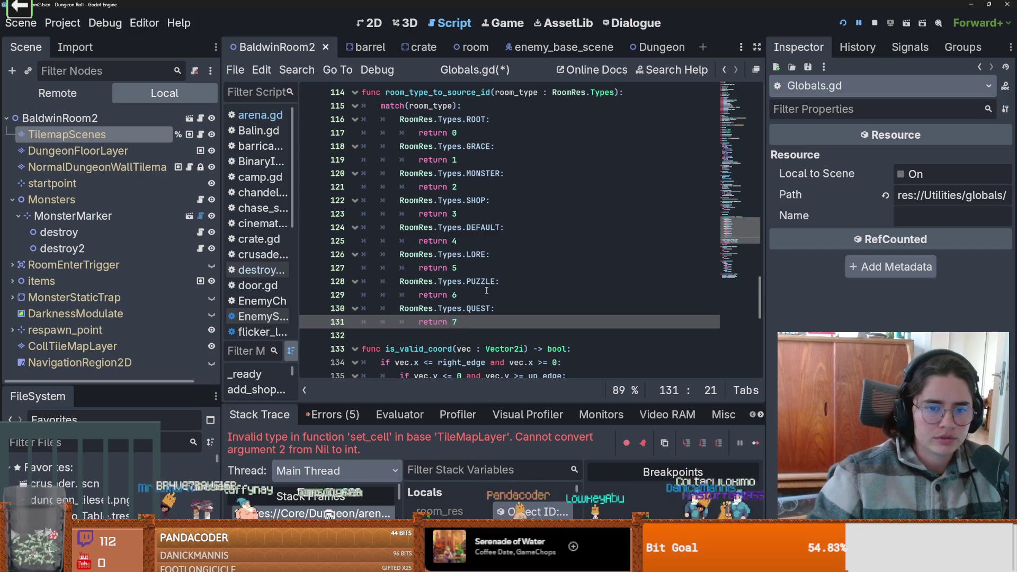
{"action": "key", "text": "F5"}
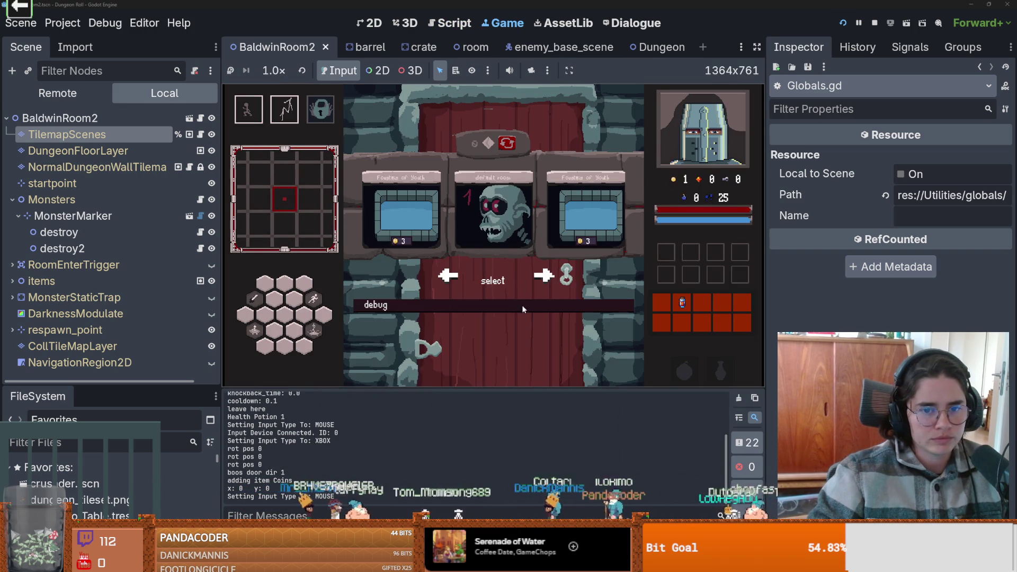
- Enable the in-game debug option and inspect the null dialogic_trigger on npc.gd line 16
{"action": "left_click", "coordinate": [501, 305]}
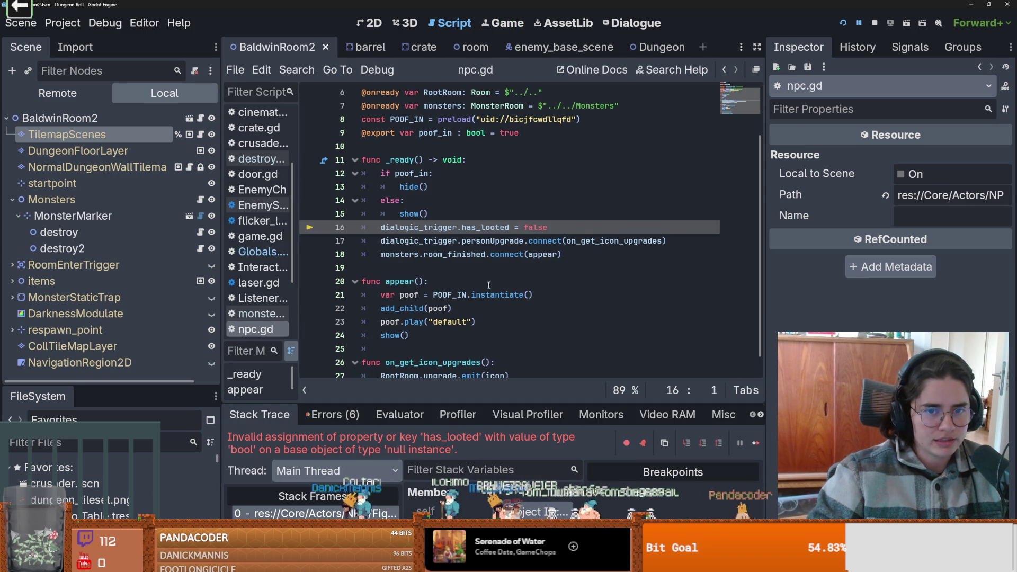
{"action": "left_click", "coordinate": [414, 227]}
{"action": "double_click", "coordinate": [414, 228]}
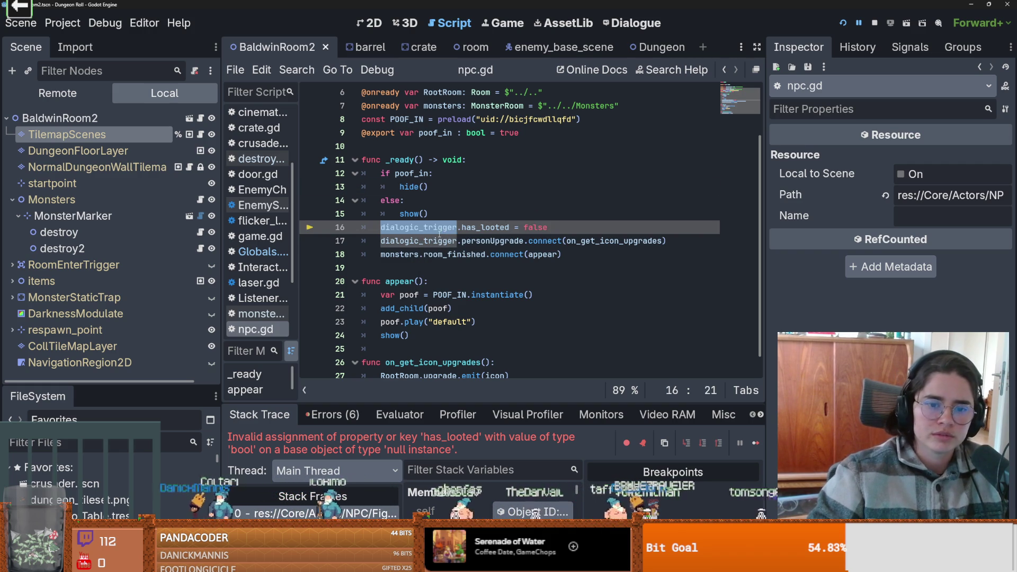
{"action": "mouse_move", "coordinate": [435, 243]}
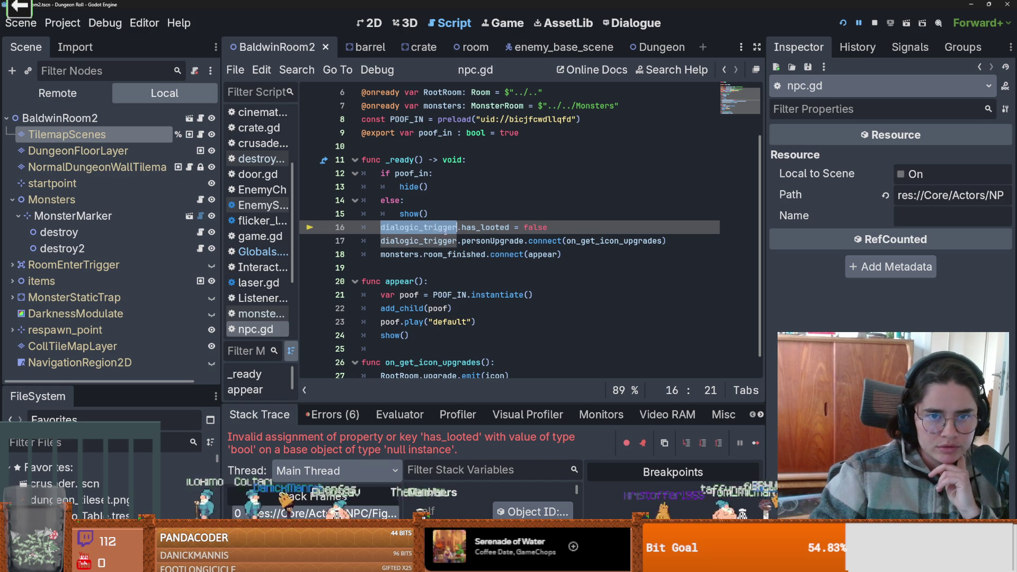
{"action": "left_click", "coordinate": [472, 232]}
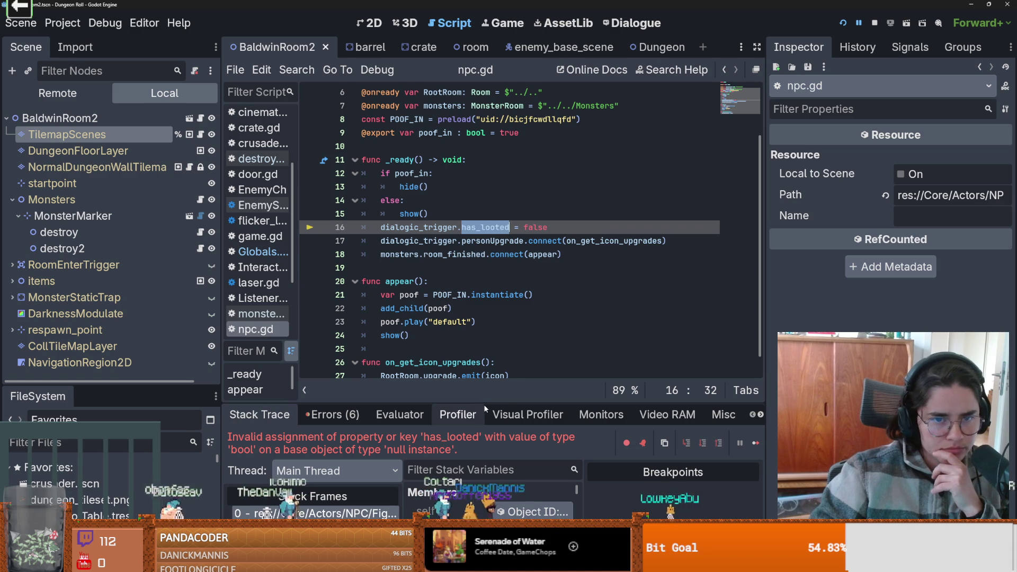
- Widen the script list beside the code and expand the room's items group
{"action": "scroll", "coordinate": [485, 289], "scroll_direction": "up", "scroll_amount": 2}
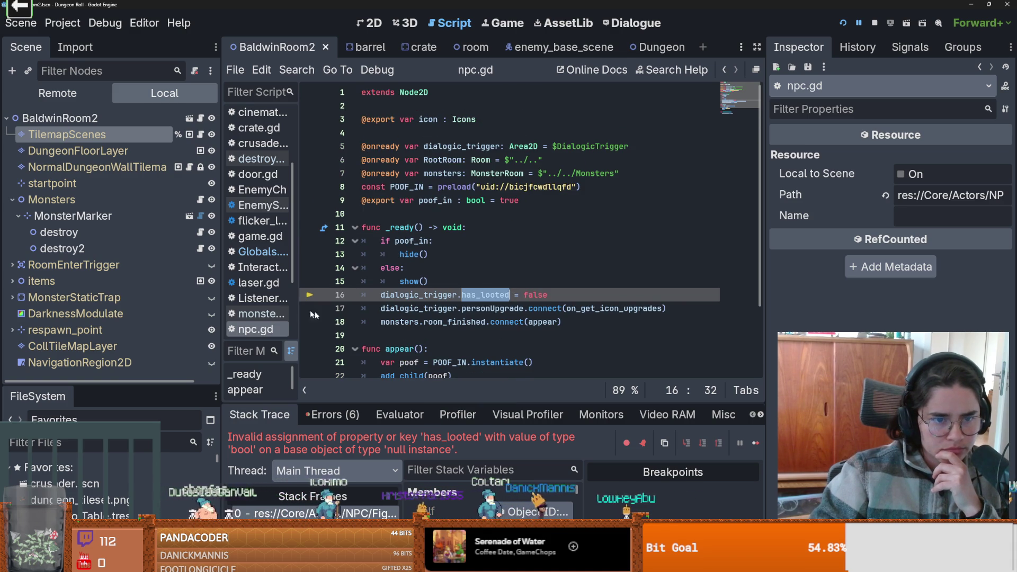
{"action": "left_click_drag", "start_coordinate": [298, 306], "coordinate": [364, 306]}
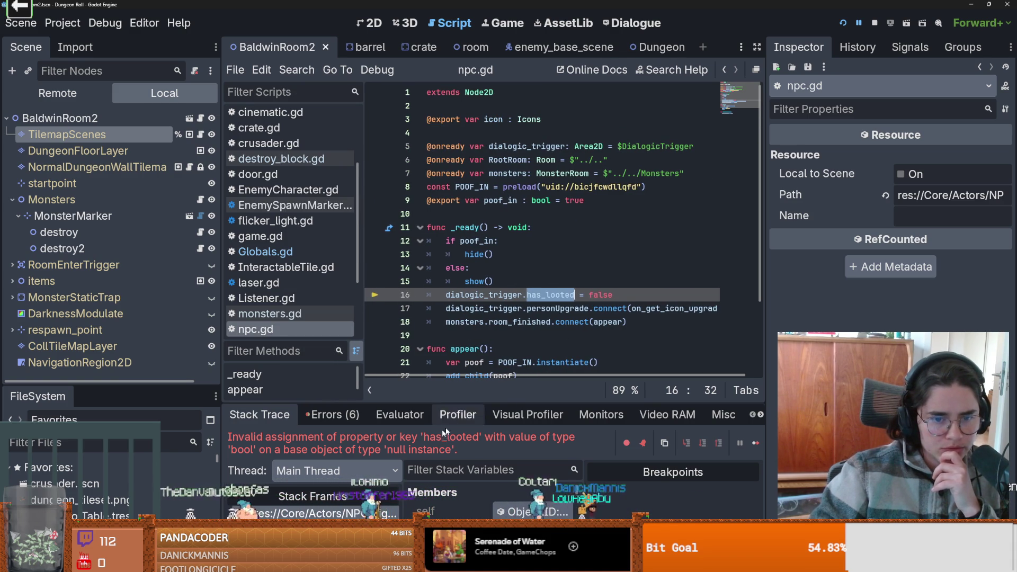
{"action": "left_click", "coordinate": [346, 514]}
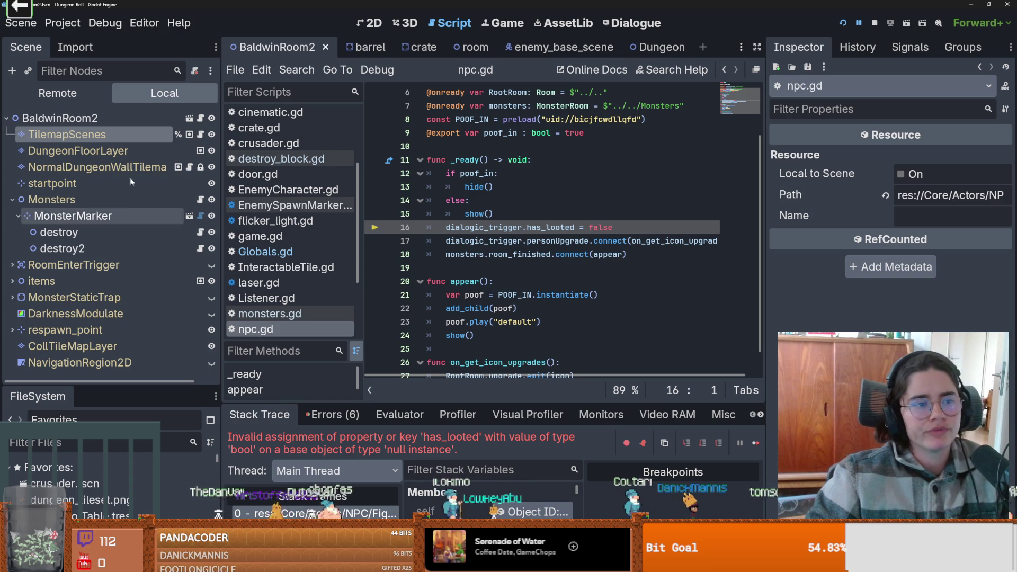
{"action": "left_click", "coordinate": [12, 280]}
- Set WilliamOfTyre's Icon to a new Icons resource showing Marie Curie, uncheck Poof In, and save
{"action": "left_click", "coordinate": [69, 297]}
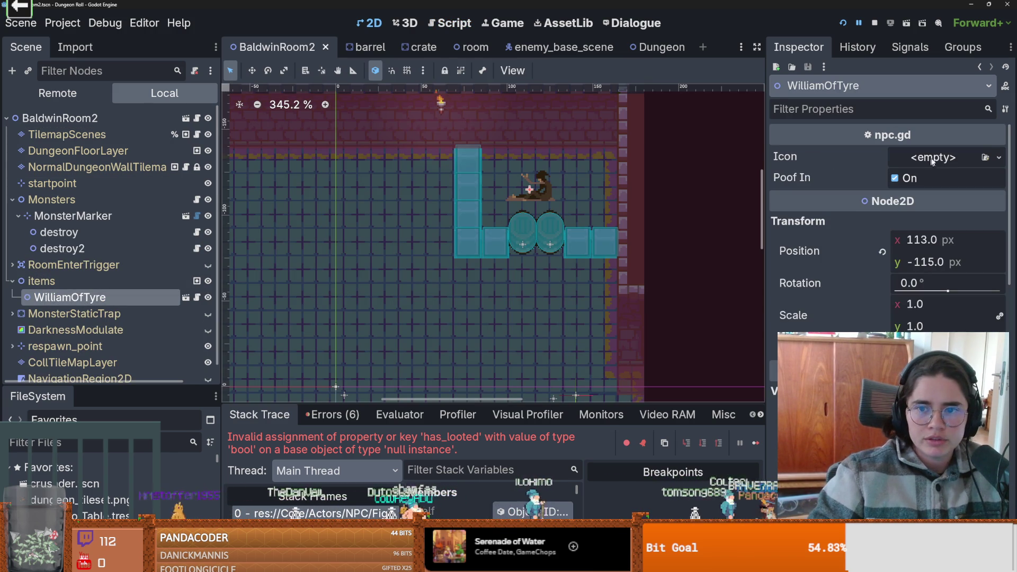
{"action": "left_click", "coordinate": [1001, 158]}
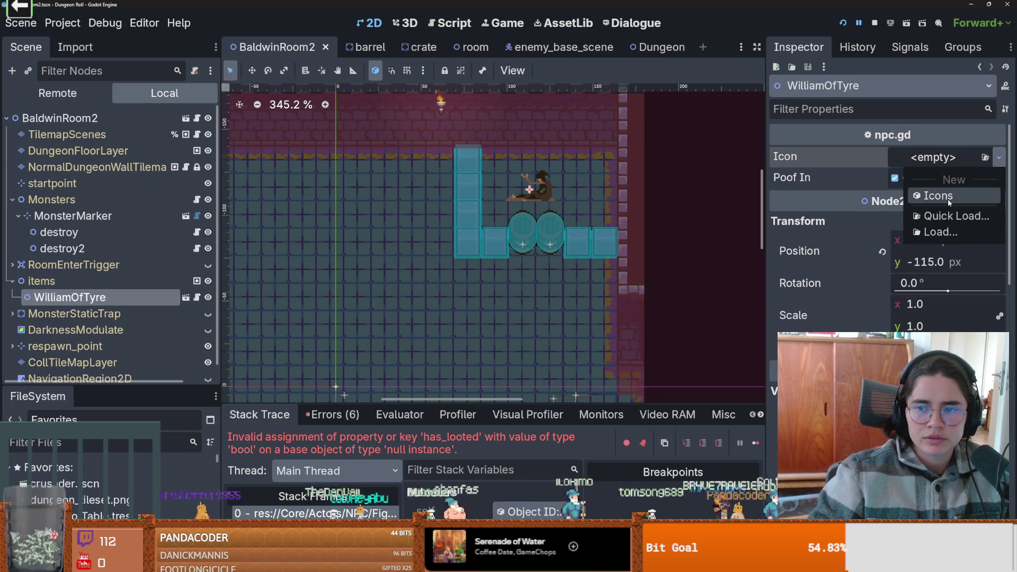
{"action": "left_click", "coordinate": [949, 198]}
{"action": "left_click", "coordinate": [945, 158]}
{"action": "left_click", "coordinate": [938, 157]}
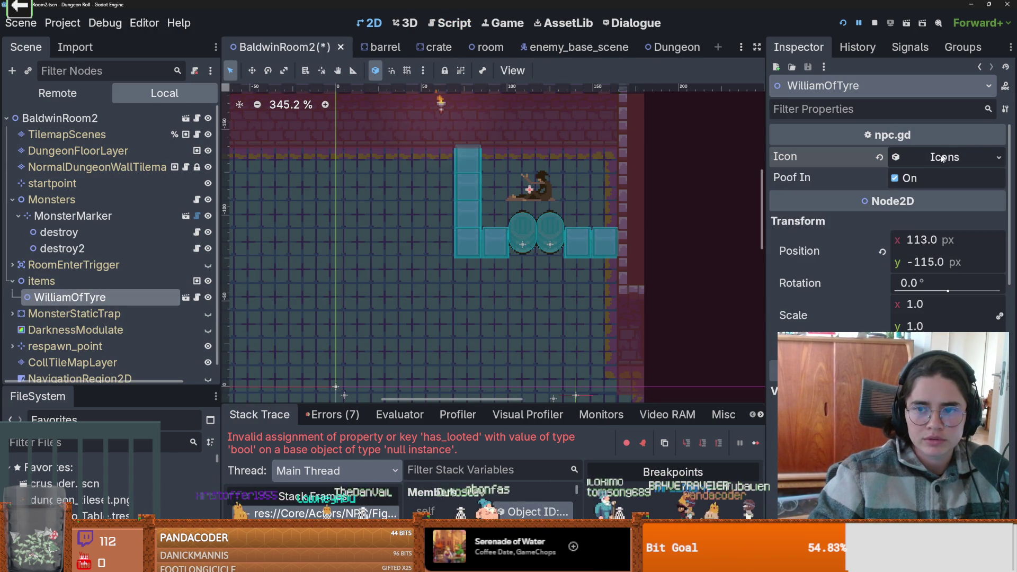
{"action": "left_click", "coordinate": [895, 178]}
{"action": "left_click", "coordinate": [928, 157]}
{"action": "left_click", "coordinate": [926, 180]}
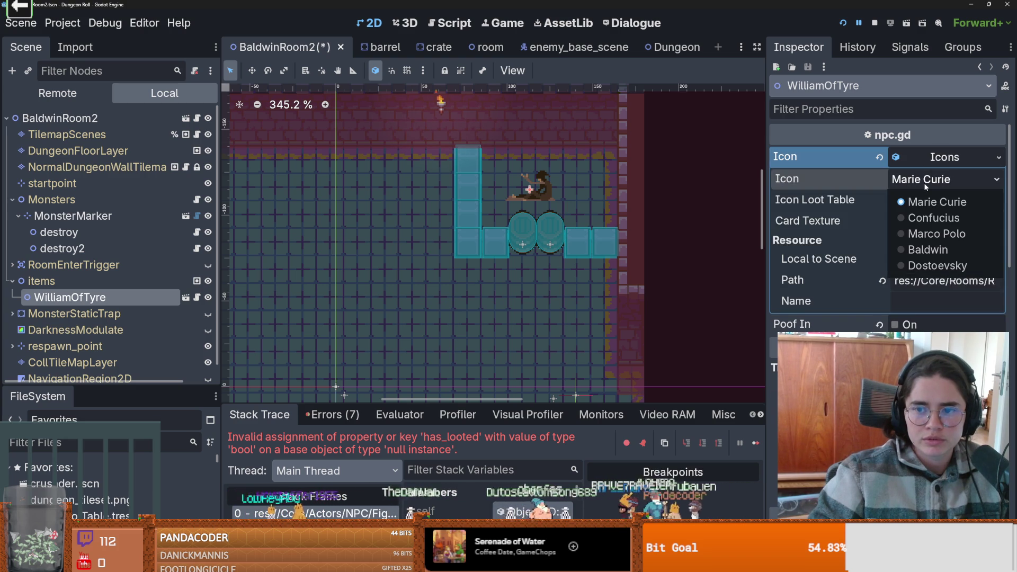
{"action": "left_click", "coordinate": [843, 23]}
{"action": "left_click", "coordinate": [843, 23]}
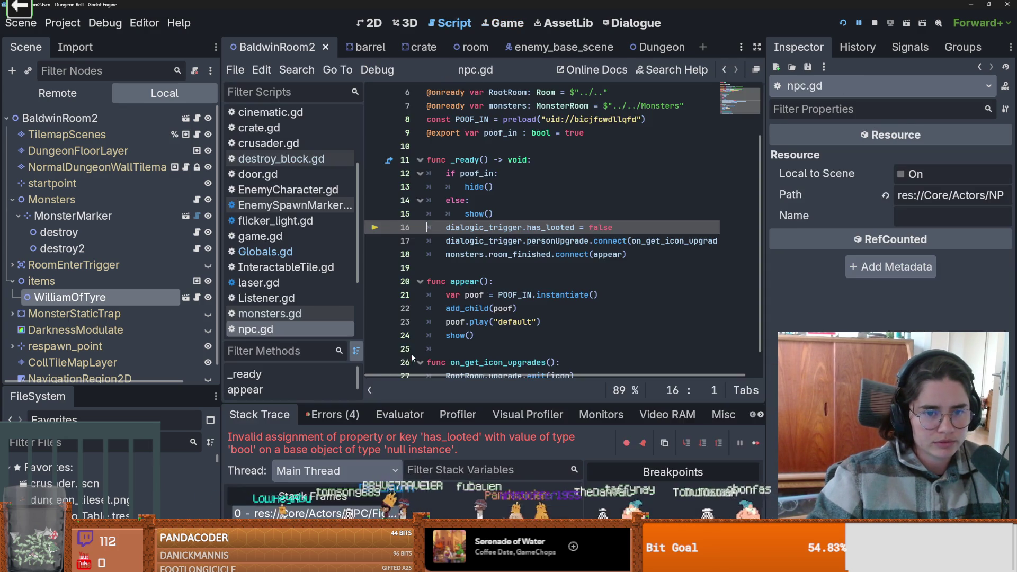
- Add a breakpoint at npc.gd line 24, check the WilliamOfType and enemy_base_scene scenes, then return to BaldwinRoom2
{"action": "left_click", "coordinate": [376, 336]}
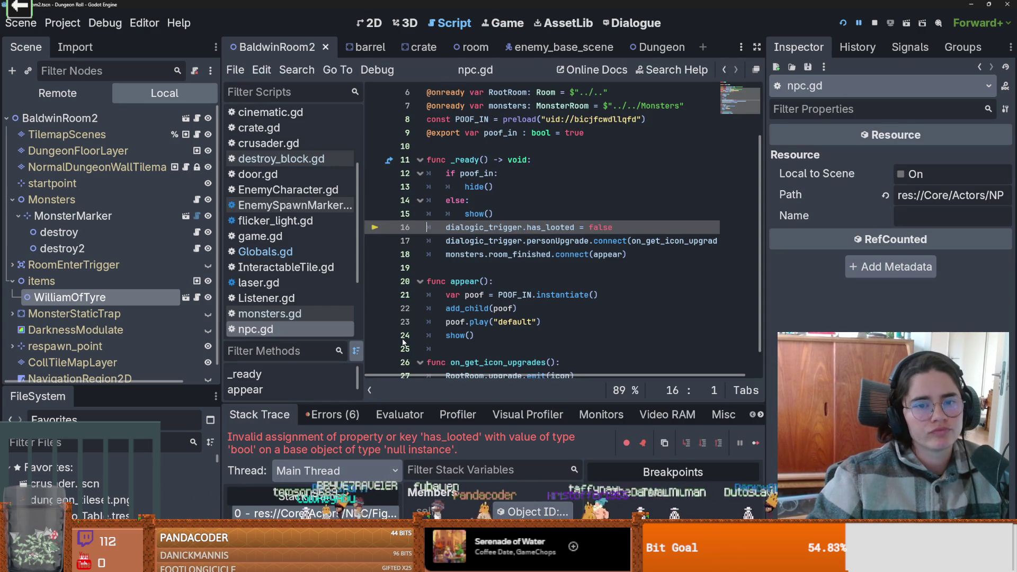
{"action": "left_click", "coordinate": [185, 297]}
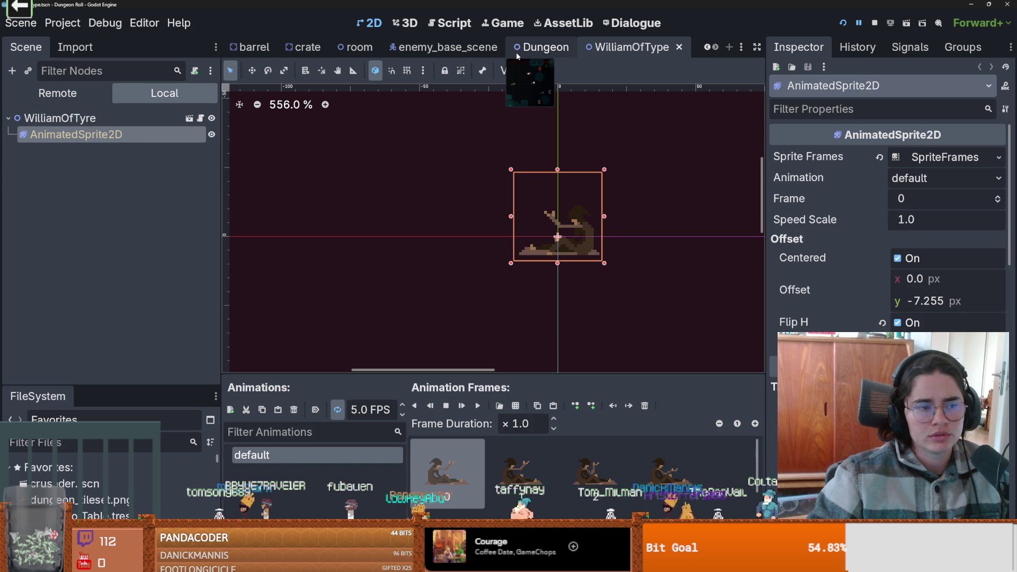
{"action": "left_click", "coordinate": [58, 119]}
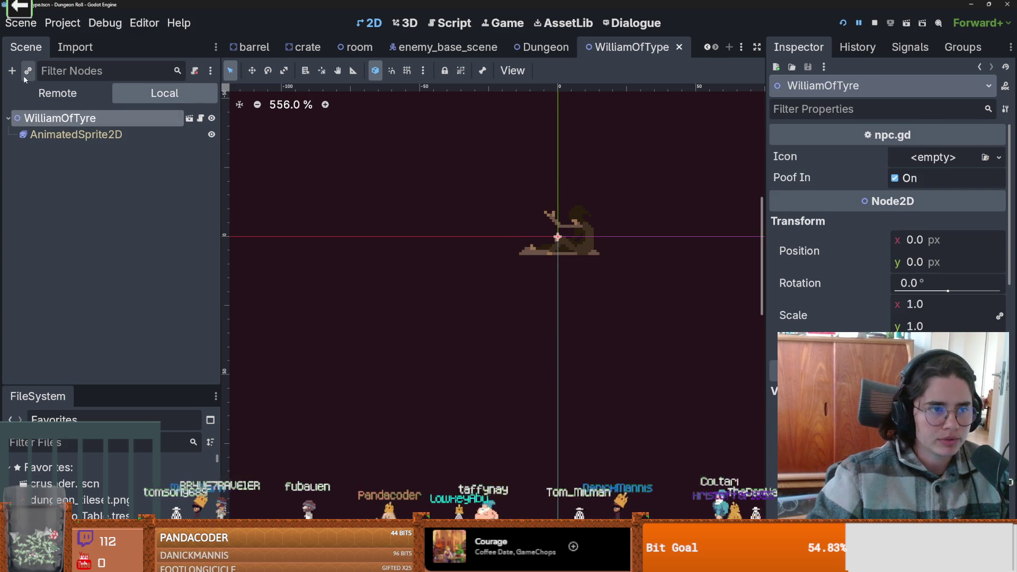
{"action": "left_click", "coordinate": [25, 76]}
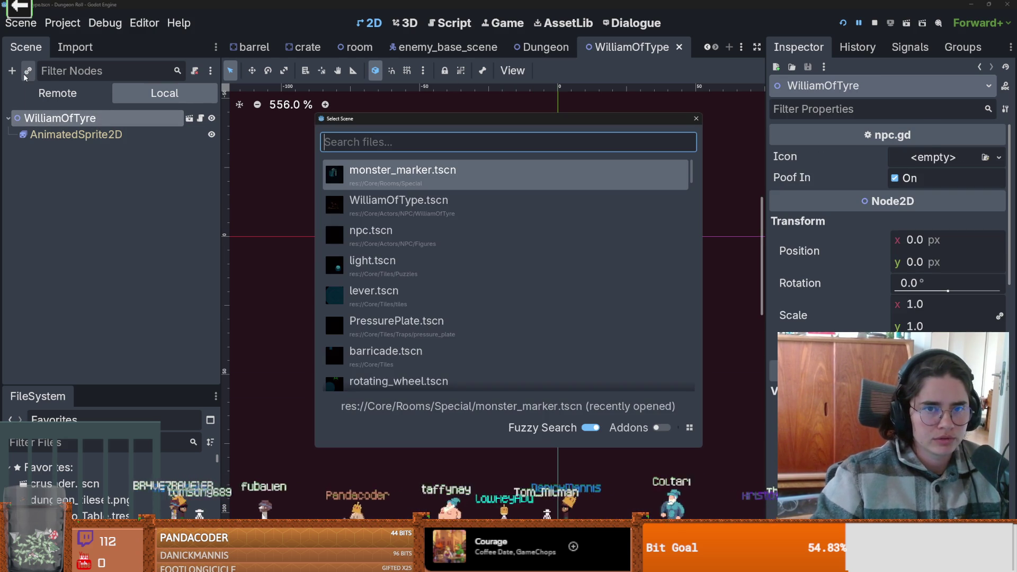
{"action": "key", "text": "Escape"}
{"action": "left_click", "coordinate": [427, 46]}
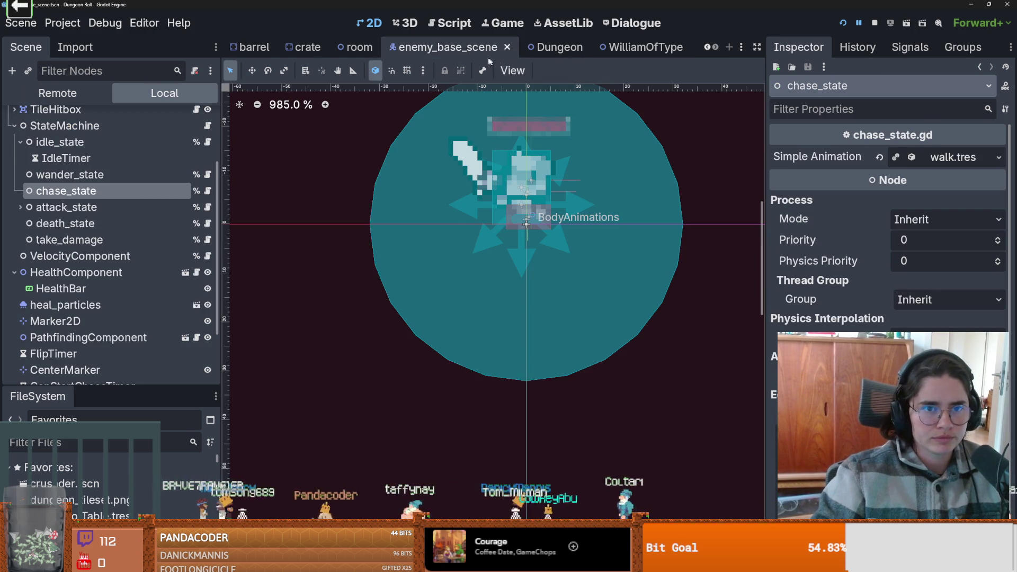
{"action": "left_click", "coordinate": [709, 47]}
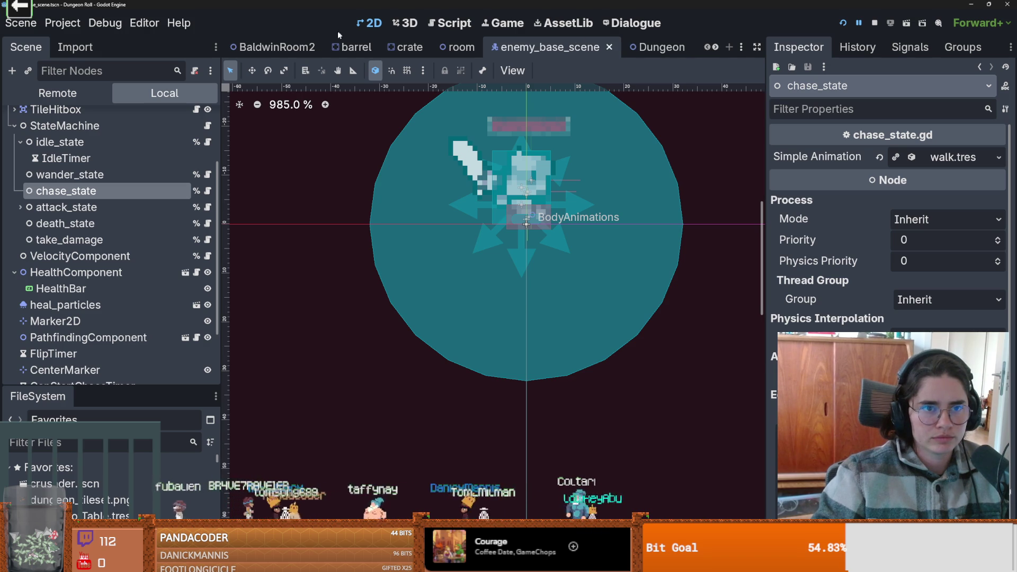
{"action": "left_click", "coordinate": [273, 46]}
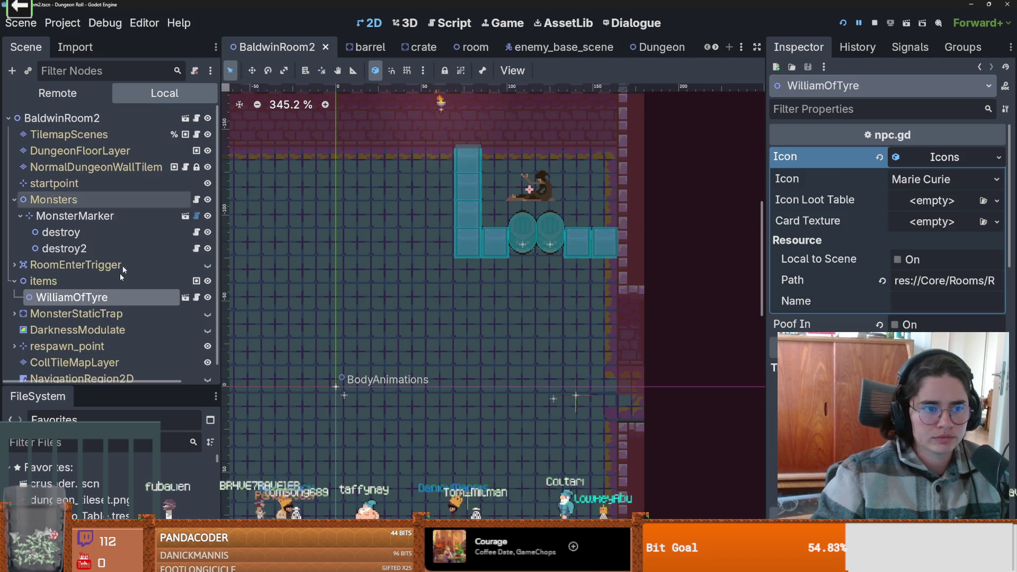
- Instantiate dialogic_trigger under WilliamOfTyre with a new Icons Figure, run the game, and switch to the browser
{"action": "left_click", "coordinate": [26, 70]}
{"action": "type", "text": "dialogic"}
{"action": "key", "text": "Return"}
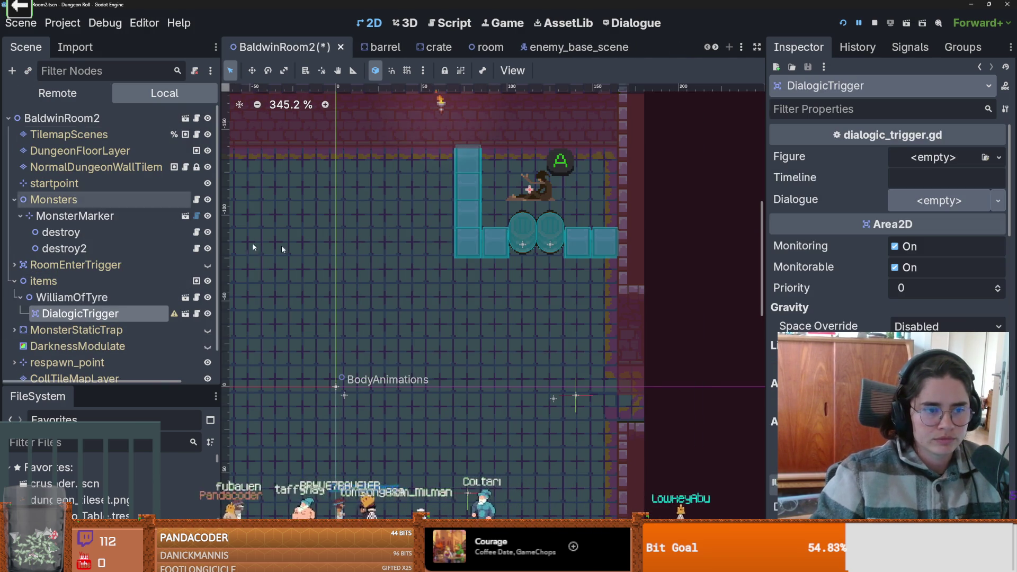
{"action": "left_click", "coordinate": [965, 155]}
{"action": "left_click", "coordinate": [938, 200]}
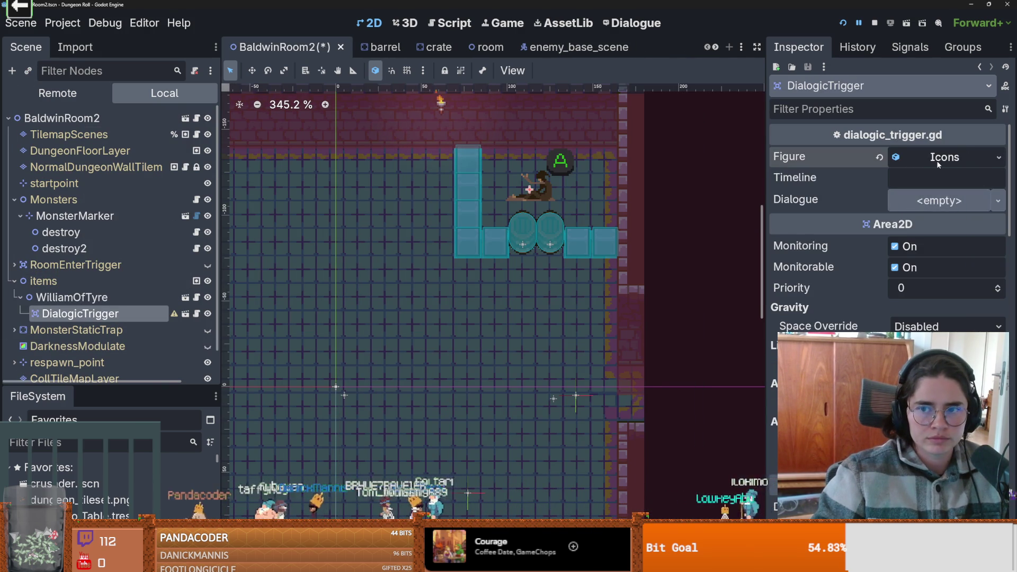
{"action": "left_click", "coordinate": [938, 162]}
{"action": "left_click", "coordinate": [916, 181]}
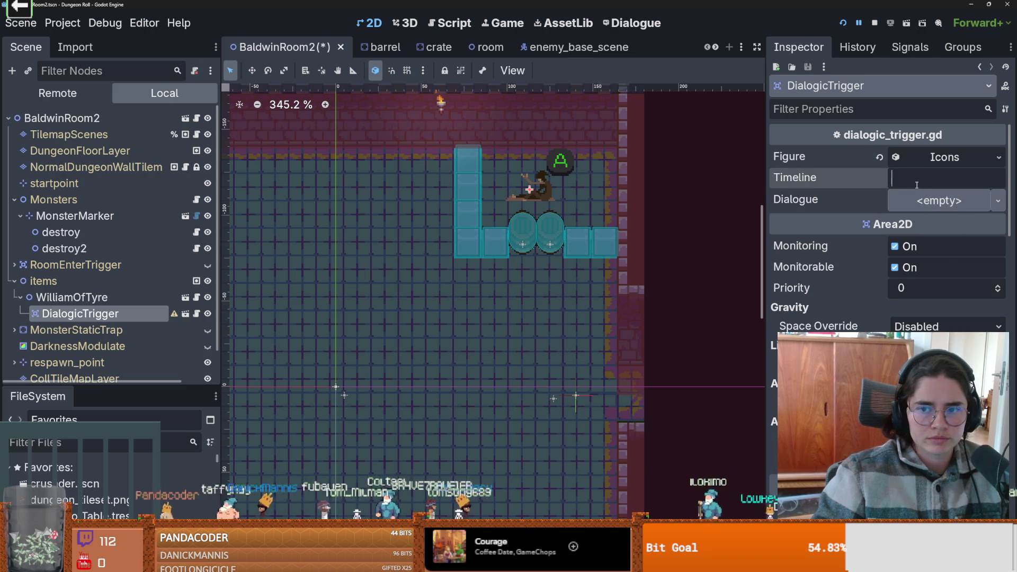
{"action": "left_click", "coordinate": [844, 23]}
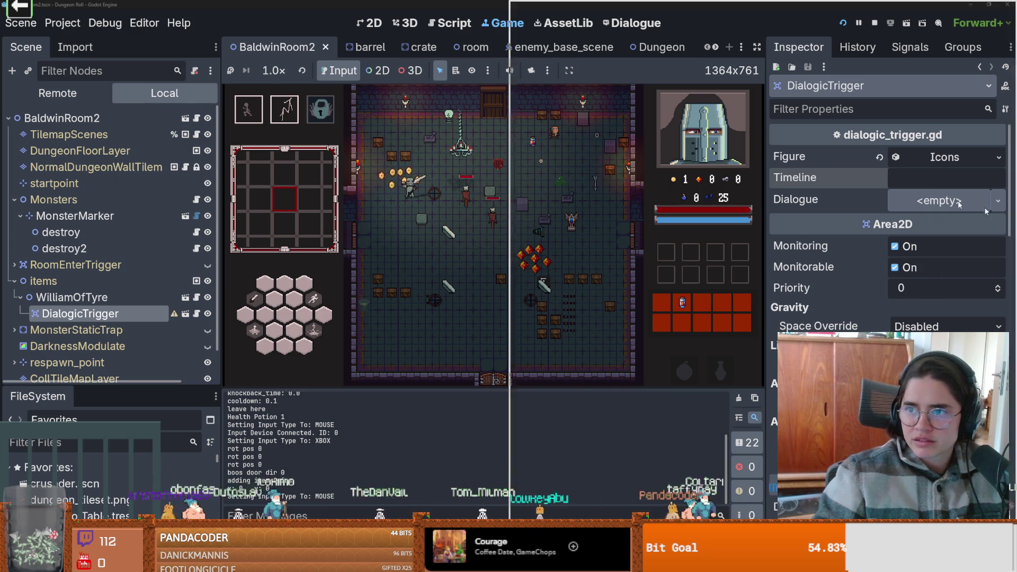
{"action": "key", "text": "alt+Tab"}
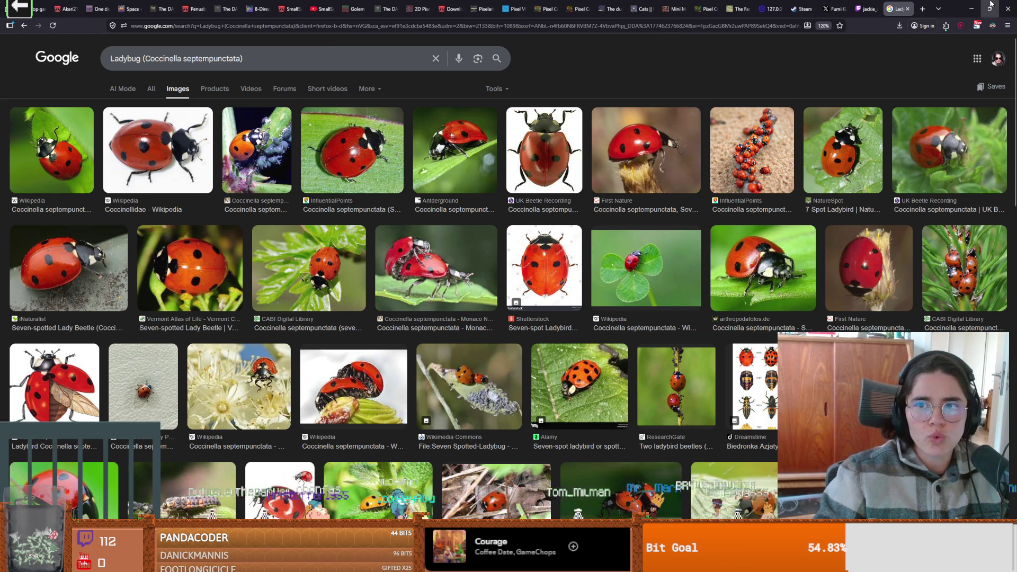
{"action": "key", "text": "alt+Tab"}
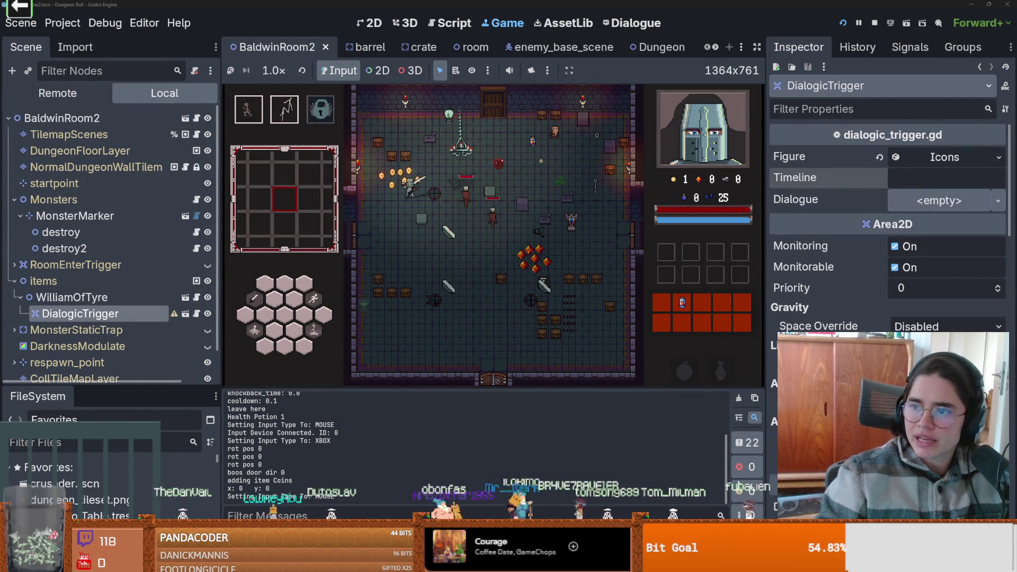
{"action": "key", "text": "alt+Tab"}
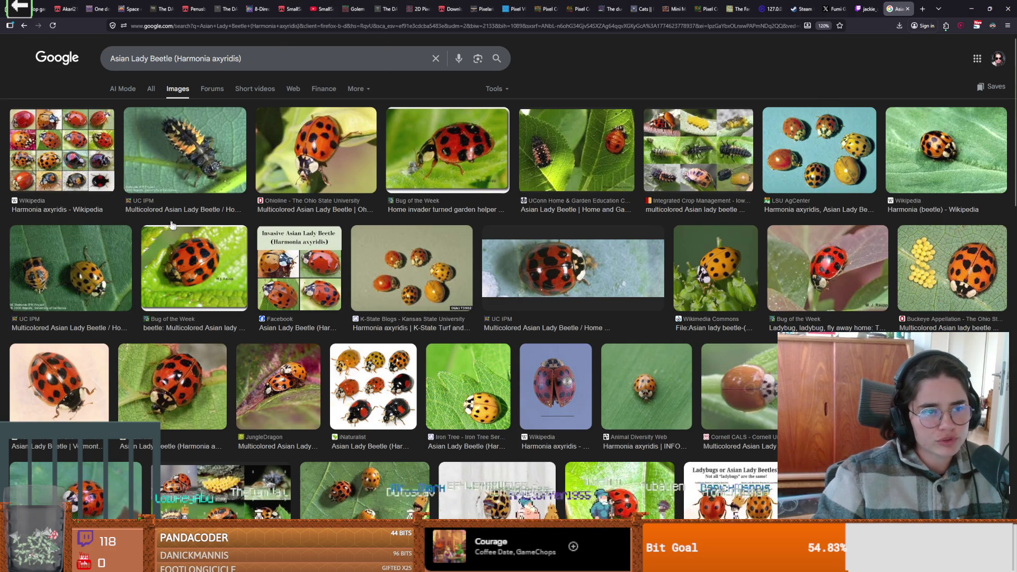
{"action": "left_click", "coordinate": [113, 287]}
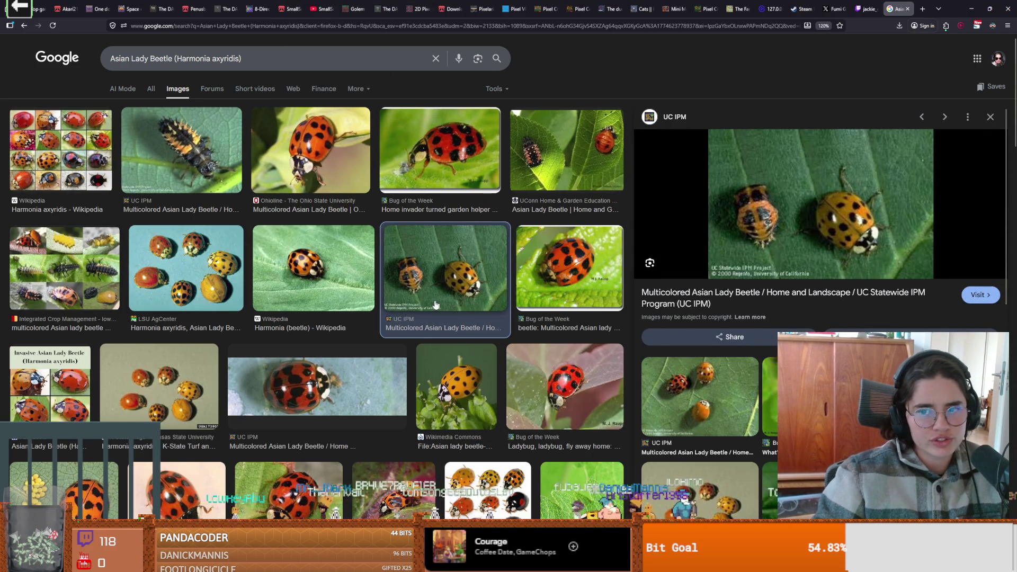
{"action": "scroll", "coordinate": [435, 305], "scroll_direction": "down", "scroll_amount": 2}
{"action": "left_click", "coordinate": [188, 303]}
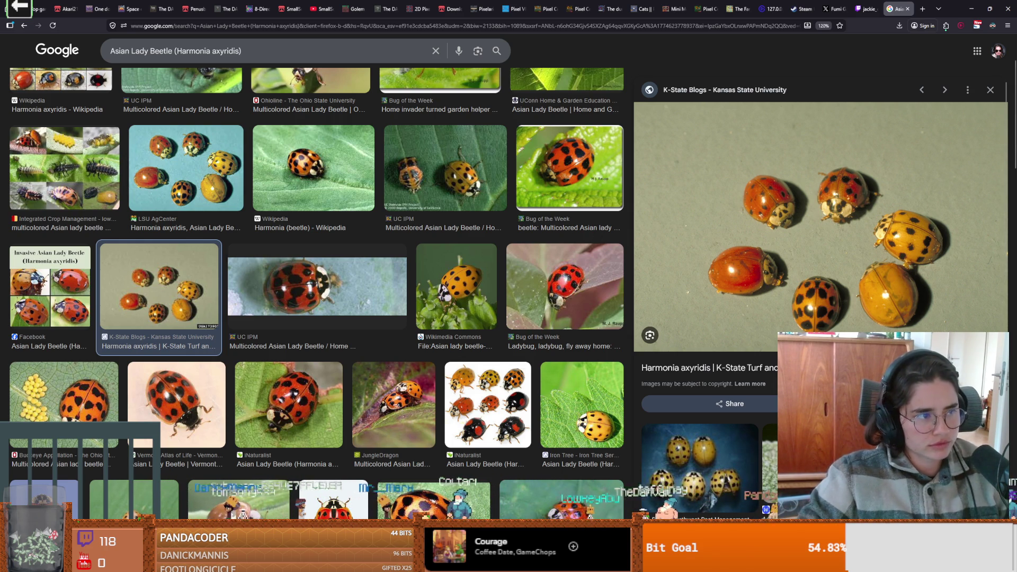
{"action": "key", "text": "alt+Tab"}
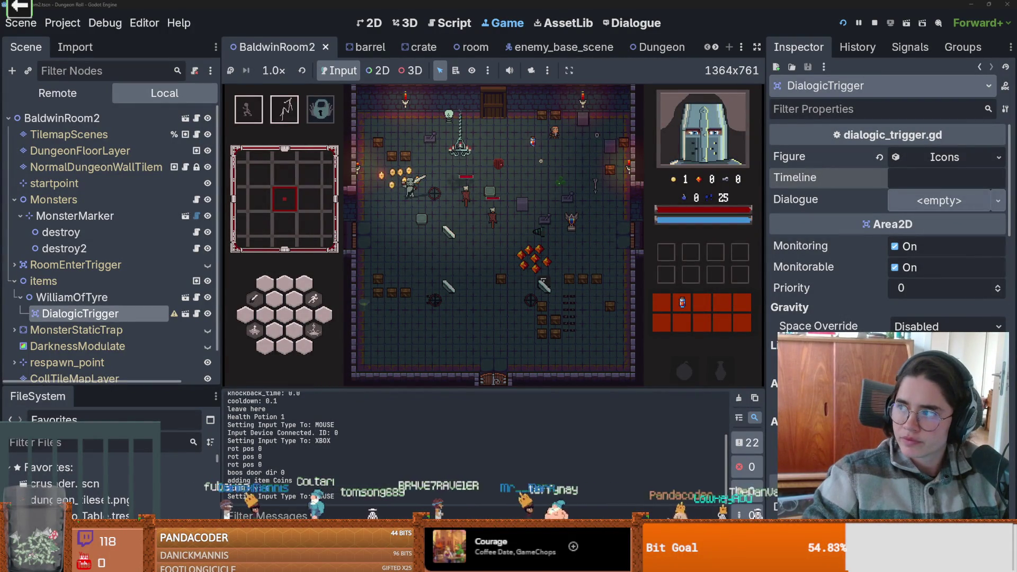
{"action": "key", "text": "alt+Tab"}
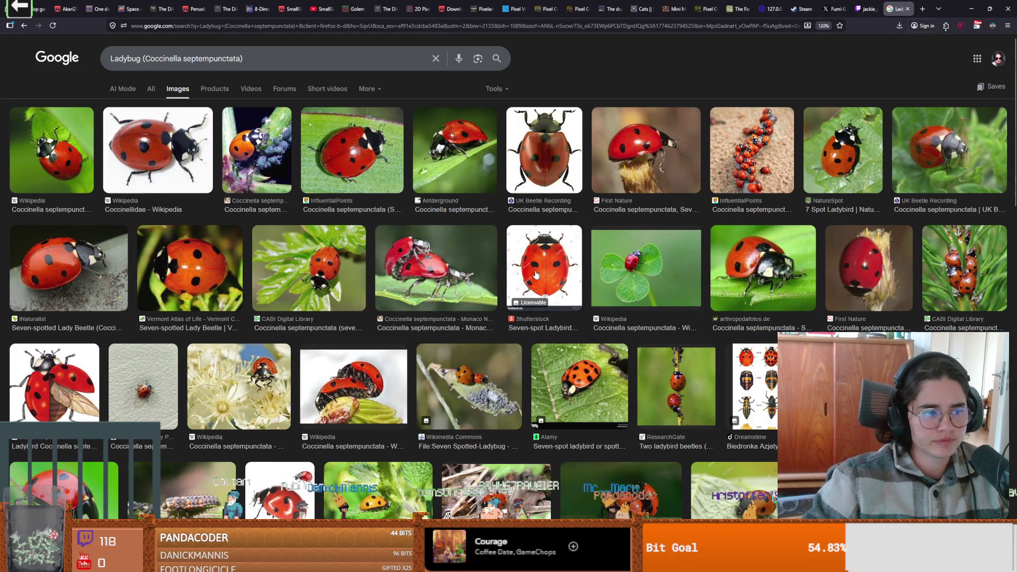
{"action": "left_click", "coordinate": [26, 30]}
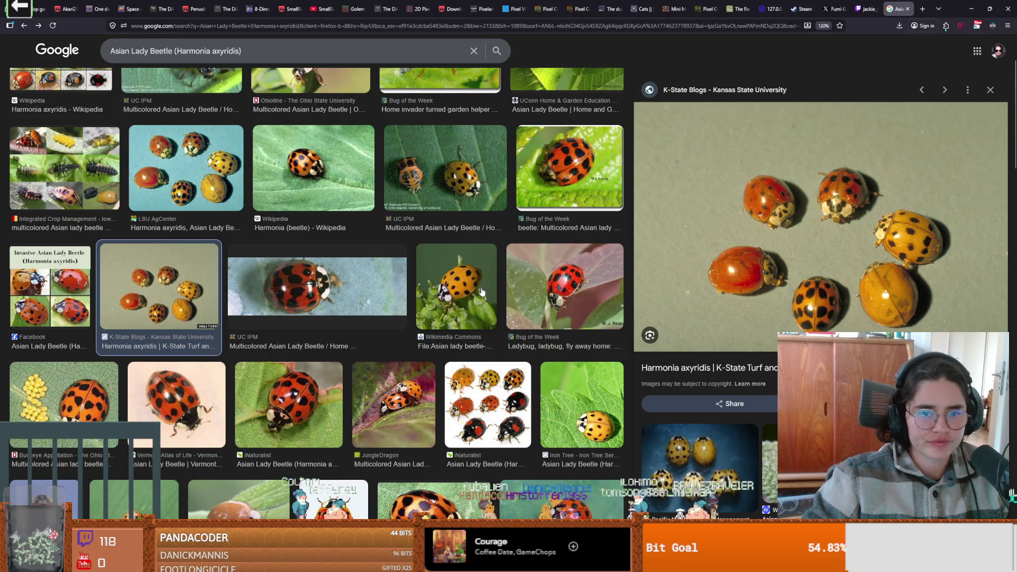
{"action": "scroll", "coordinate": [481, 289], "scroll_direction": "down", "scroll_amount": 3}
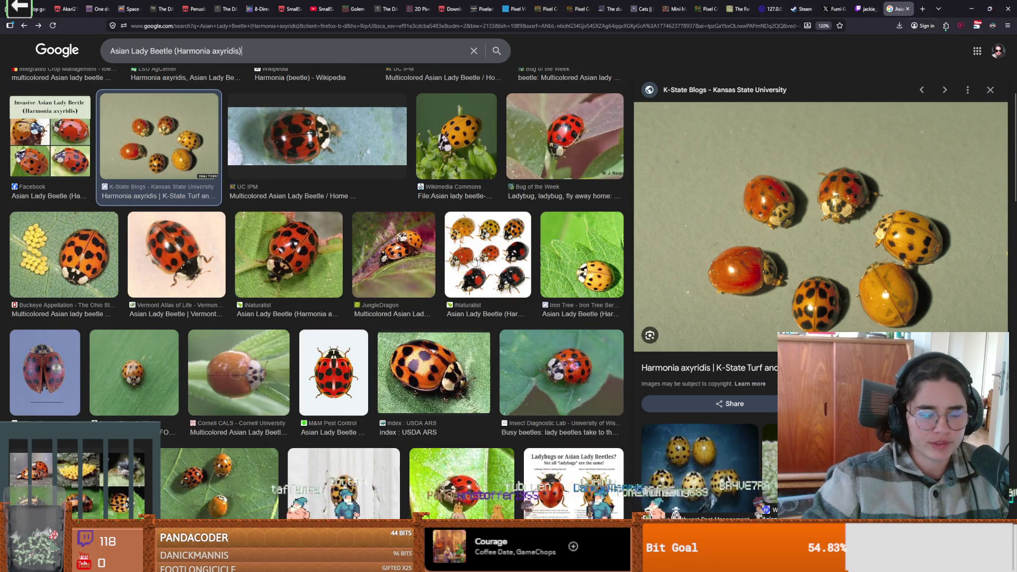
{"action": "key", "text": "alt+Tab"}
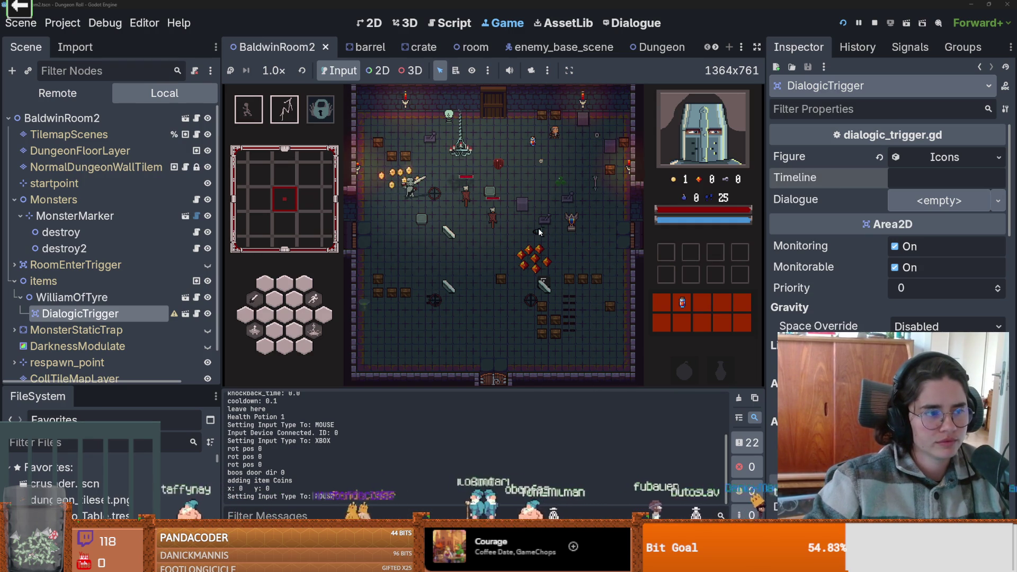
- Swing the sword, walk west through the door, smash the barrels, then stop the game
{"action": "left_click", "coordinate": [516, 252]}
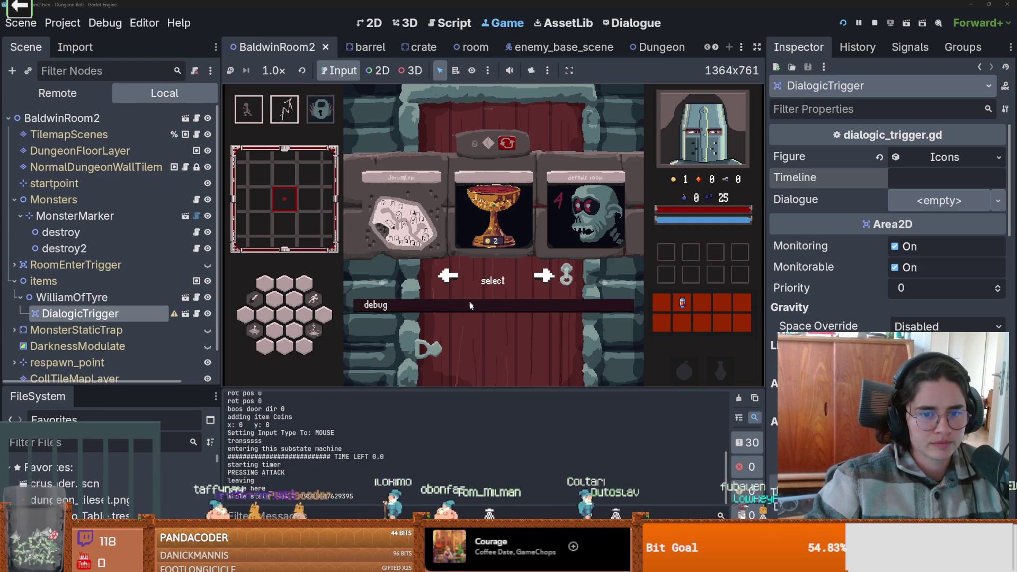
{"action": "right_click", "coordinate": [98, 314]}
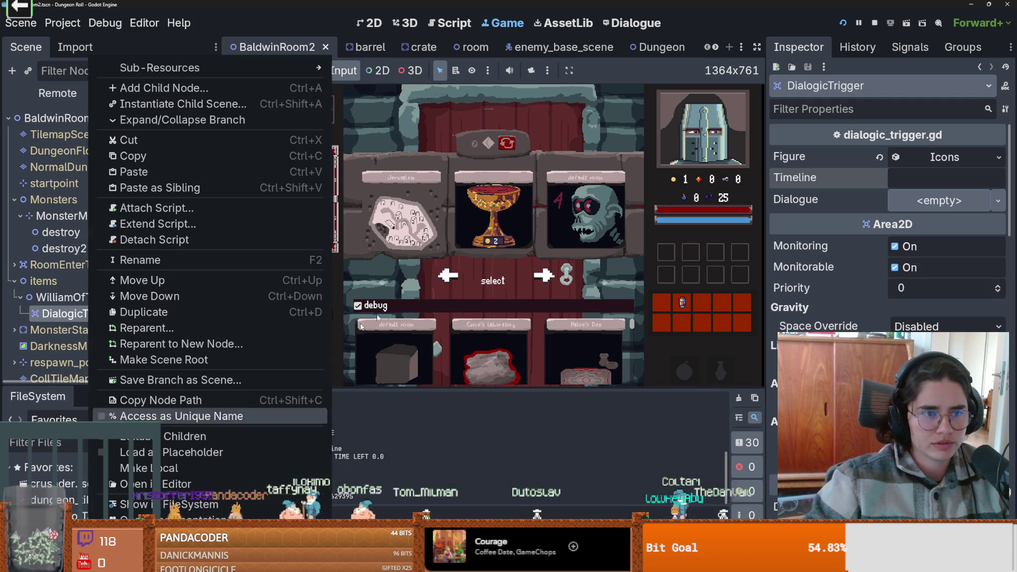
{"action": "left_click", "coordinate": [576, 291]}
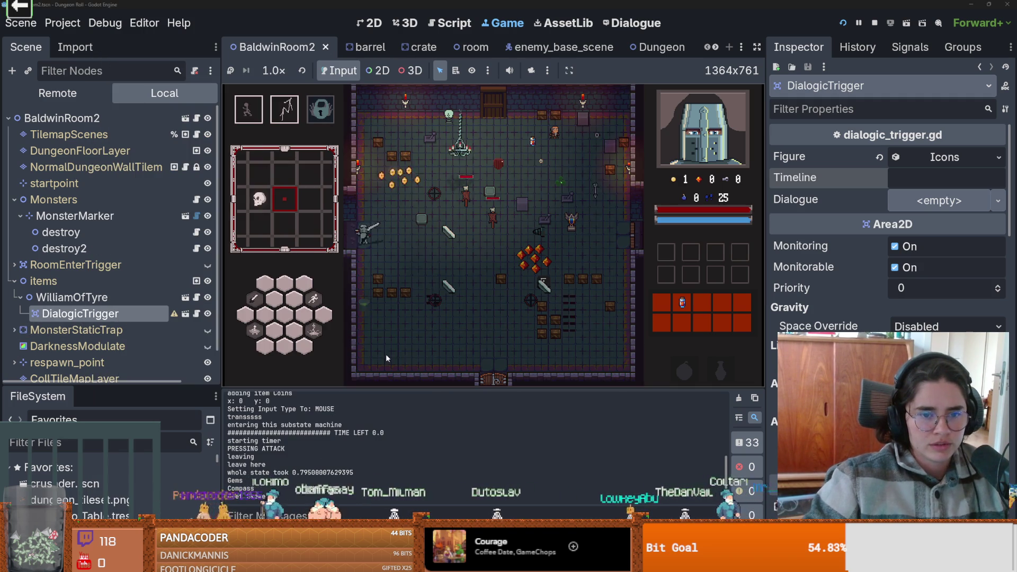
{"action": "key", "text": "Left"}
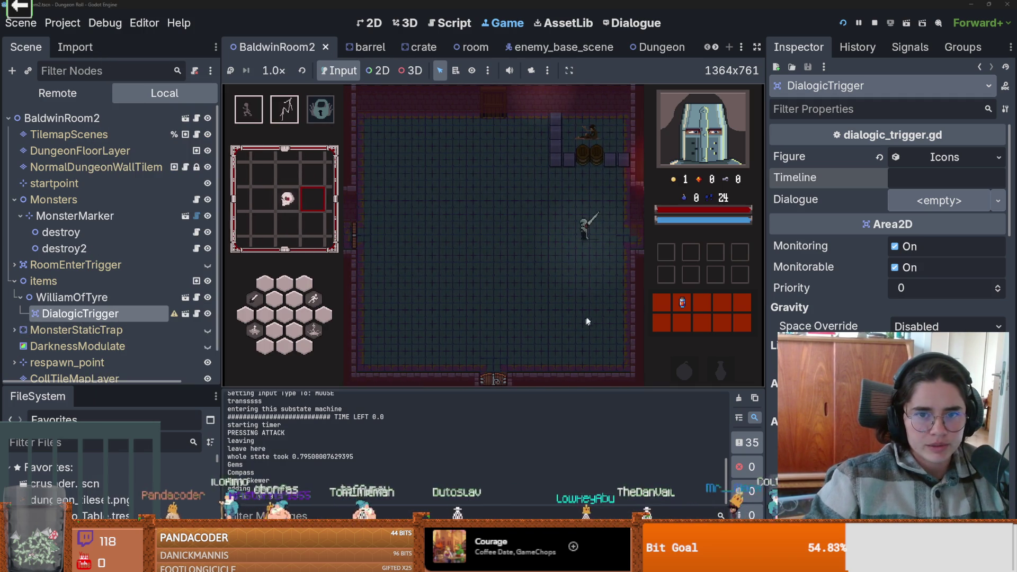
{"action": "key", "text": "Left"}
{"action": "key", "text": "Up"}
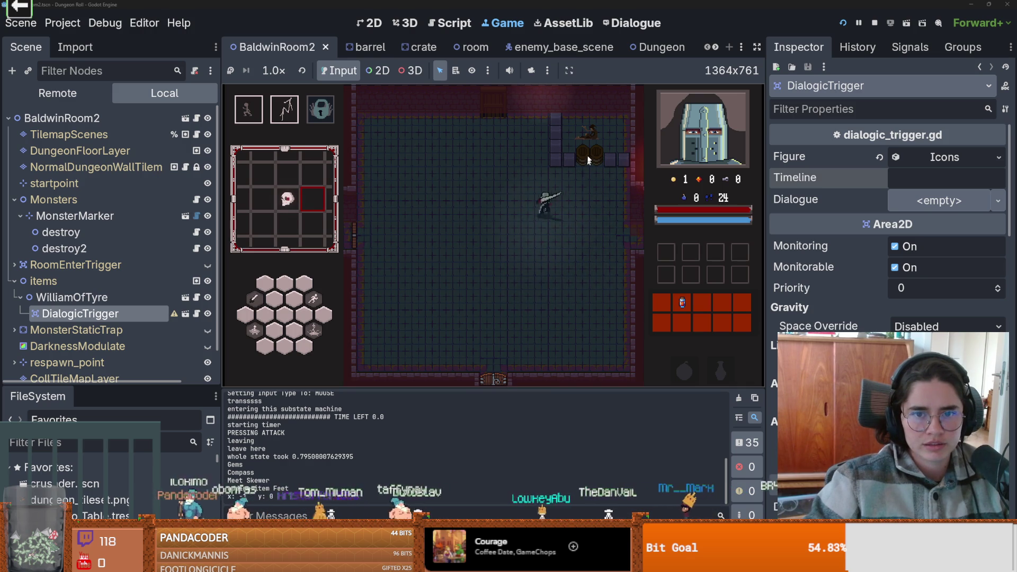
{"action": "left_click", "coordinate": [594, 137]}
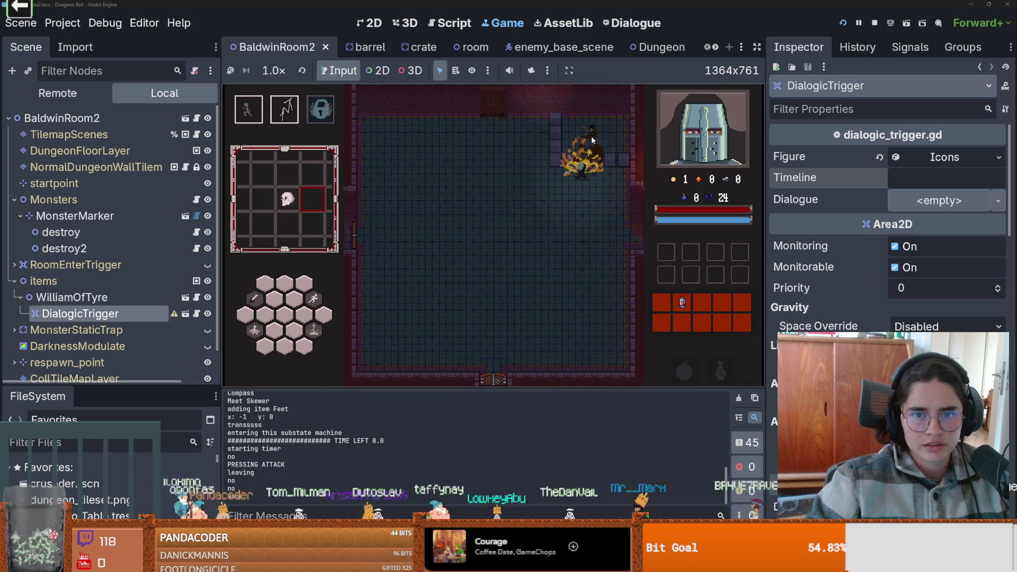
{"action": "key", "text": "Right"}
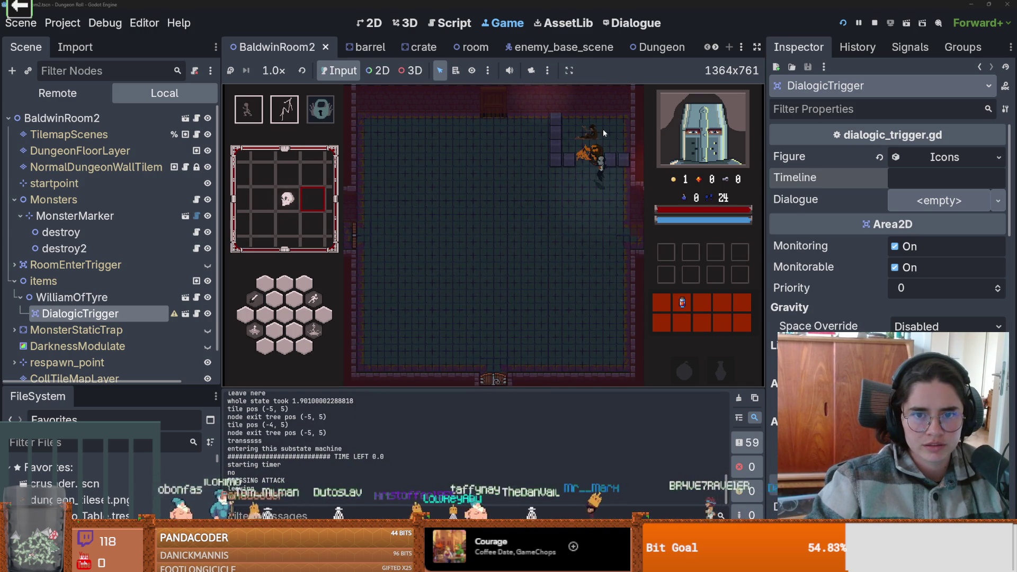
{"action": "left_click", "coordinate": [603, 129]}
{"action": "key", "text": "Left"}
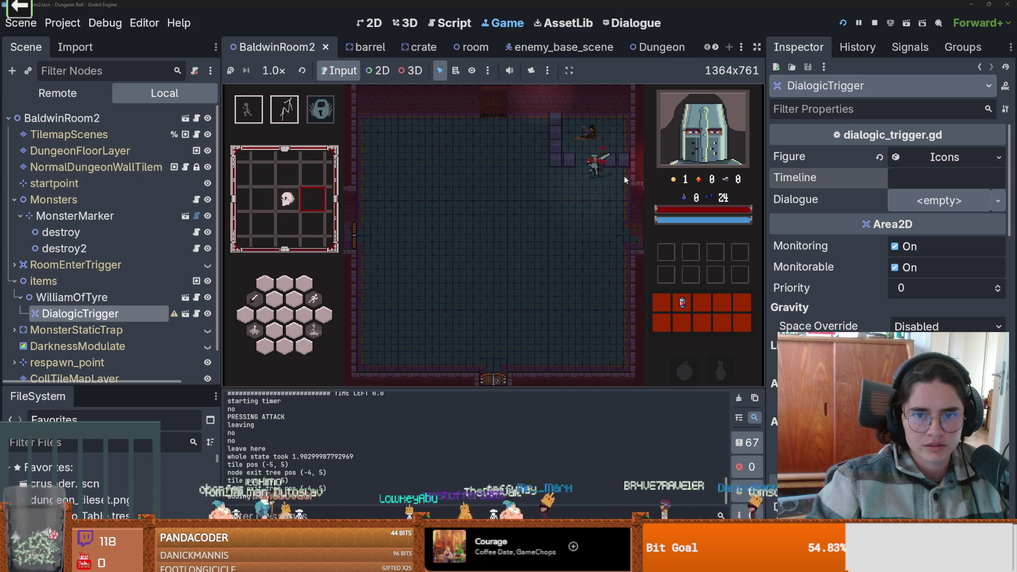
{"action": "left_click", "coordinate": [875, 23]}
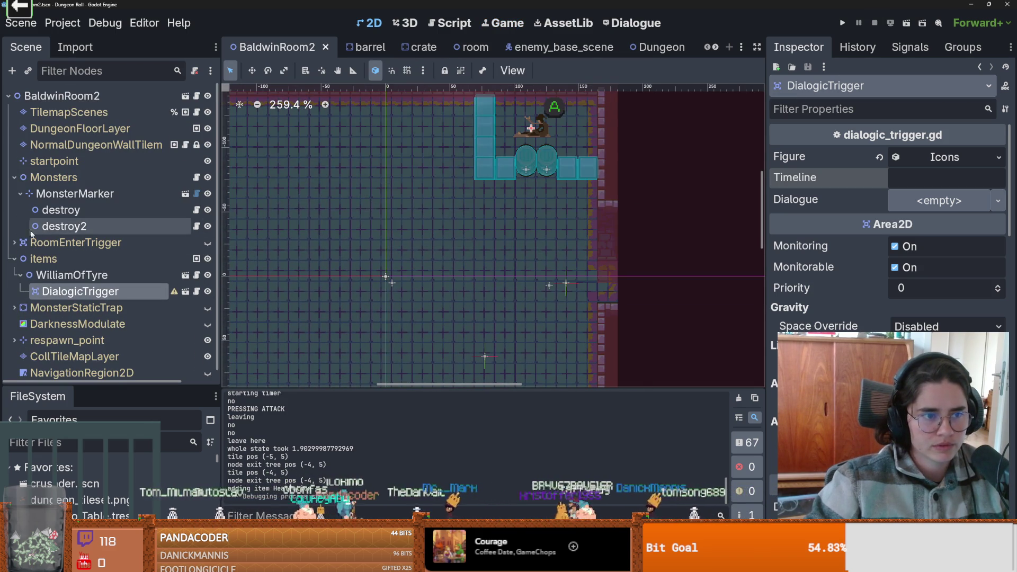
- Move the MonsterMarker up near the top wall and save, then undo the move
{"action": "left_click", "coordinate": [75, 194]}
{"action": "scroll", "coordinate": [456, 291], "scroll_direction": "down", "scroll_amount": 2}
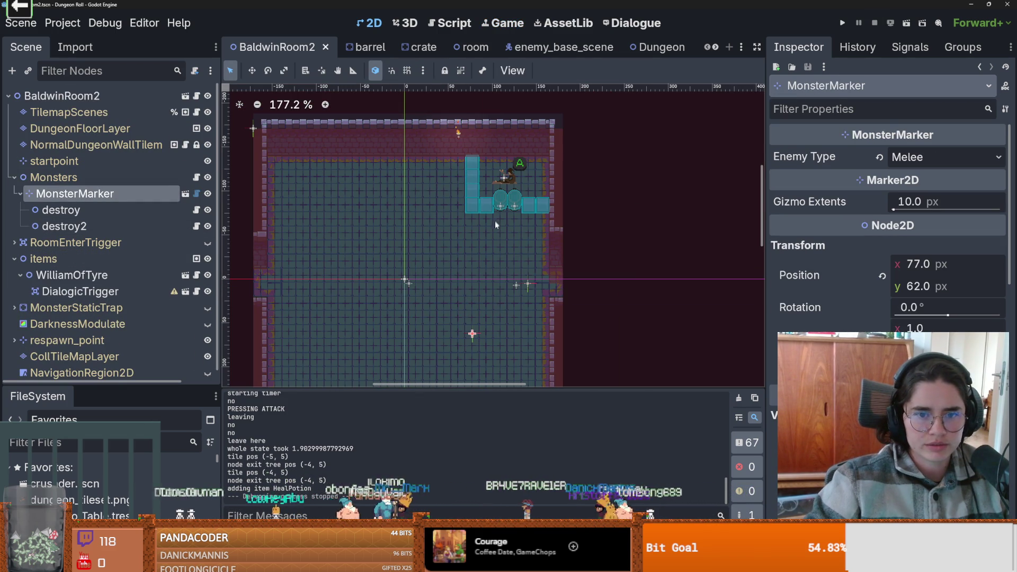
{"action": "key", "text": "ctrl+s"}
{"action": "scroll", "coordinate": [513, 329], "scroll_direction": "up", "scroll_amount": 1}
{"action": "scroll", "coordinate": [471, 271], "scroll_direction": "down", "scroll_amount": 3}
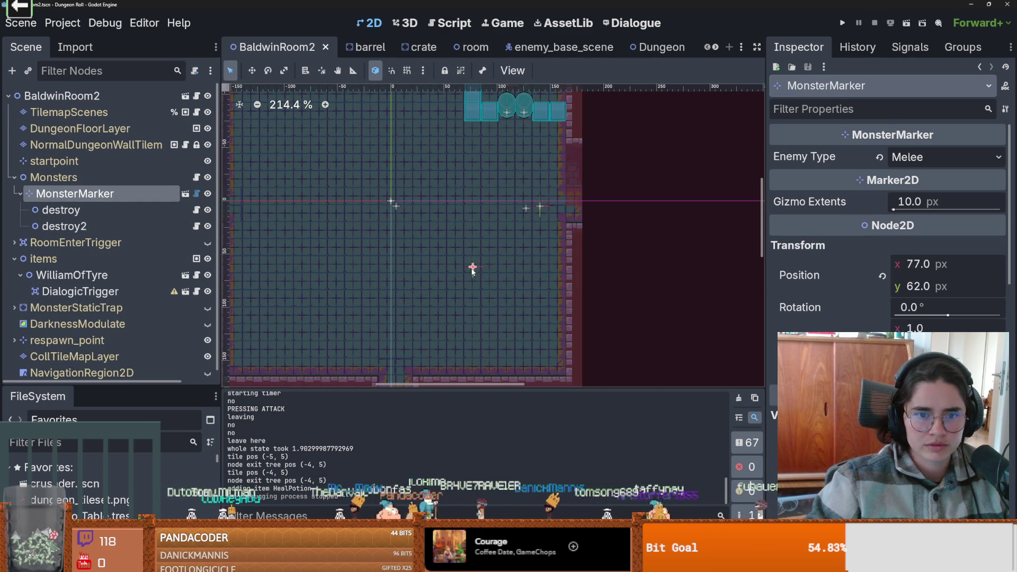
{"action": "left_click_drag", "start_coordinate": [473, 271], "coordinate": [464, 219]}
{"action": "key", "text": "ctrl+s"}
{"action": "key", "text": "ctrl+z"}
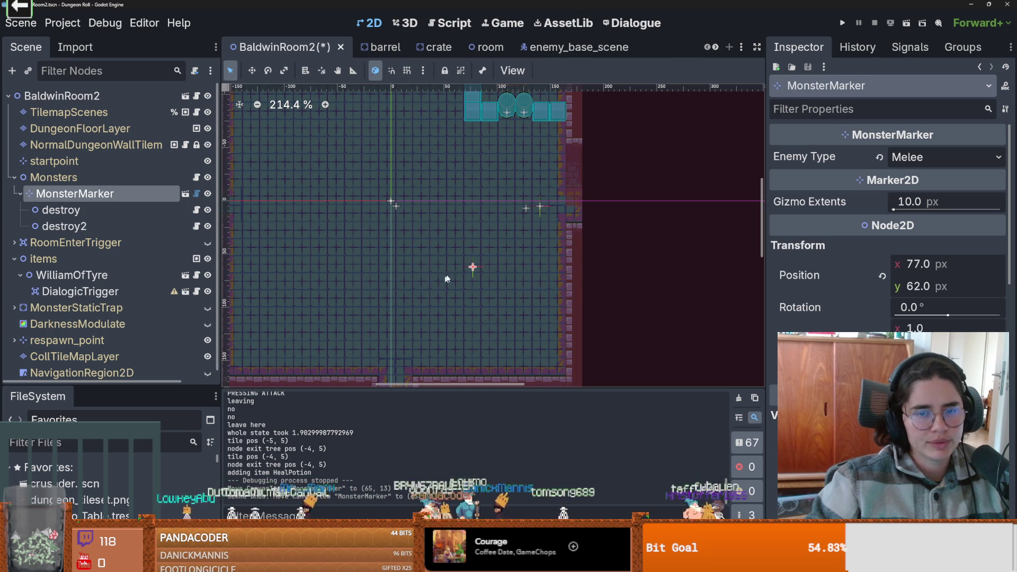
{"action": "scroll", "coordinate": [446, 279], "scroll_direction": "down", "scroll_amount": 1}
- Look through monsters.gd, then open the room's room_generation.gd script
{"action": "key", "text": "ctrl+F3"}
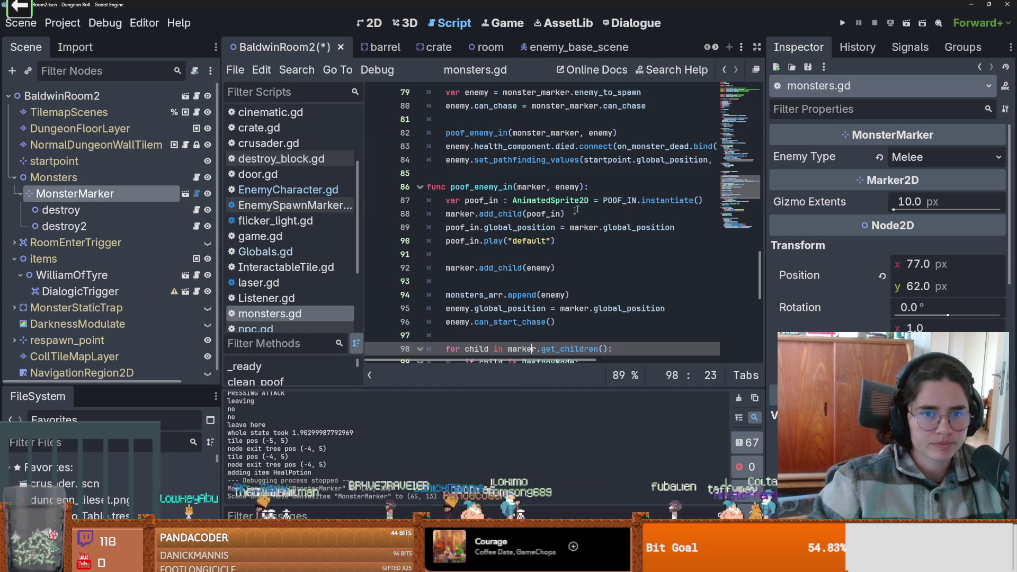
{"action": "scroll", "coordinate": [582, 215], "scroll_direction": "up", "scroll_amount": 20}
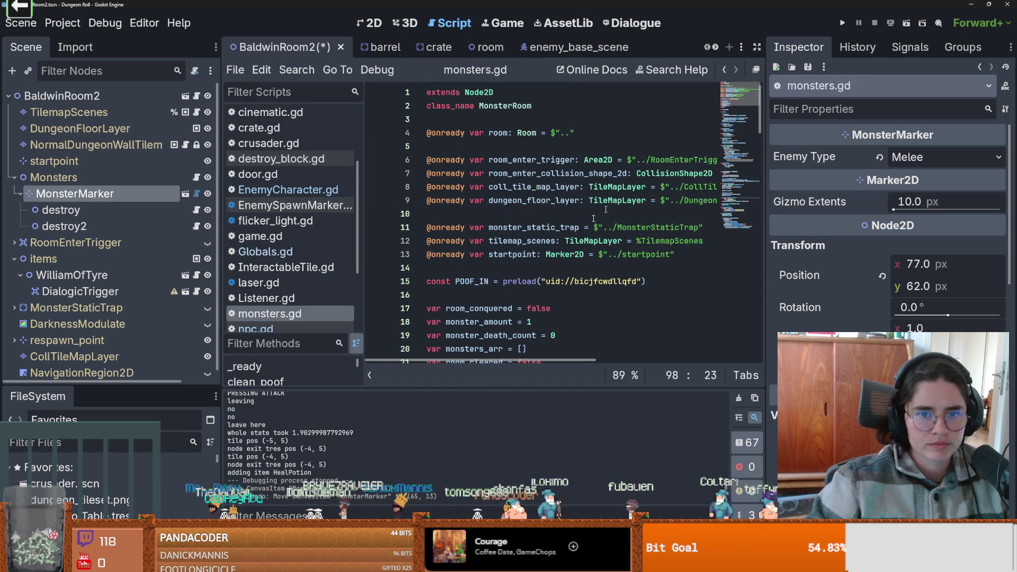
{"action": "scroll", "coordinate": [593, 218], "scroll_direction": "down", "scroll_amount": 8}
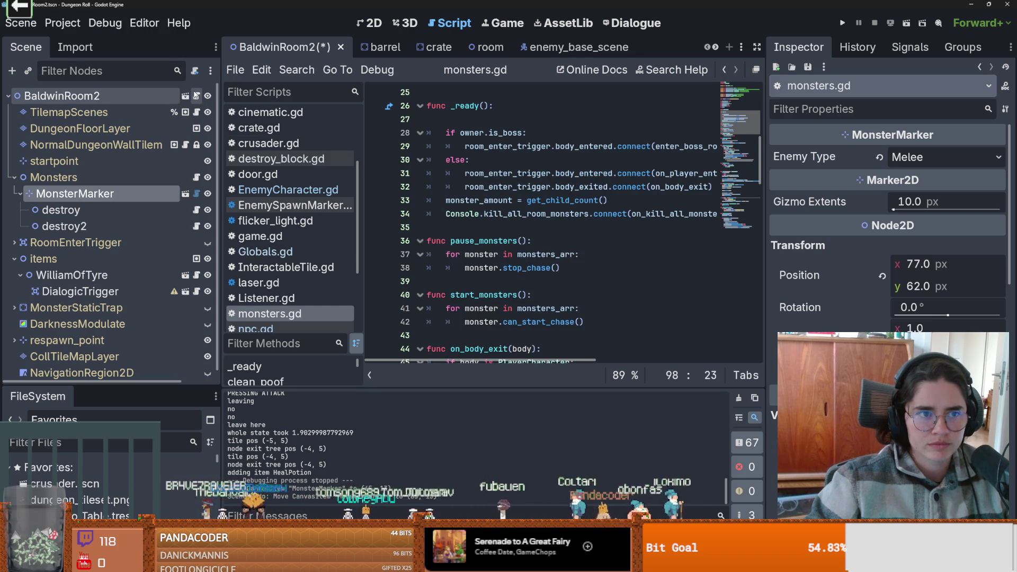
{"action": "scroll", "coordinate": [546, 269], "scroll_direction": "up", "scroll_amount": 6}
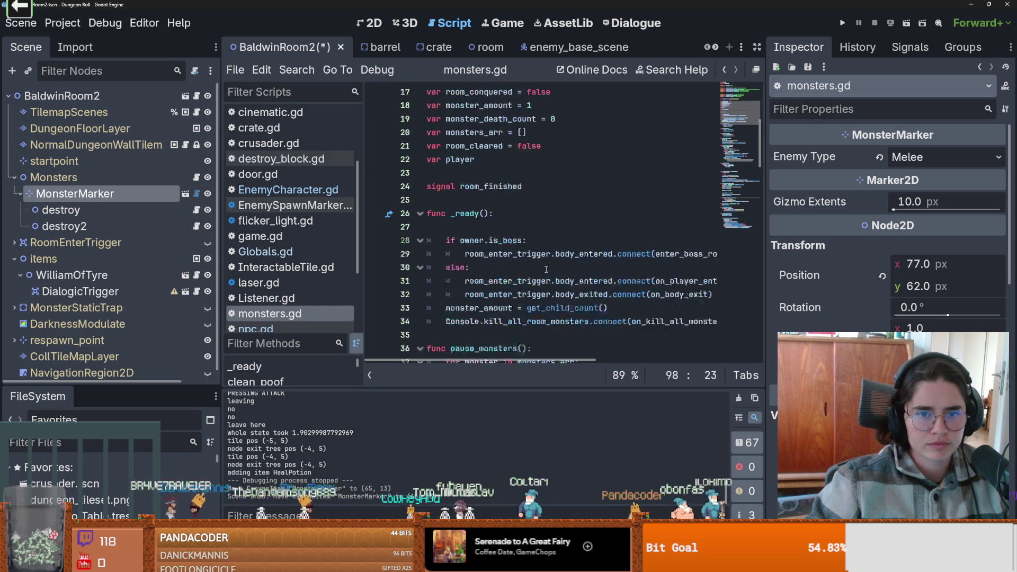
{"action": "scroll", "coordinate": [546, 270], "scroll_direction": "up", "scroll_amount": 2}
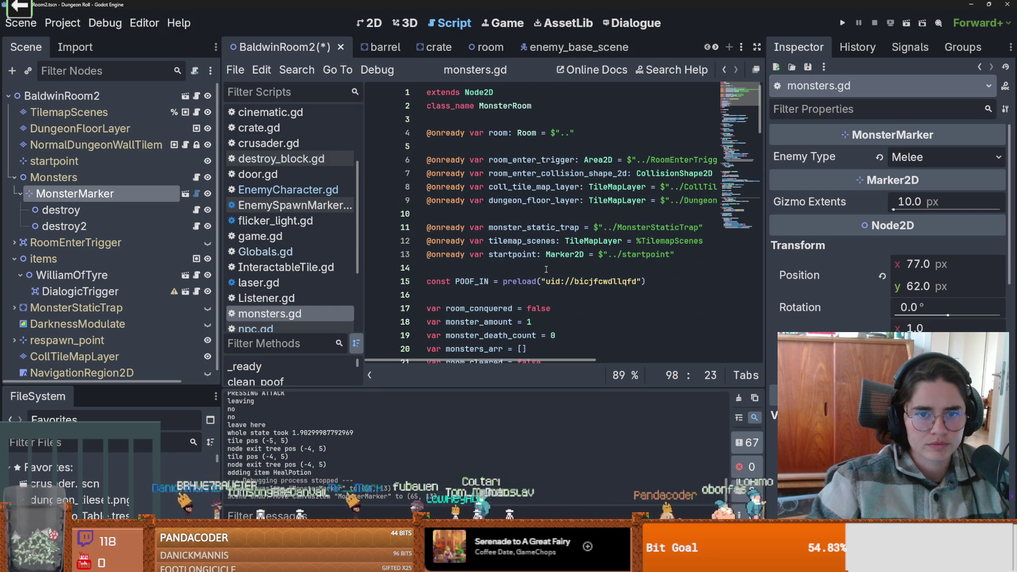
{"action": "scroll", "coordinate": [546, 270], "scroll_direction": "down", "scroll_amount": 4}
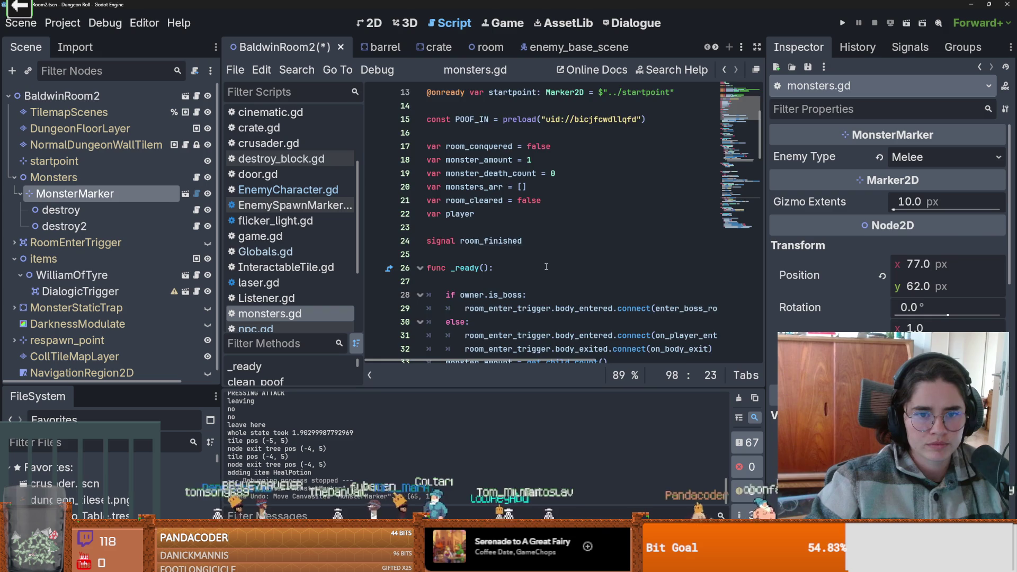
{"action": "scroll", "coordinate": [547, 267], "scroll_direction": "up", "scroll_amount": 4}
{"action": "left_click", "coordinate": [503, 133]}
{"action": "scroll", "coordinate": [561, 285], "scroll_direction": "down", "scroll_amount": 13}
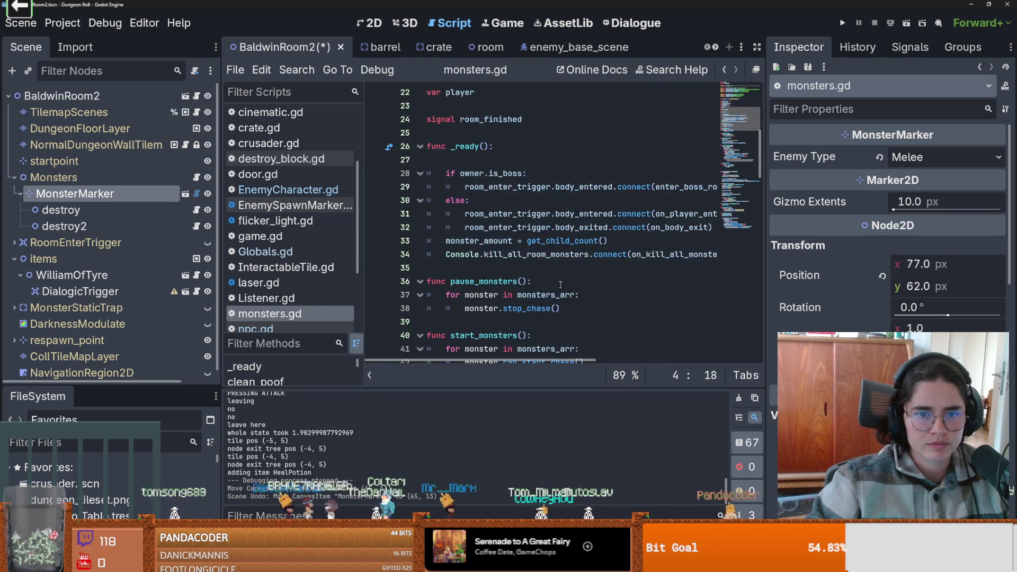
{"action": "scroll", "coordinate": [561, 285], "scroll_direction": "up", "scroll_amount": 3}
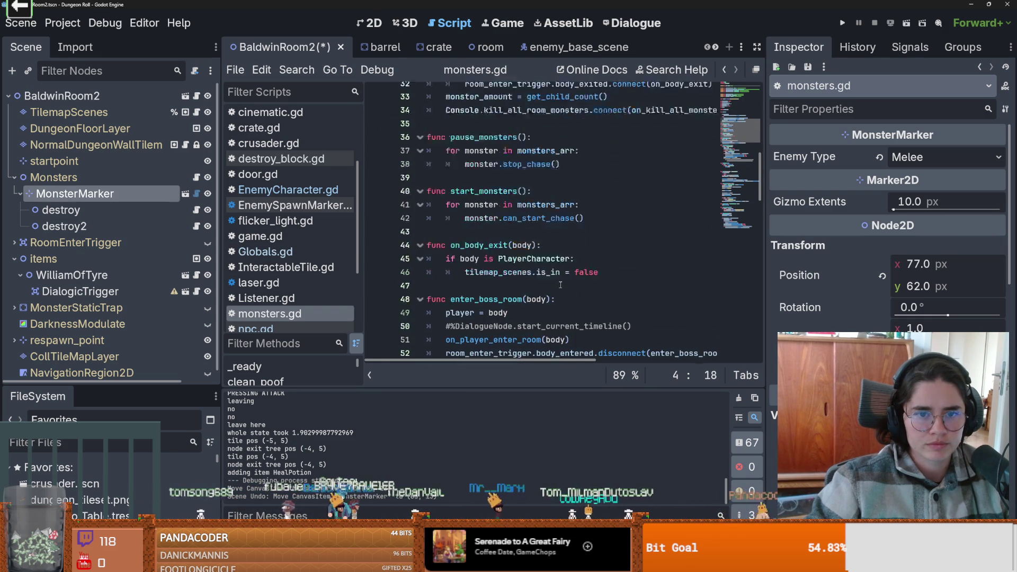
{"action": "scroll", "coordinate": [561, 285], "scroll_direction": "down", "scroll_amount": 13}
{"action": "scroll", "coordinate": [561, 284], "scroll_direction": "down", "scroll_amount": 6}
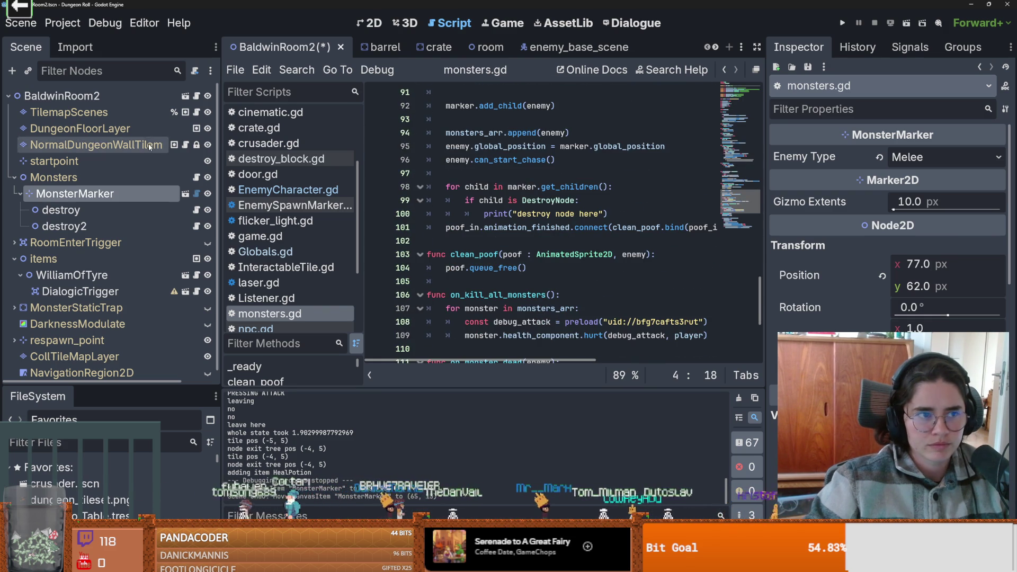
{"action": "left_click", "coordinate": [196, 96]}
{"action": "scroll", "coordinate": [503, 200], "scroll_direction": "down", "scroll_amount": 7}
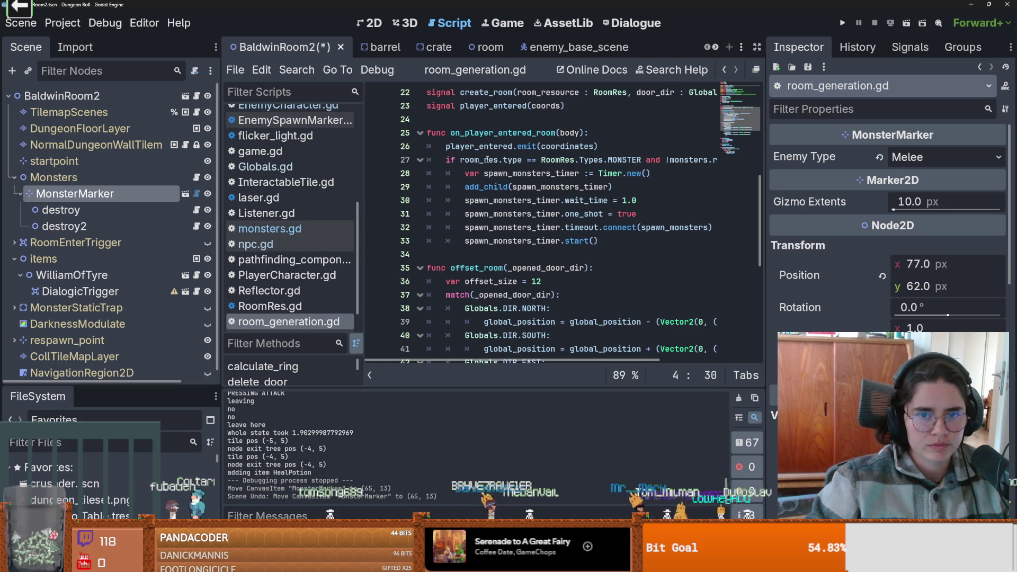
- Wrap line 27's MONSTER room check in parentheses and duplicate the comparison after 'or'
{"action": "left_click", "coordinate": [487, 160]}
{"action": "left_click_drag", "start_coordinate": [766, 291], "coordinate": [905, 289]}
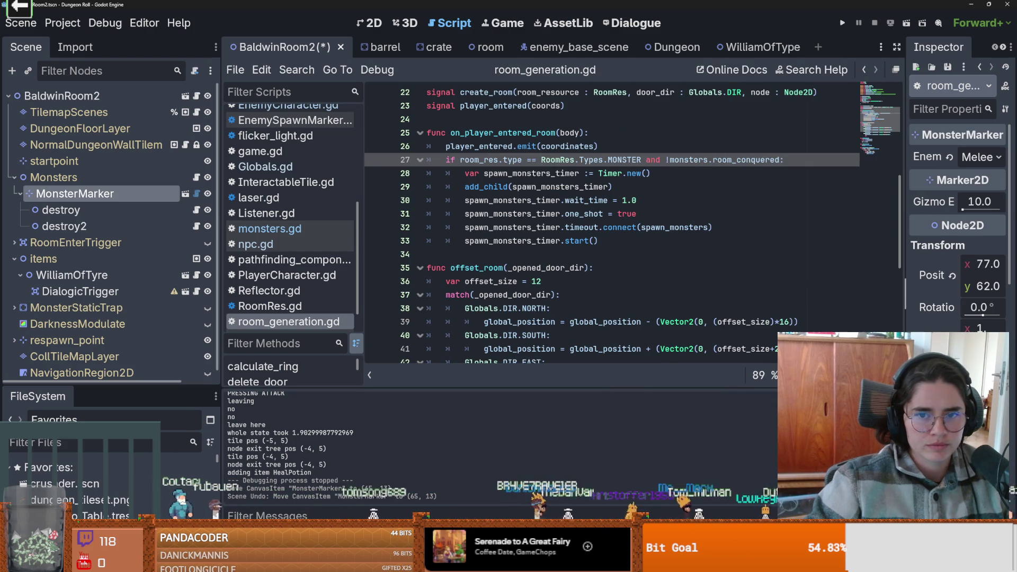
{"action": "left_click_drag", "start_coordinate": [645, 160], "coordinate": [460, 160]}
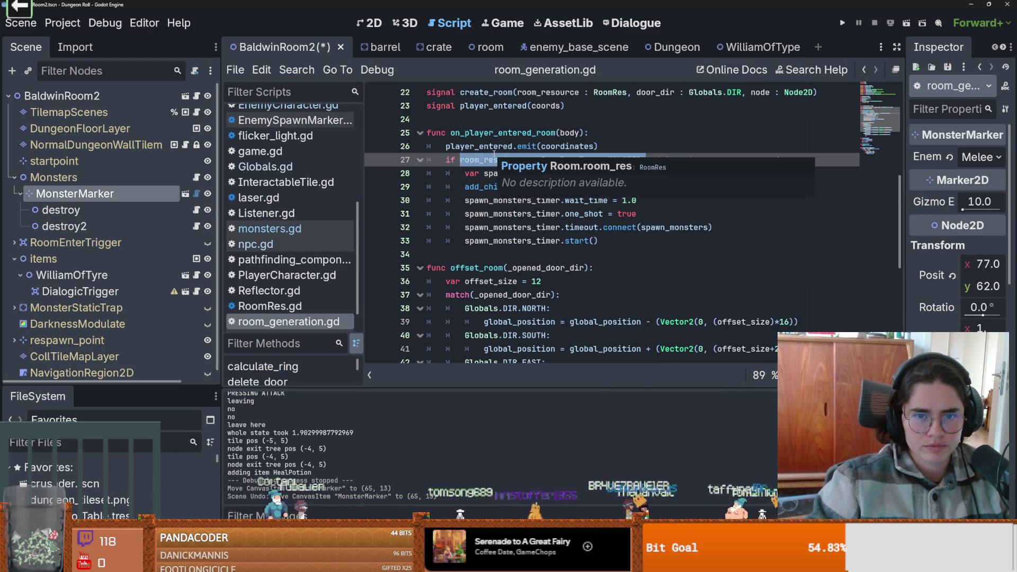
{"action": "type", "text": "("}
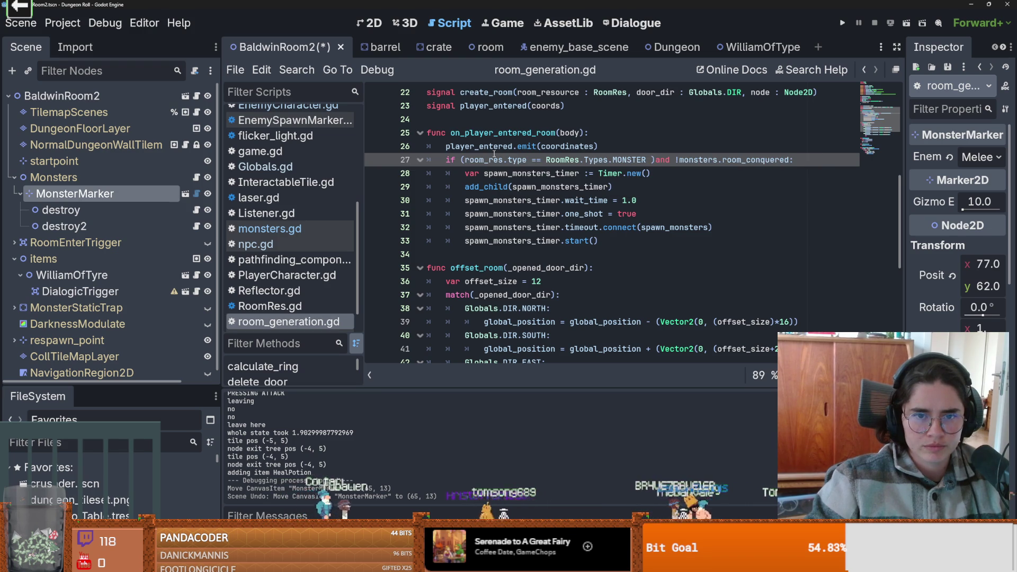
{"action": "type", "text": "or"}
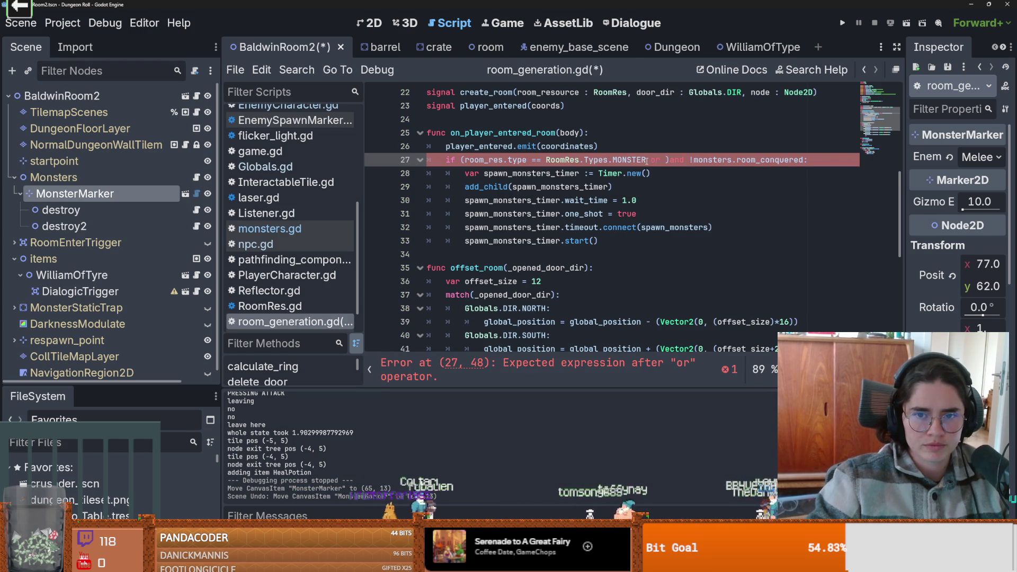
{"action": "left_click", "coordinate": [466, 160], "text": "shift"}
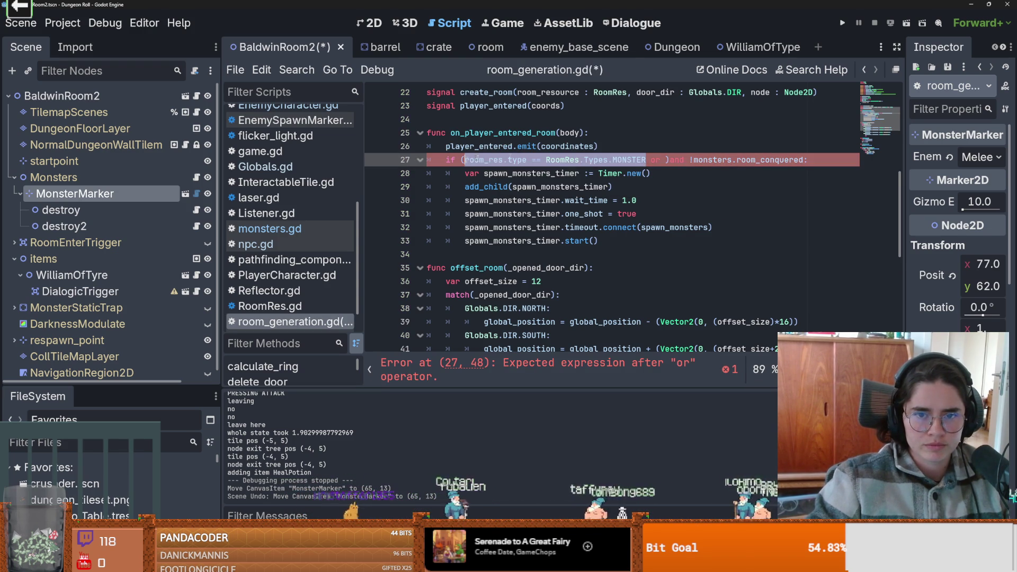
{"action": "key", "text": "ctrl+c"}
{"action": "left_click", "coordinate": [668, 160]}
{"action": "key", "text": "ctrl+v"}
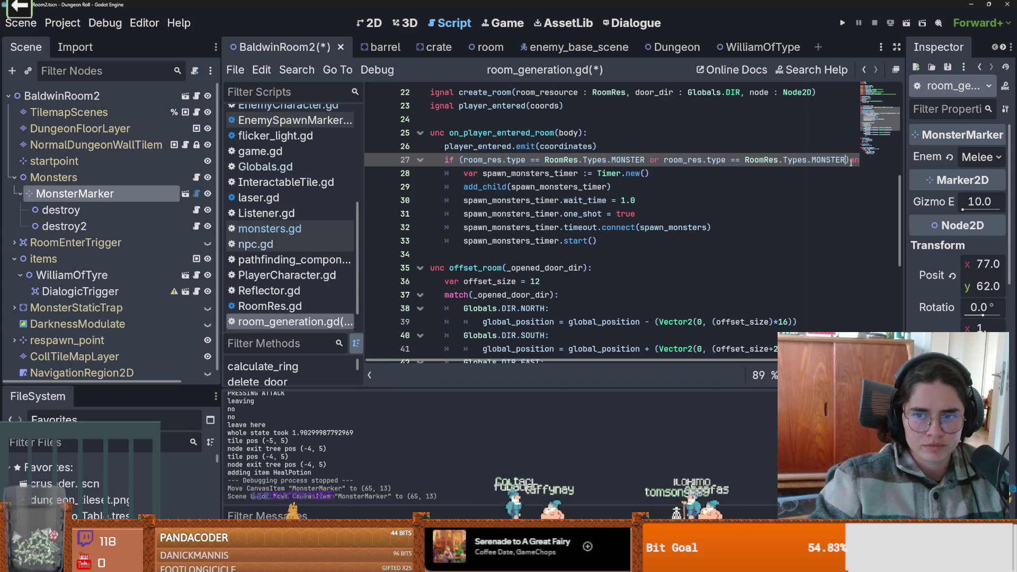
- Change the duplicated comparison to RoomRes.Types.QUEST and run the game
{"action": "left_click", "coordinate": [850, 160]}
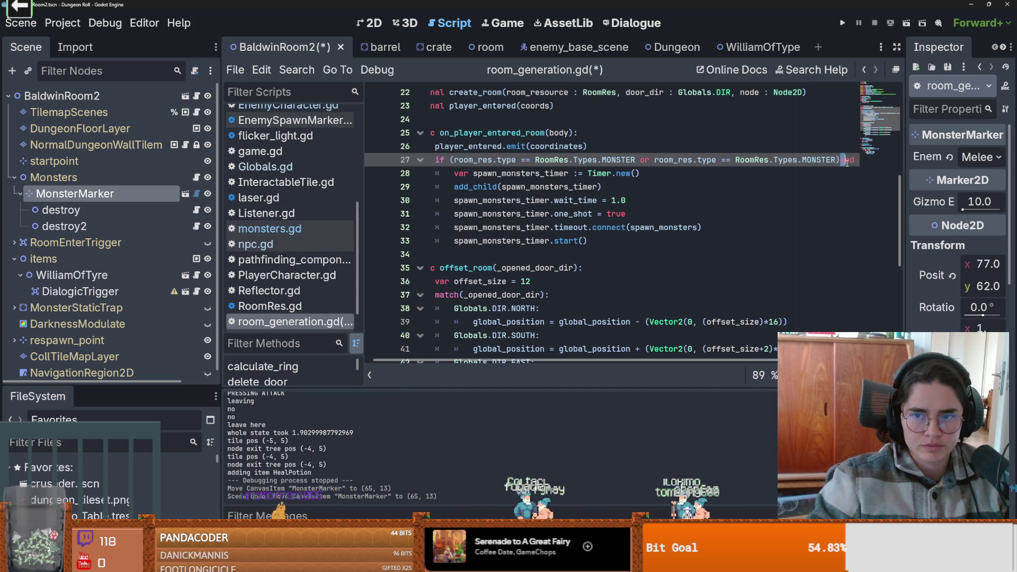
{"action": "double_click", "coordinate": [821, 160]}
{"action": "type", "text": "Q"}
{"action": "key", "text": "Return"}
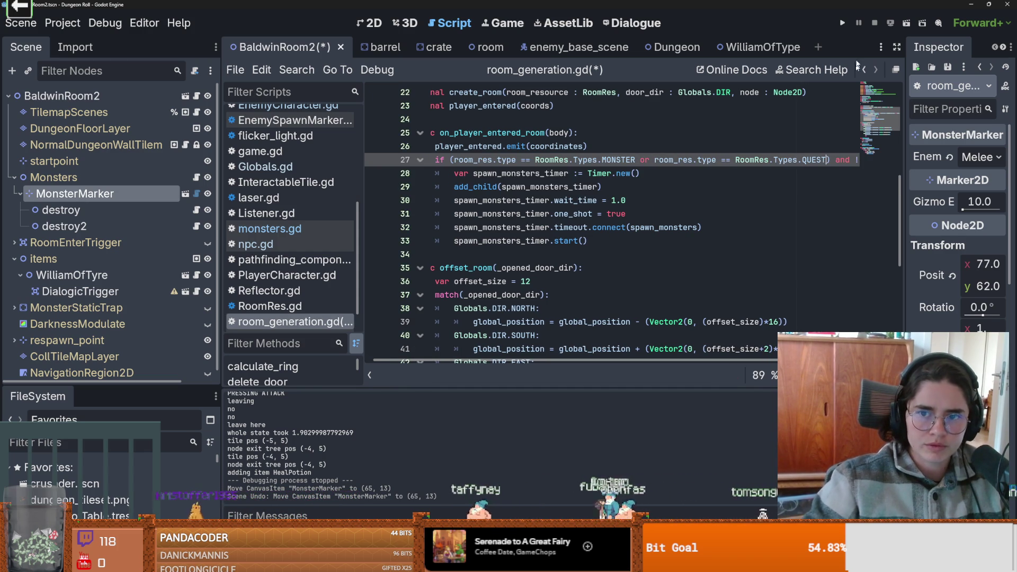
{"action": "left_click", "coordinate": [842, 23]}
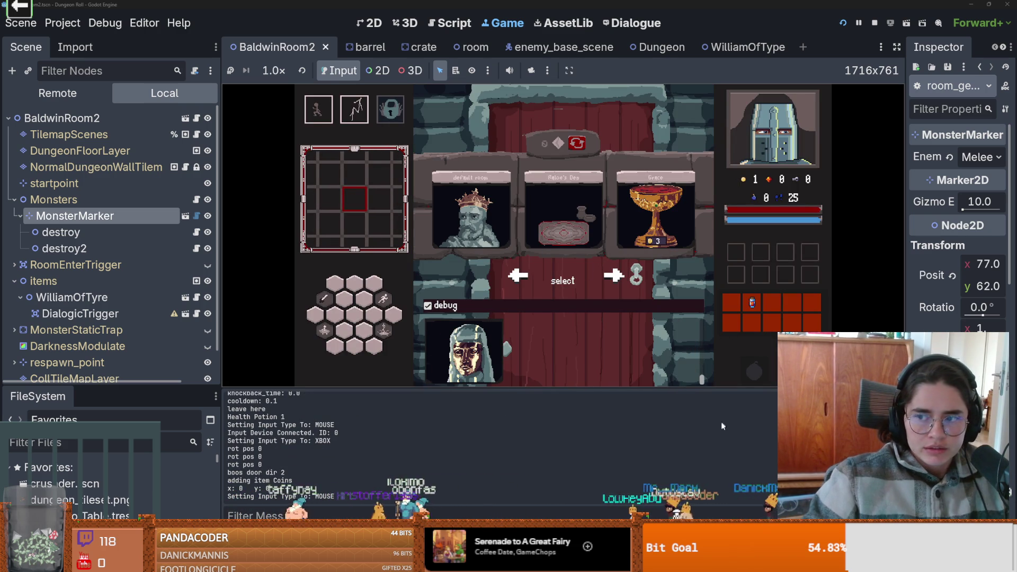
- Enter the dungeon room and walk the knight around with WASD while the enemy chases
{"action": "key", "text": "Return"}
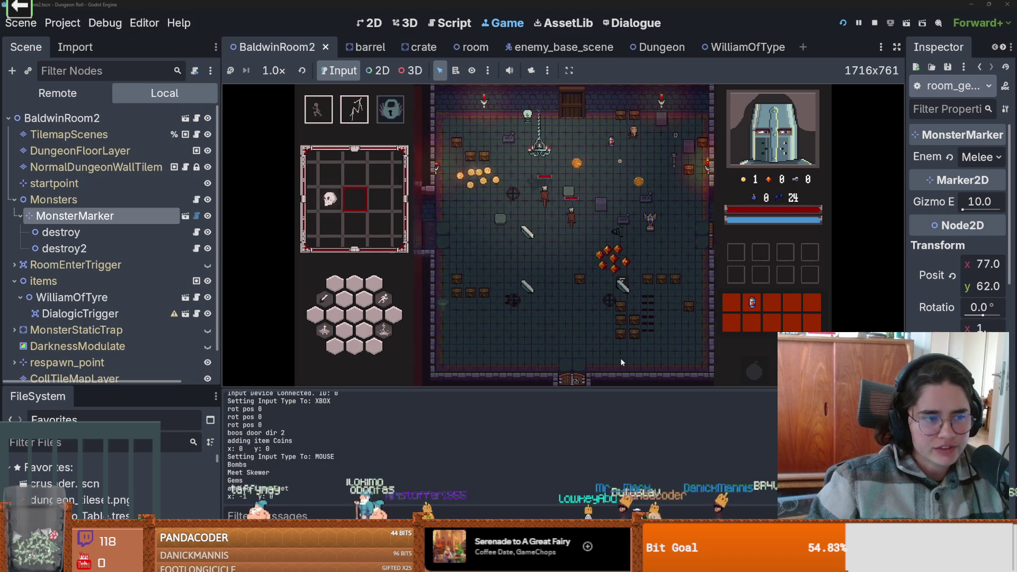
{"action": "key", "text": "a"}
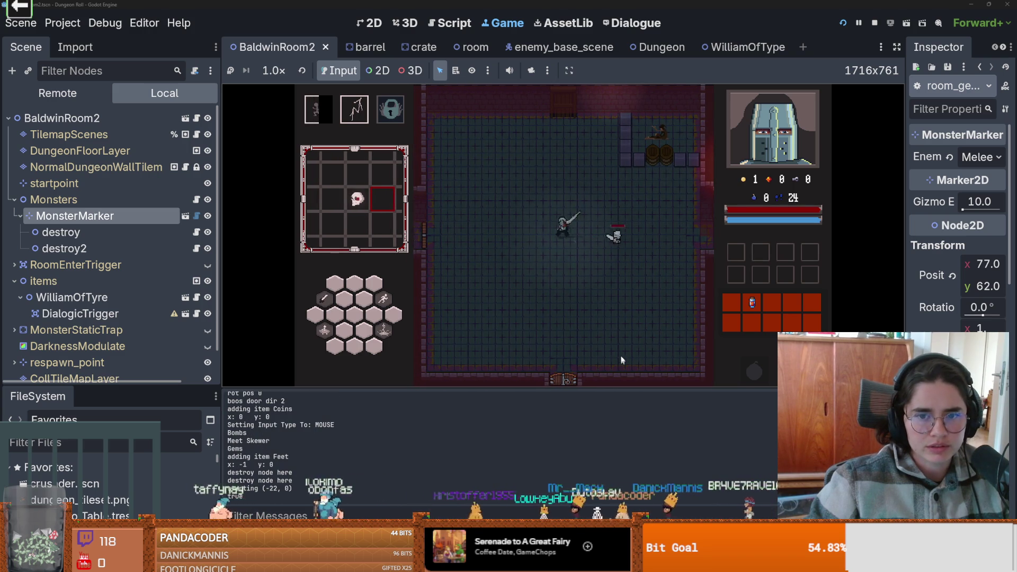
{"action": "key", "text": "d"}
{"action": "key", "text": "w"}
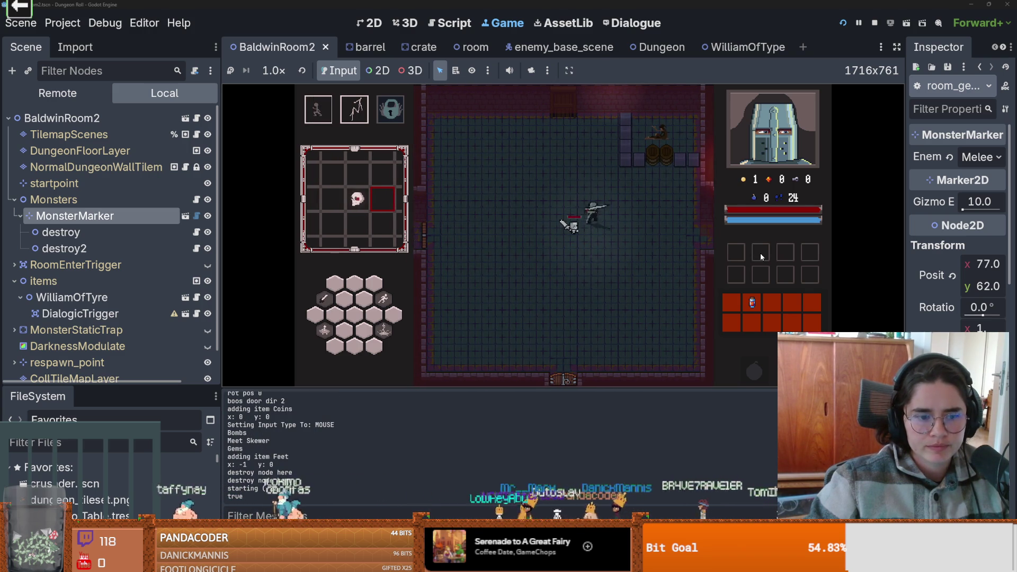
{"action": "key", "text": "a"}
{"action": "key", "text": "s"}
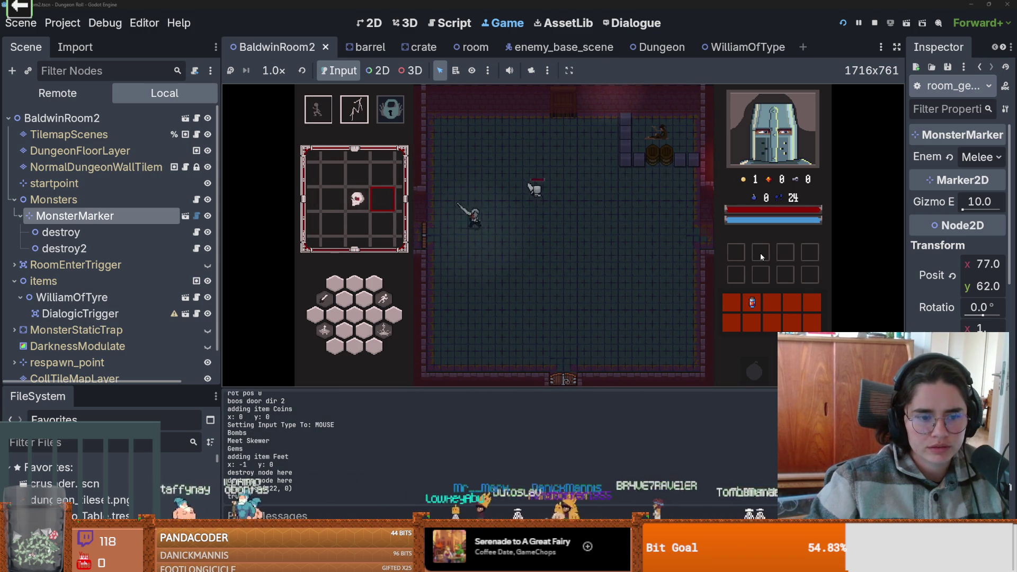
{"action": "key", "text": "d"}
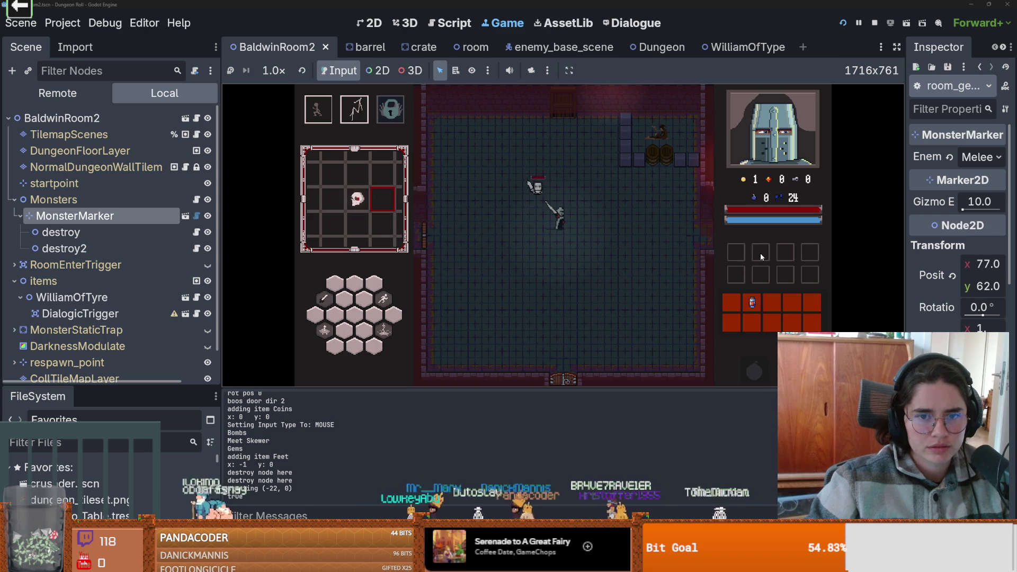
{"action": "key", "text": "s"}
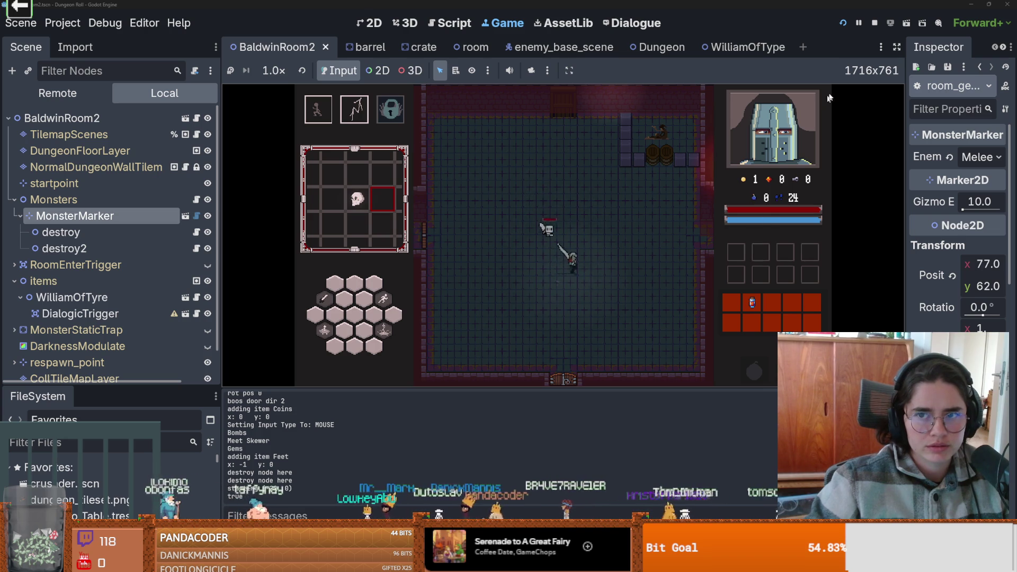
{"action": "key", "text": "d"}
- Pause the game and open the destroy node's destroy_block.gd script
{"action": "left_click", "coordinate": [859, 24]}
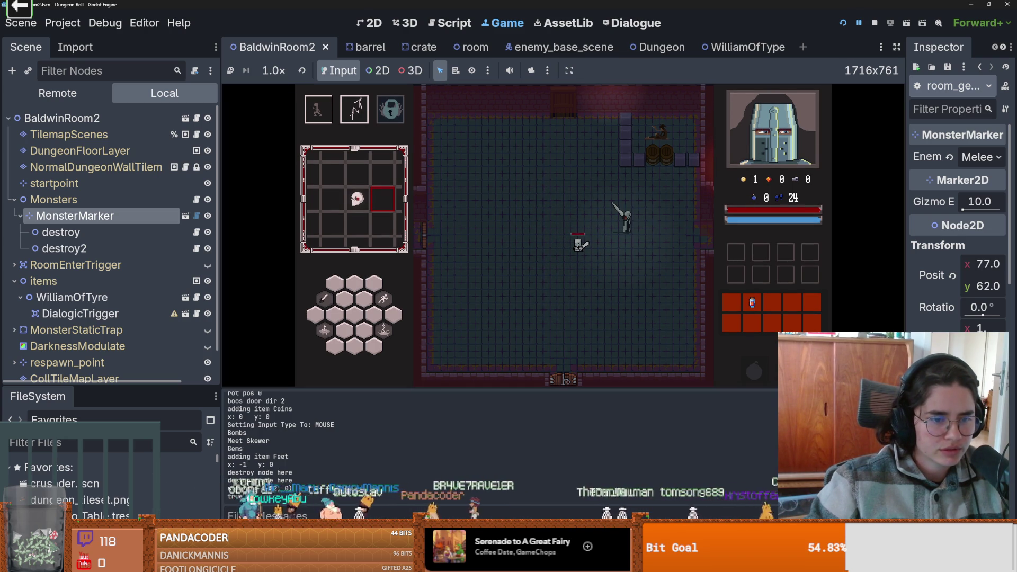
{"action": "scroll", "coordinate": [250, 490], "scroll_direction": "up", "scroll_amount": 10}
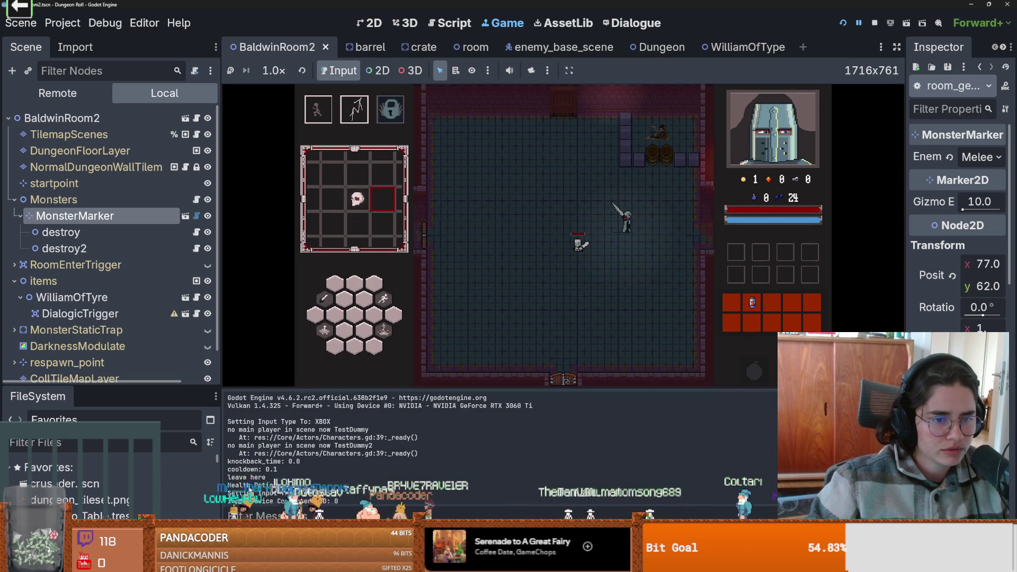
{"action": "scroll", "coordinate": [237, 488], "scroll_direction": "down", "scroll_amount": 4}
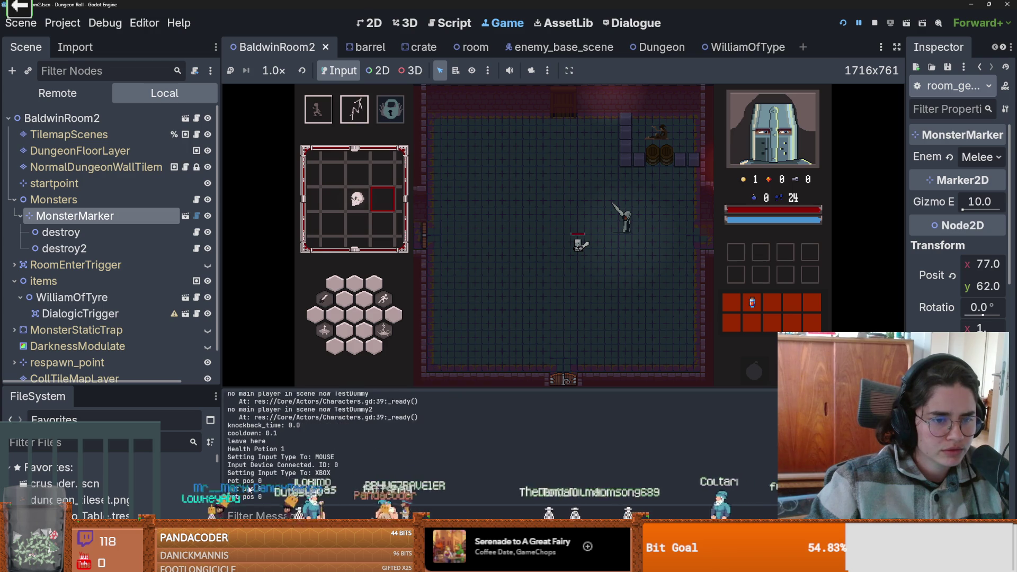
{"action": "left_click", "coordinate": [196, 232]}
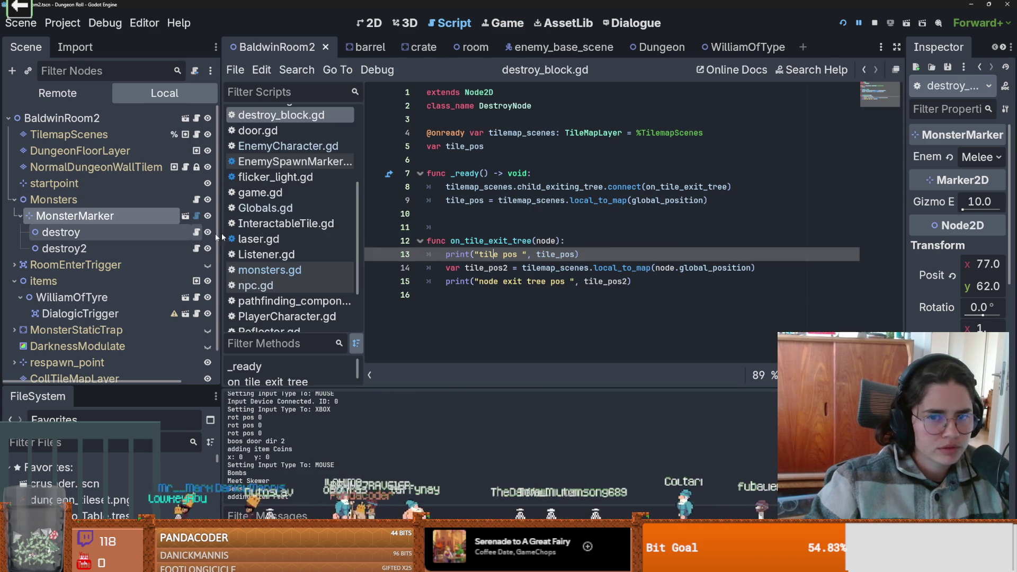
- Return to the running game and kill the enemy with lightning strike and slash attacks
{"action": "double_click", "coordinate": [490, 241]}
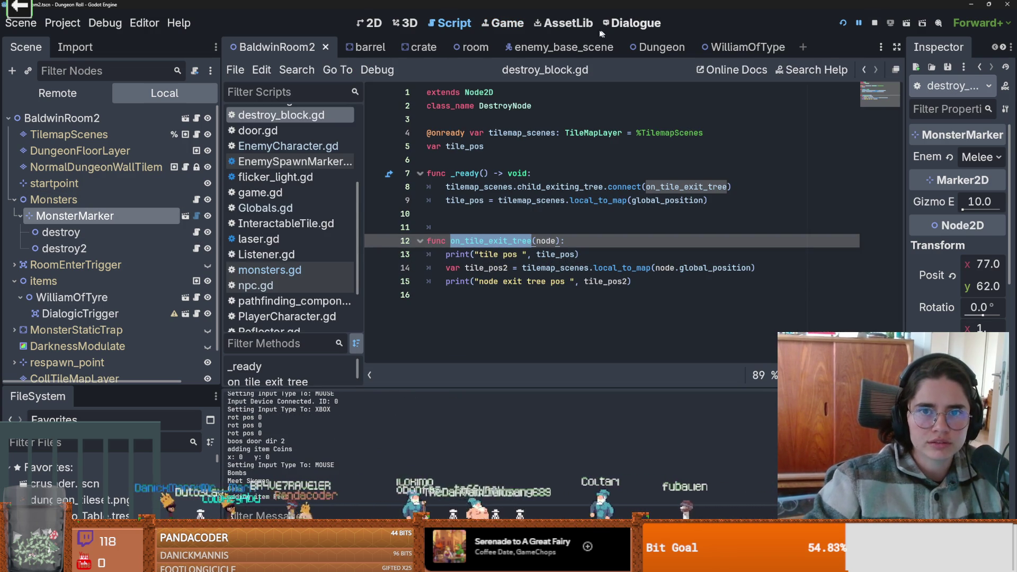
{"action": "left_click", "coordinate": [500, 22]}
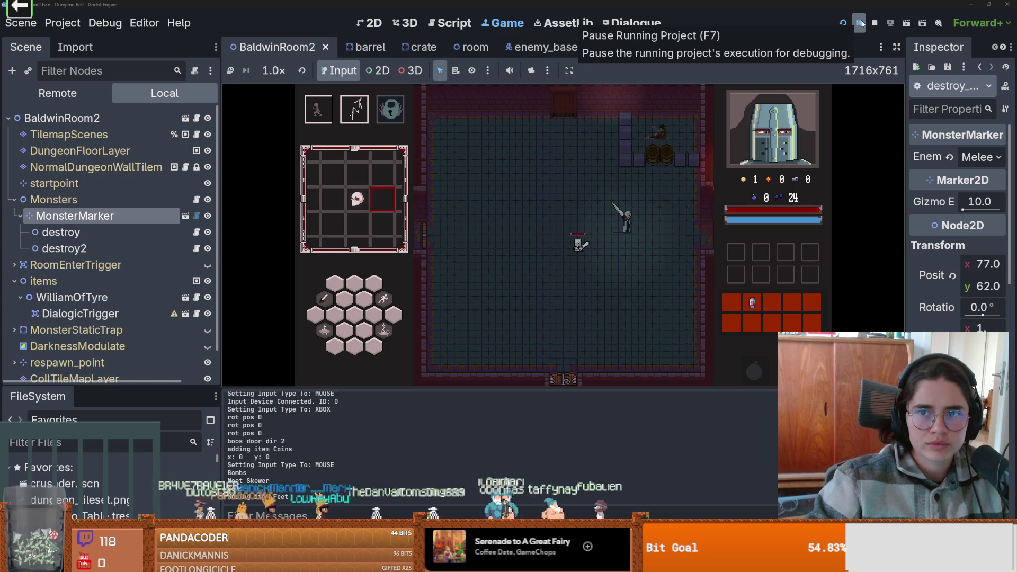
{"action": "left_click", "coordinate": [641, 233]}
{"action": "right_click", "coordinate": [641, 233]}
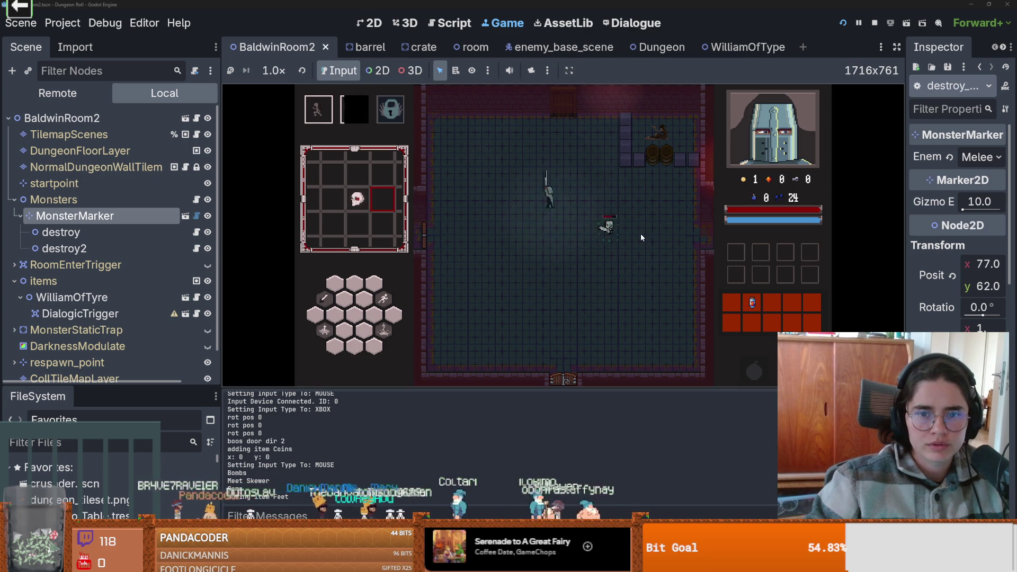
{"action": "left_click", "coordinate": [628, 233]}
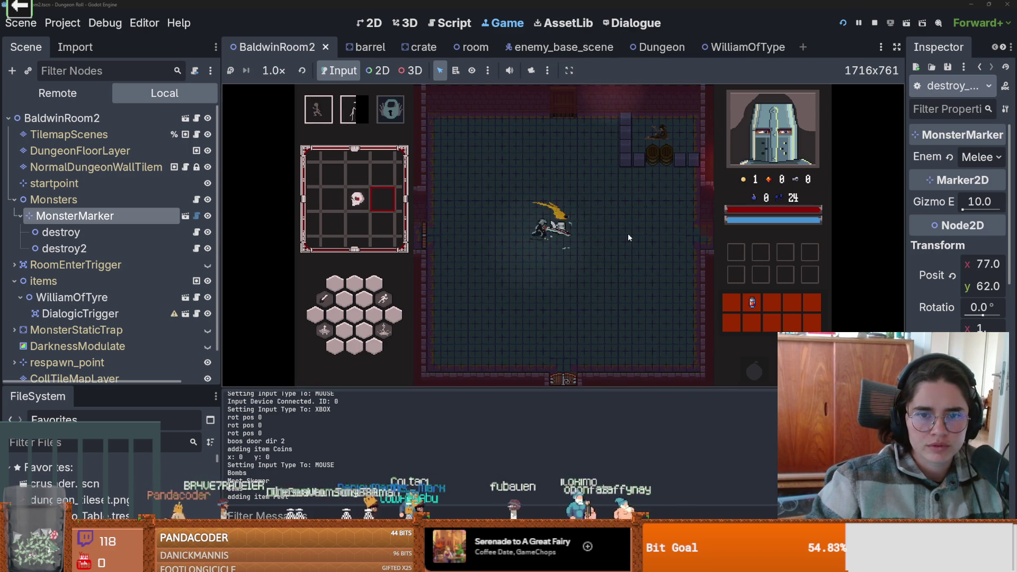
{"action": "key", "text": "a"}
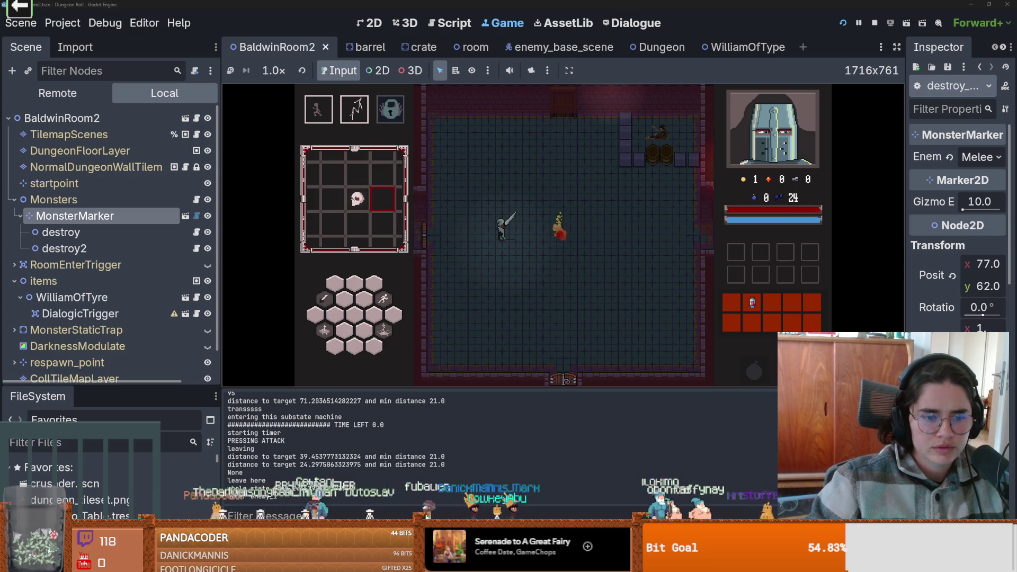
- Reopen destroy_block.gd from the destroy node's script icon
{"action": "scroll", "coordinate": [498, 451], "scroll_direction": "up", "scroll_amount": 2}
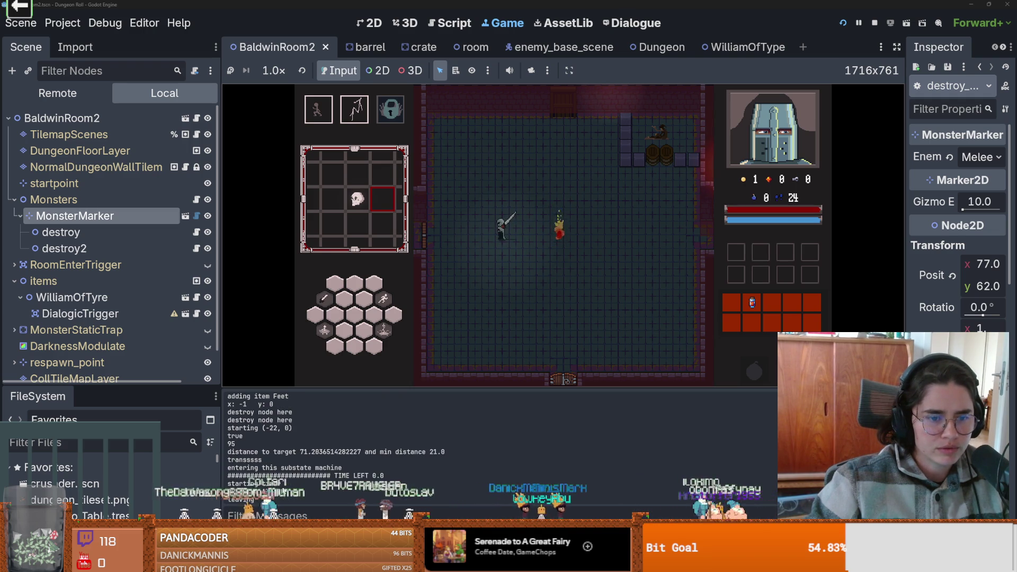
{"action": "scroll", "coordinate": [283, 488], "scroll_direction": "down", "scroll_amount": 3}
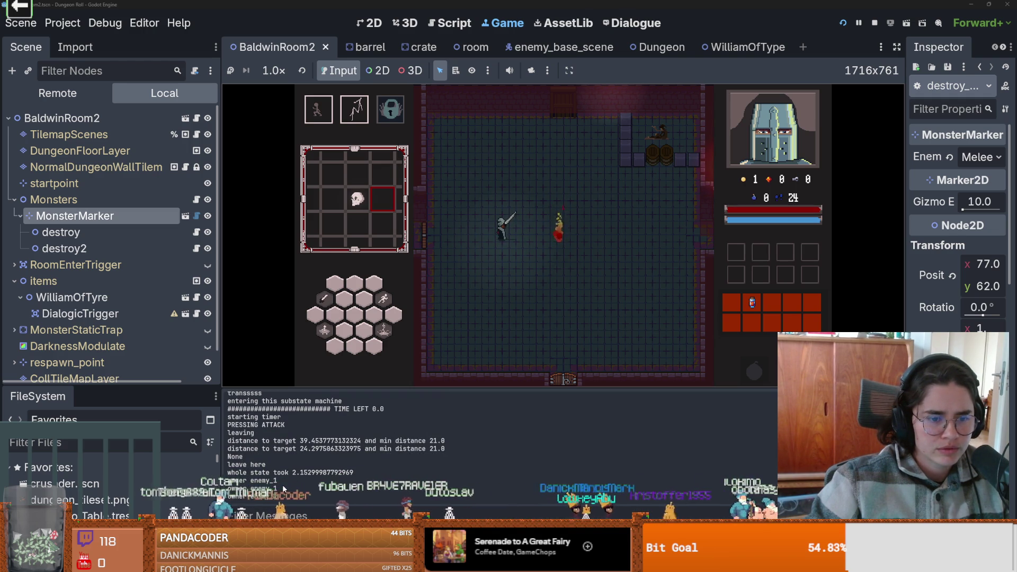
{"action": "left_click", "coordinate": [196, 232]}
- Inspect the child_exiting_tree connection, its on_tile_exit_tree callback, and tilemap_scenes in _ready
{"action": "left_click", "coordinate": [524, 189]}
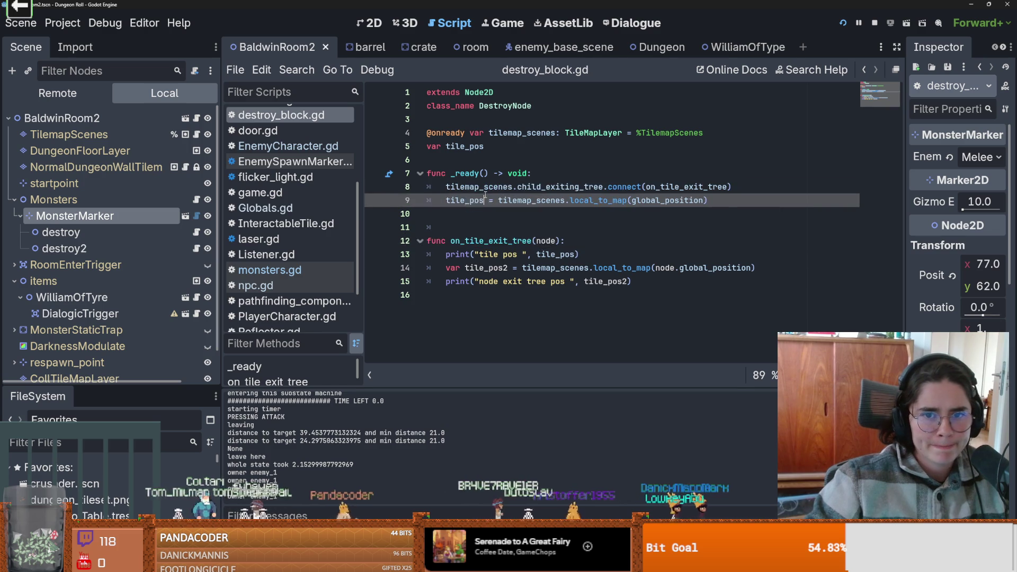
{"action": "double_click", "coordinate": [546, 189]}
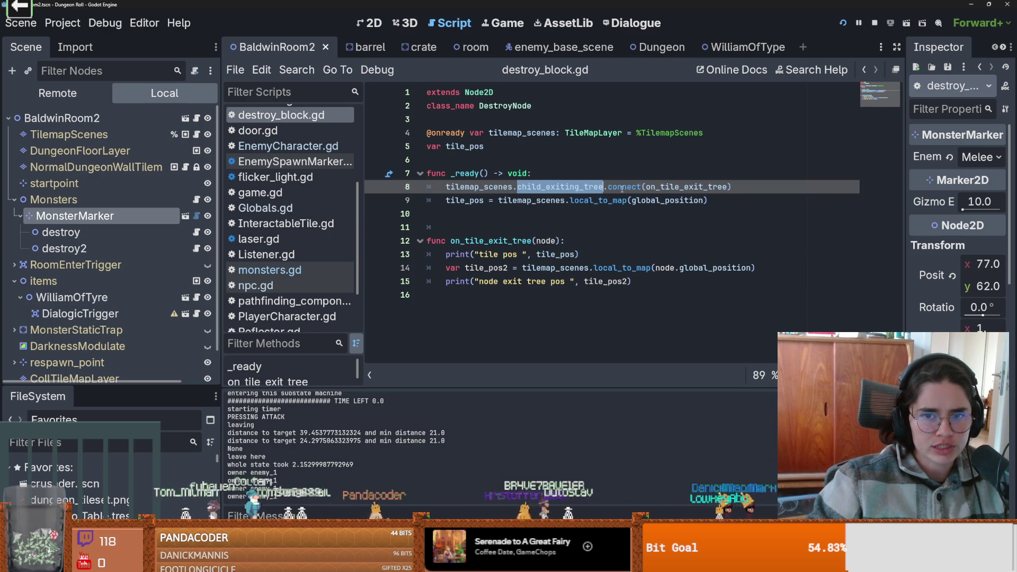
{"action": "double_click", "coordinate": [708, 186]}
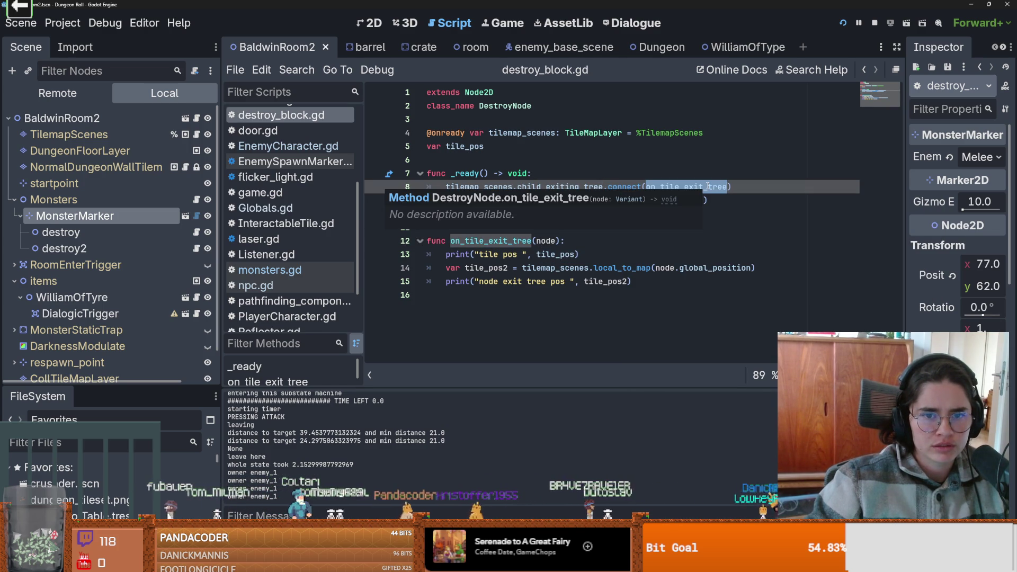
{"action": "double_click", "coordinate": [585, 185]}
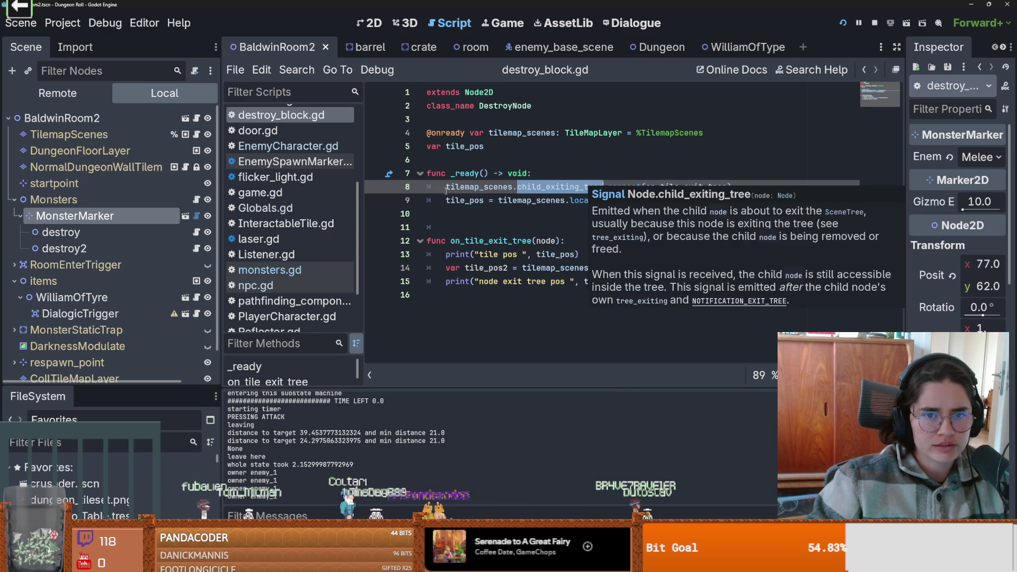
{"action": "double_click", "coordinate": [480, 187]}
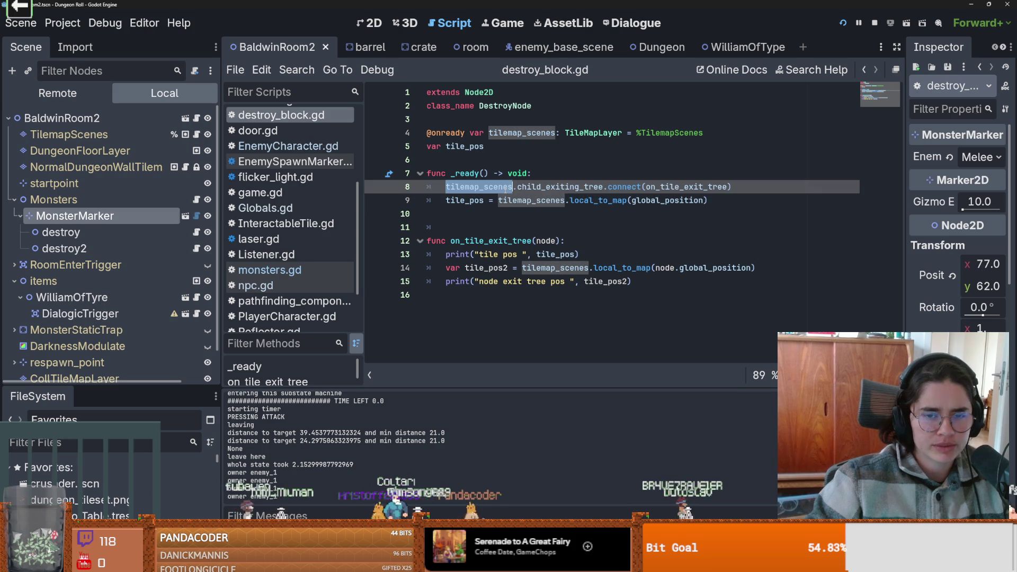
- Insert 'await tilemap_scenes.ready' as the first line of _ready()
{"action": "mouse_move", "coordinate": [570, 205]}
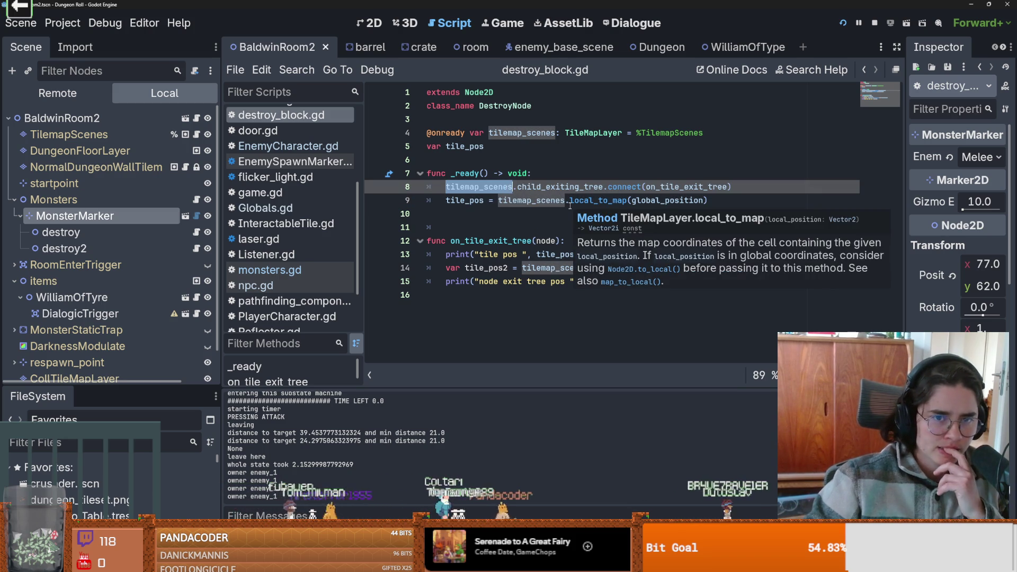
{"action": "left_click", "coordinate": [567, 174]}
{"action": "key", "text": "Return"}
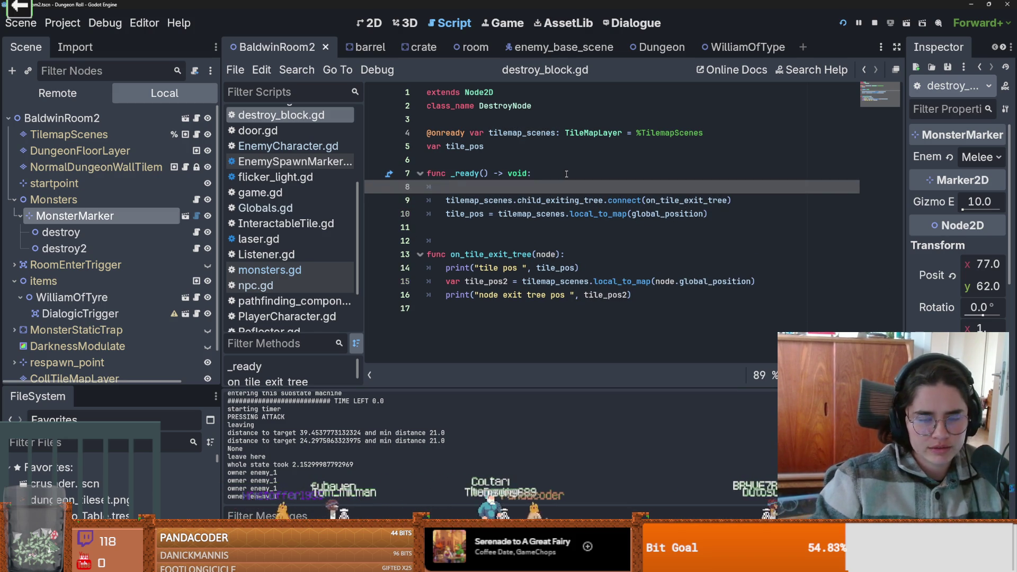
{"action": "type", "text": "it ti"}
{"action": "key", "text": "Return"}
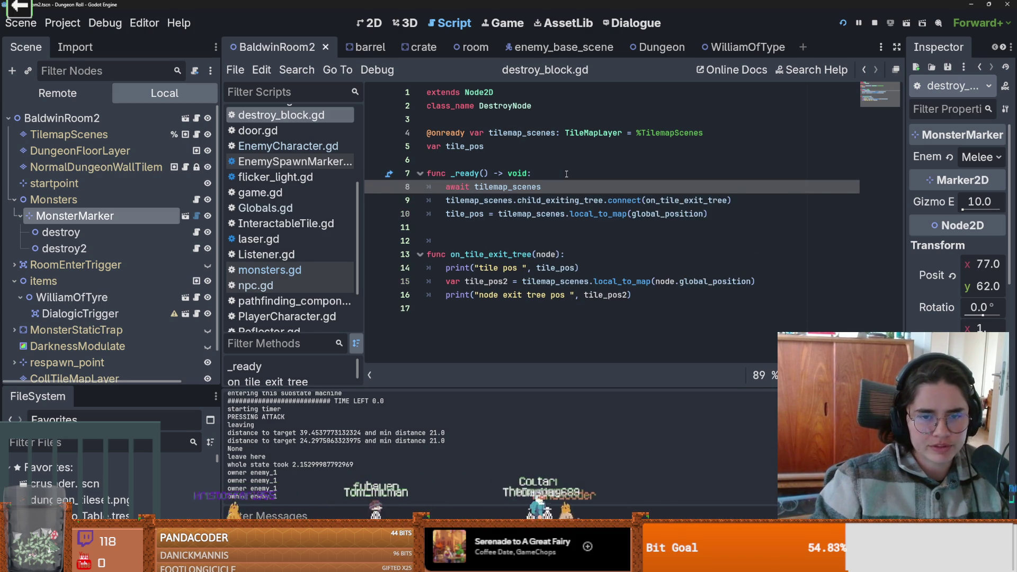
{"action": "type", "text": ".re"}
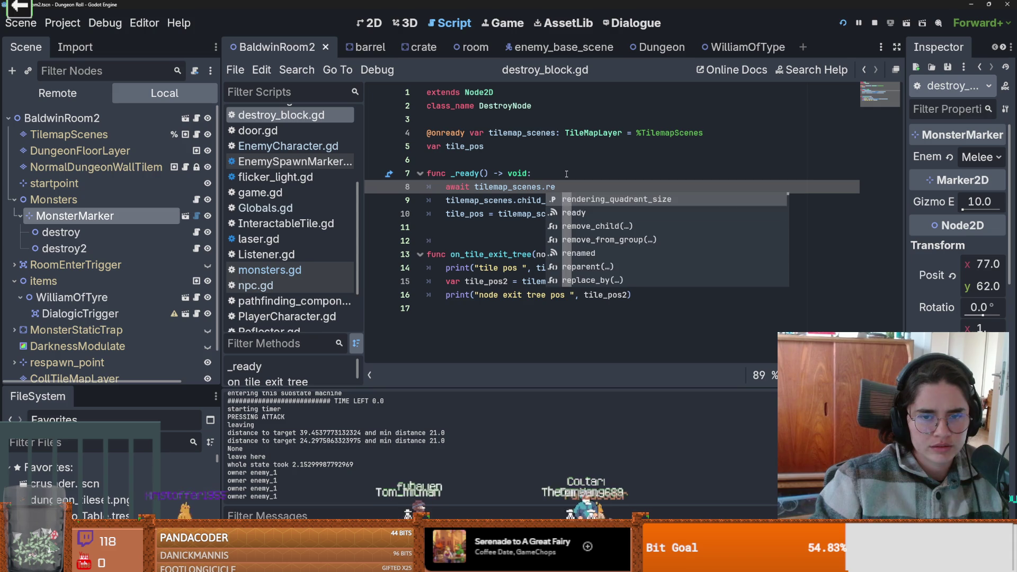
{"action": "key", "text": "Down"}
{"action": "key", "text": "Return"}
- Read the child_exiting_tree signal documentation and relaunch the project
{"action": "double_click", "coordinate": [686, 200]}
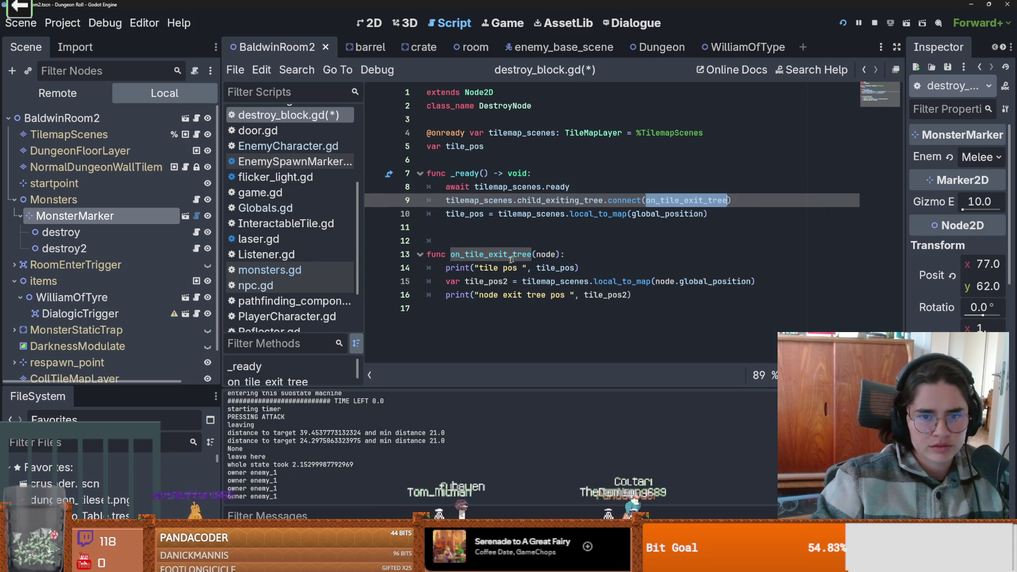
{"action": "left_click", "coordinate": [539, 254]}
{"action": "left_click", "coordinate": [530, 201], "text": "ctrl"}
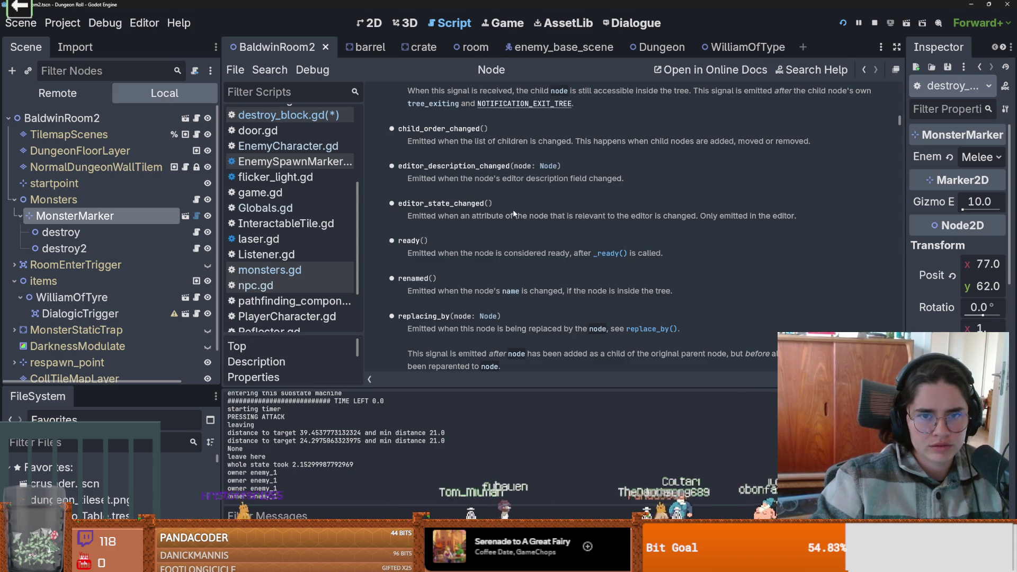
{"action": "scroll", "coordinate": [551, 196], "scroll_direction": "up", "scroll_amount": 4}
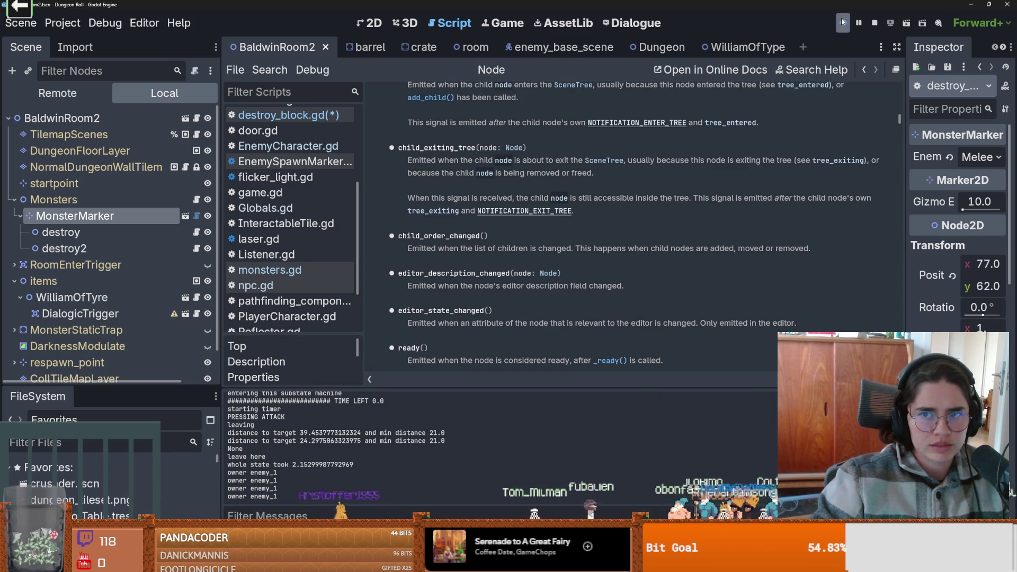
{"action": "left_click", "coordinate": [843, 22]}
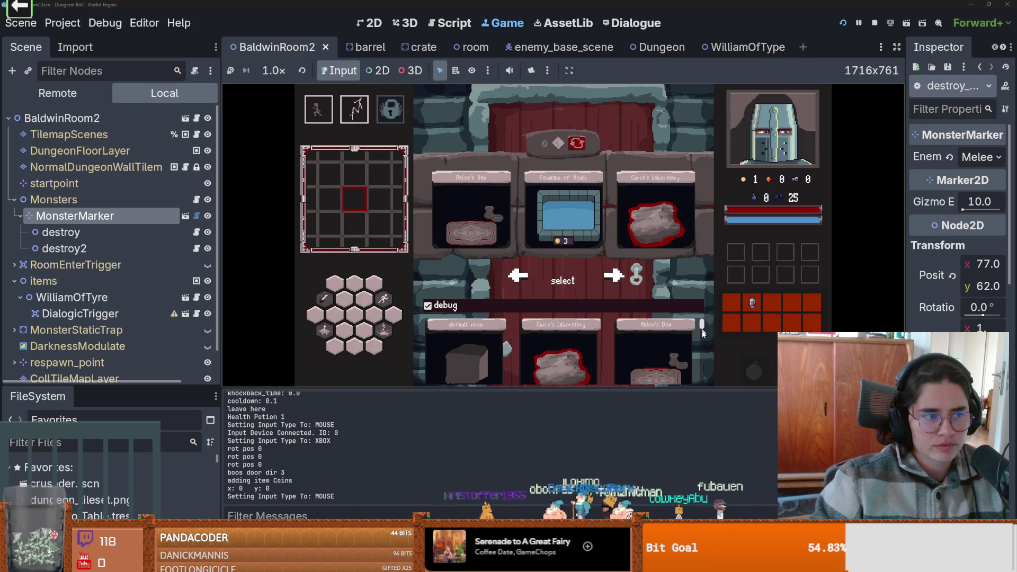
- Enter a debug room, move the knight toward the monster, then bring up TilemapScenes' context menu
{"action": "left_click_drag", "start_coordinate": [703, 332], "coordinate": [715, 455]}
{"action": "left_click", "coordinate": [454, 344]}
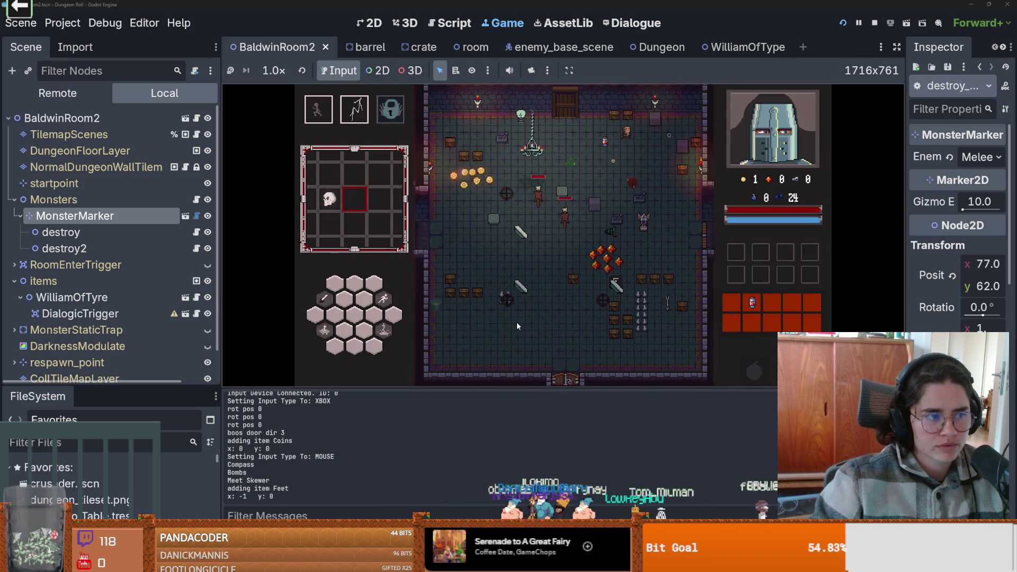
{"action": "left_click", "coordinate": [623, 299]}
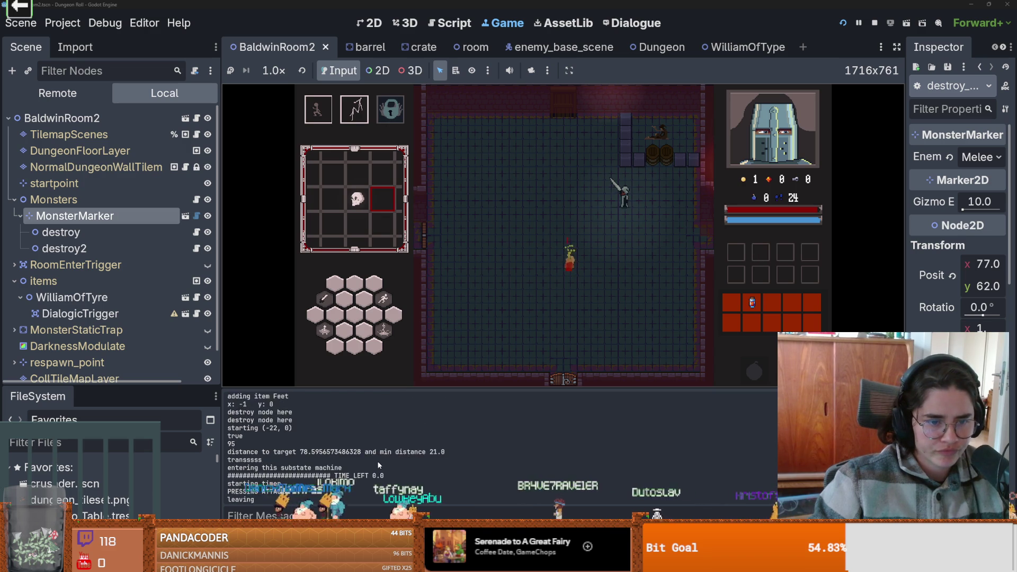
{"action": "left_click", "coordinate": [155, 135]}
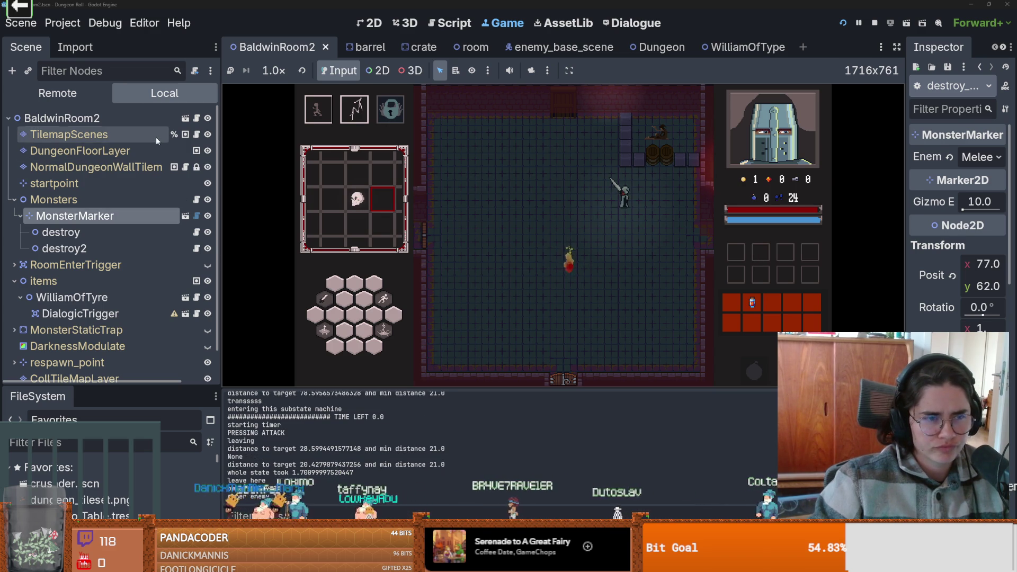
{"action": "right_click", "coordinate": [155, 137]}
- Open the TileMapLayer class documentation and scroll through it
{"action": "left_click", "coordinate": [296, 494]}
{"action": "scroll", "coordinate": [517, 318], "scroll_direction": "down", "scroll_amount": 5}
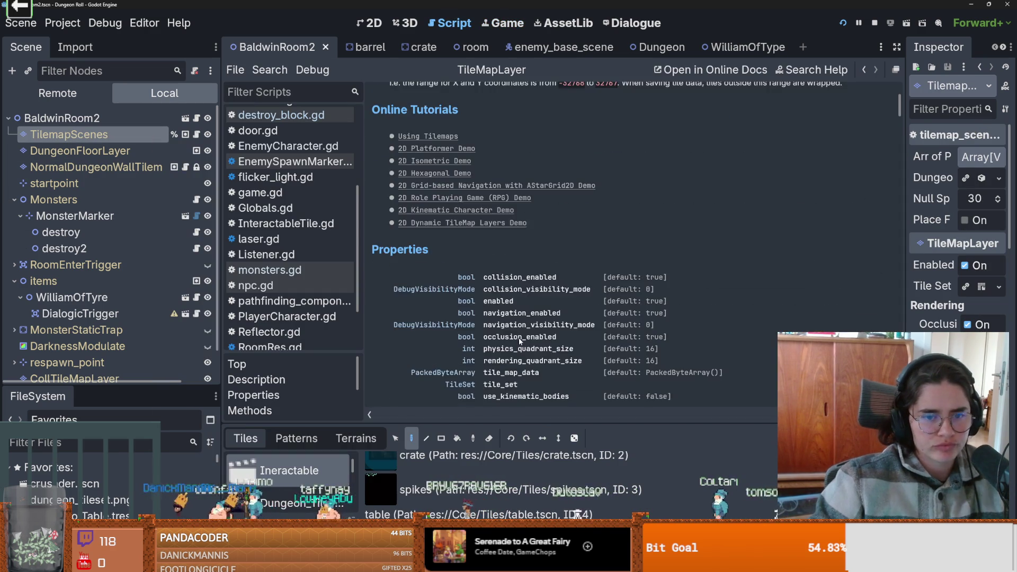
{"action": "scroll", "coordinate": [516, 350], "scroll_direction": "down", "scroll_amount": 3}
{"action": "scroll", "coordinate": [514, 354], "scroll_direction": "down", "scroll_amount": 15}
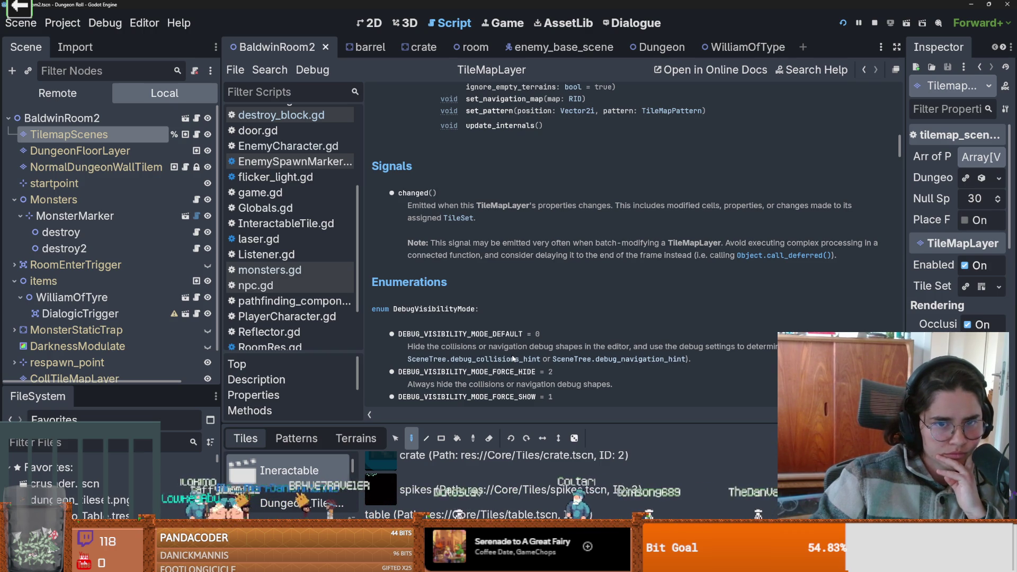
{"action": "scroll", "coordinate": [512, 359], "scroll_direction": "up", "scroll_amount": 5}
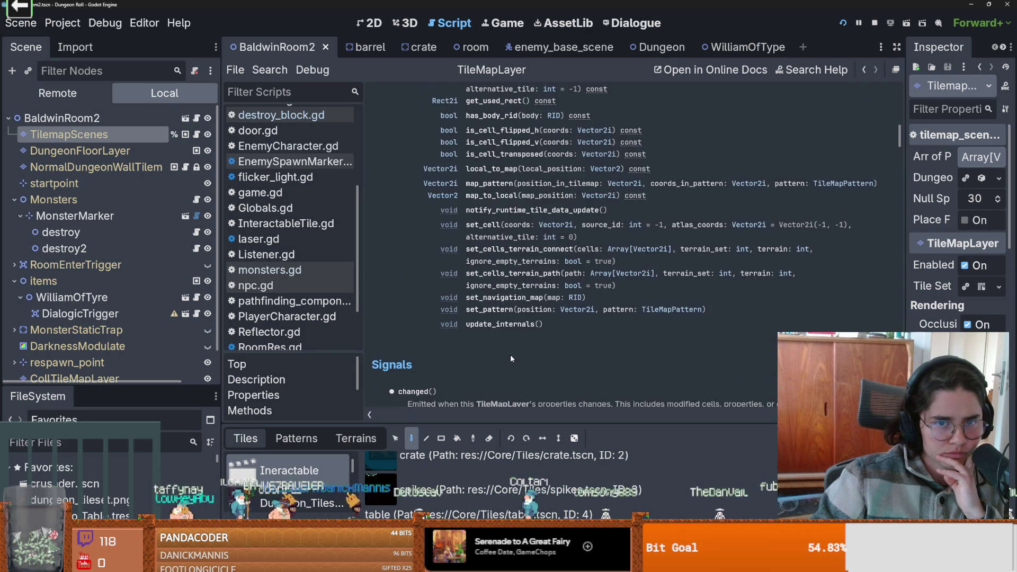
{"action": "scroll", "coordinate": [511, 358], "scroll_direction": "up", "scroll_amount": 1}
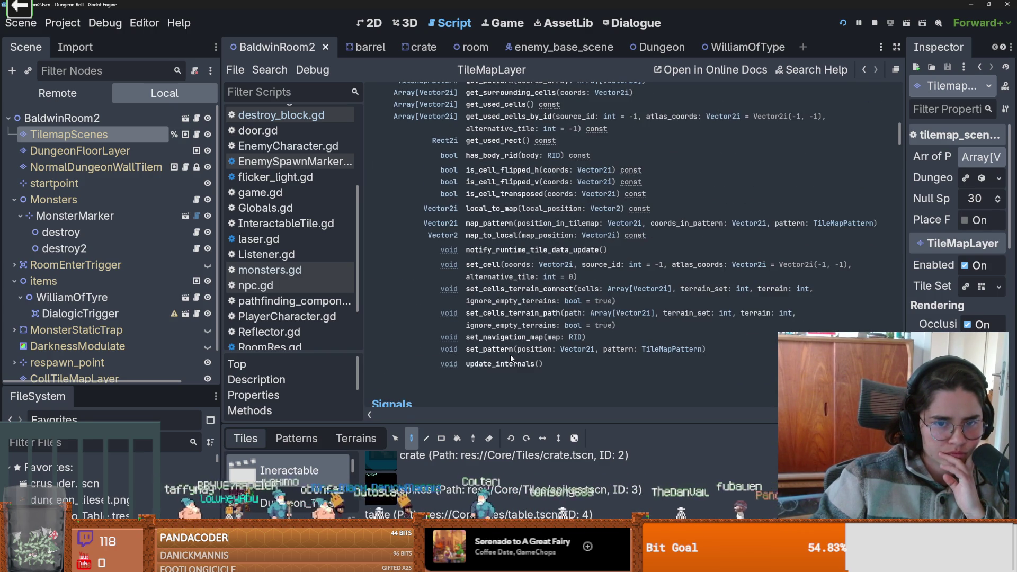
{"action": "scroll", "coordinate": [512, 359], "scroll_direction": "up", "scroll_amount": 12}
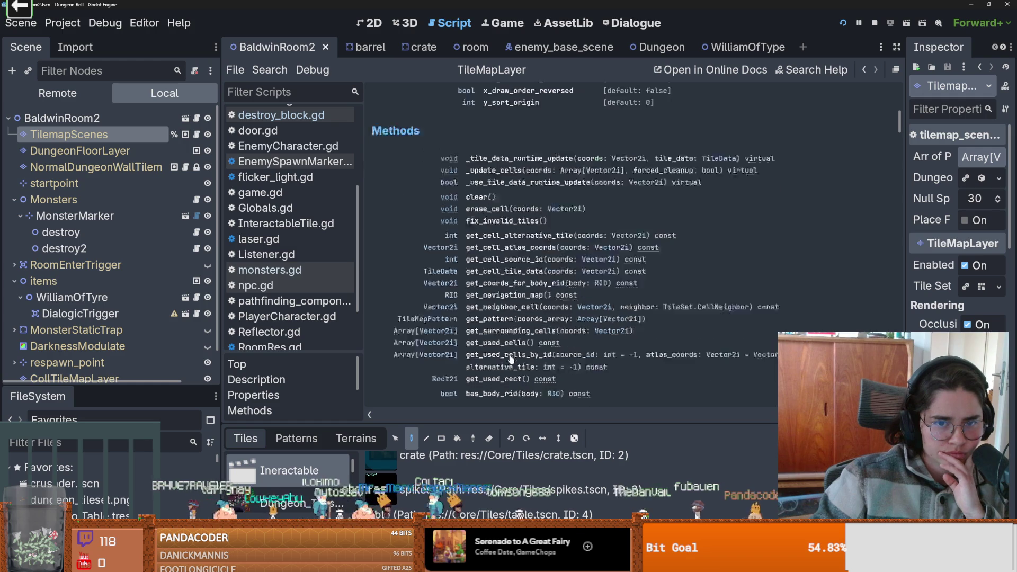
{"action": "scroll", "coordinate": [510, 359], "scroll_direction": "up", "scroll_amount": 7}
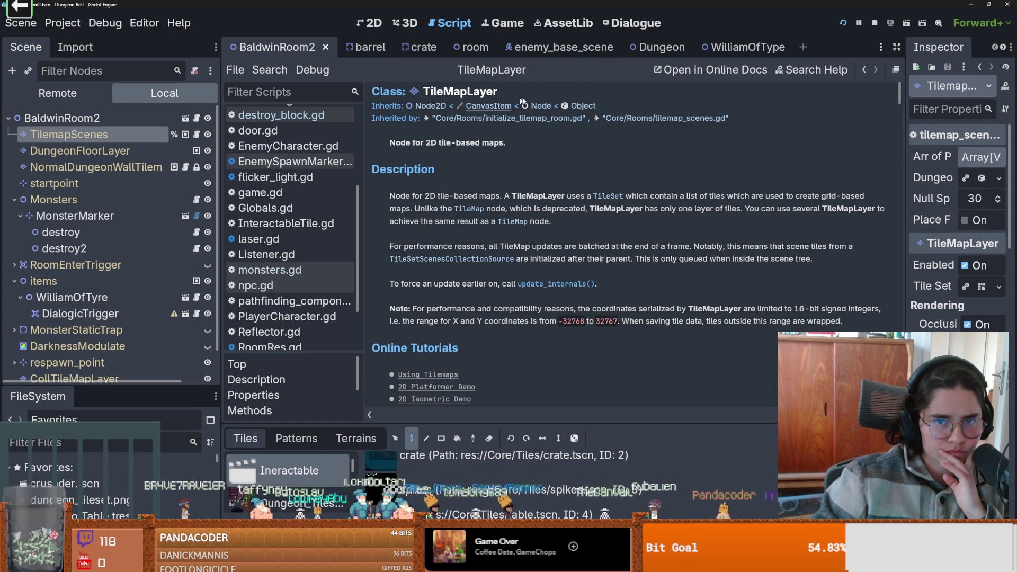
- Follow the inherited Node class docs down to Signals, then open tilemap_scenes.gd
{"action": "left_click", "coordinate": [524, 106]}
{"action": "scroll", "coordinate": [472, 348], "scroll_direction": "down", "scroll_amount": 12}
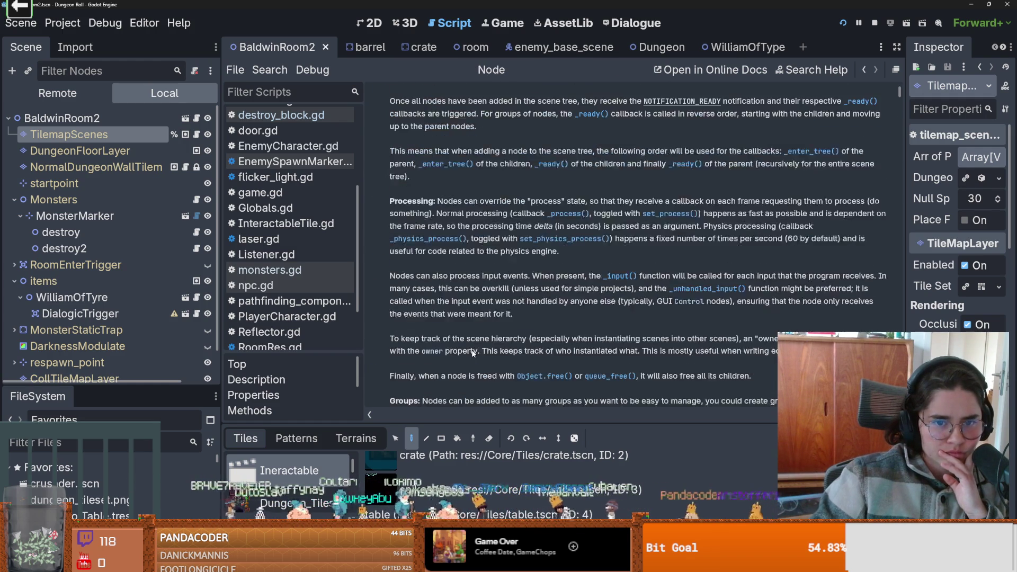
{"action": "scroll", "coordinate": [474, 345], "scroll_direction": "down", "scroll_amount": 10}
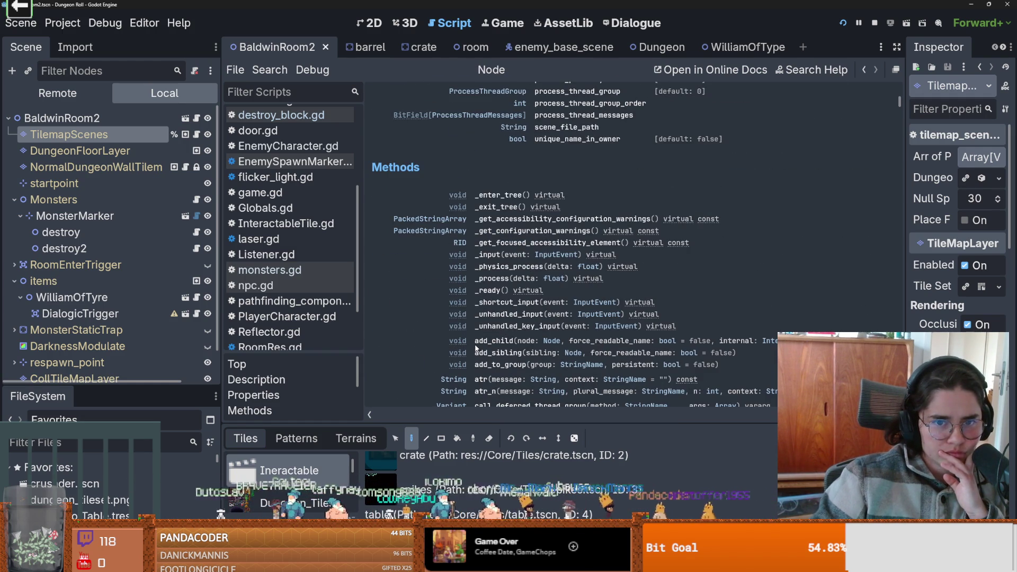
{"action": "scroll", "coordinate": [476, 349], "scroll_direction": "down", "scroll_amount": 15}
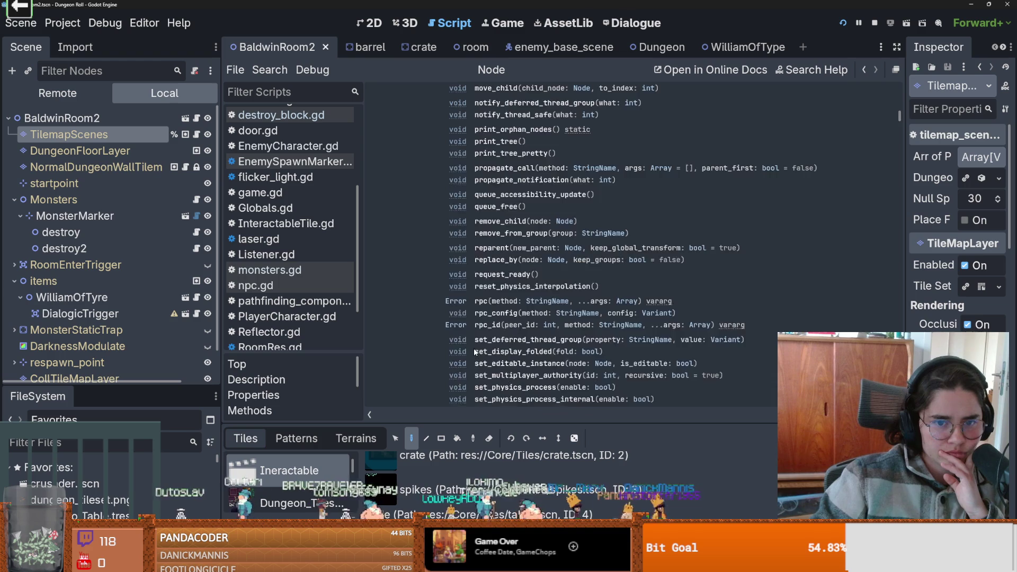
{"action": "scroll", "coordinate": [475, 352], "scroll_direction": "up", "scroll_amount": 3}
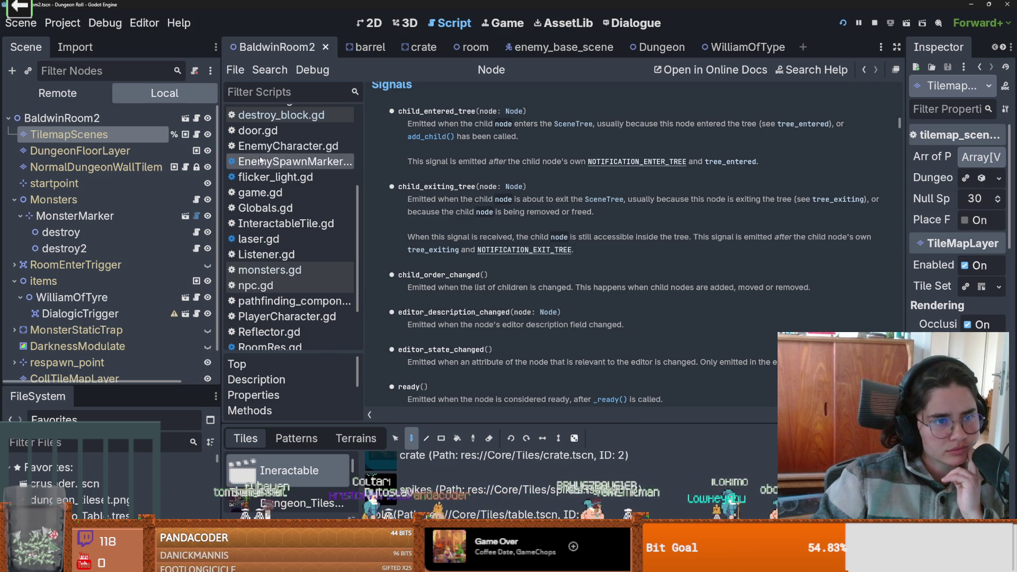
{"action": "left_click", "coordinate": [197, 136]}
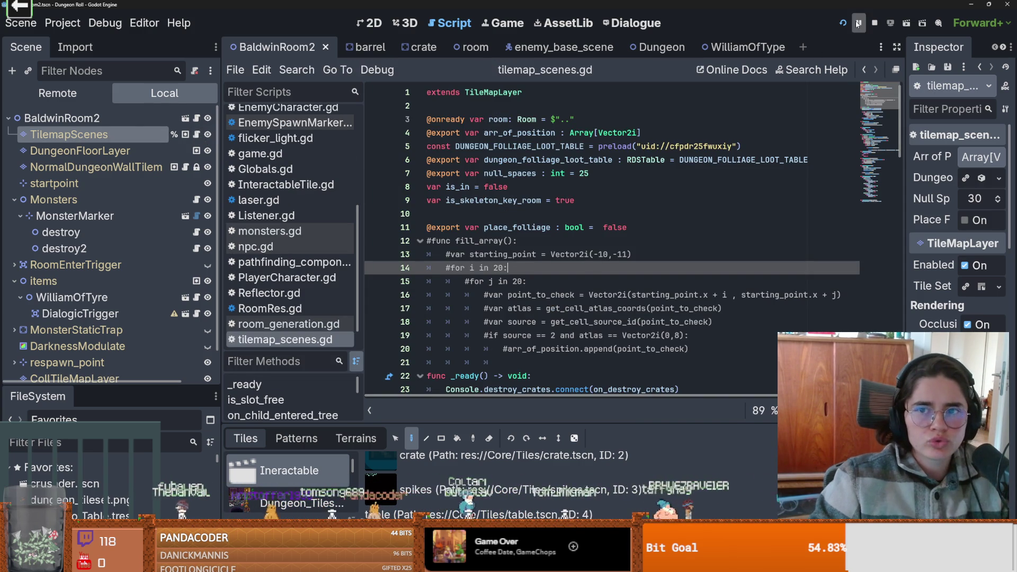
- Rerun the project with debug room selection on and enter a room
{"action": "left_click", "coordinate": [195, 234]}
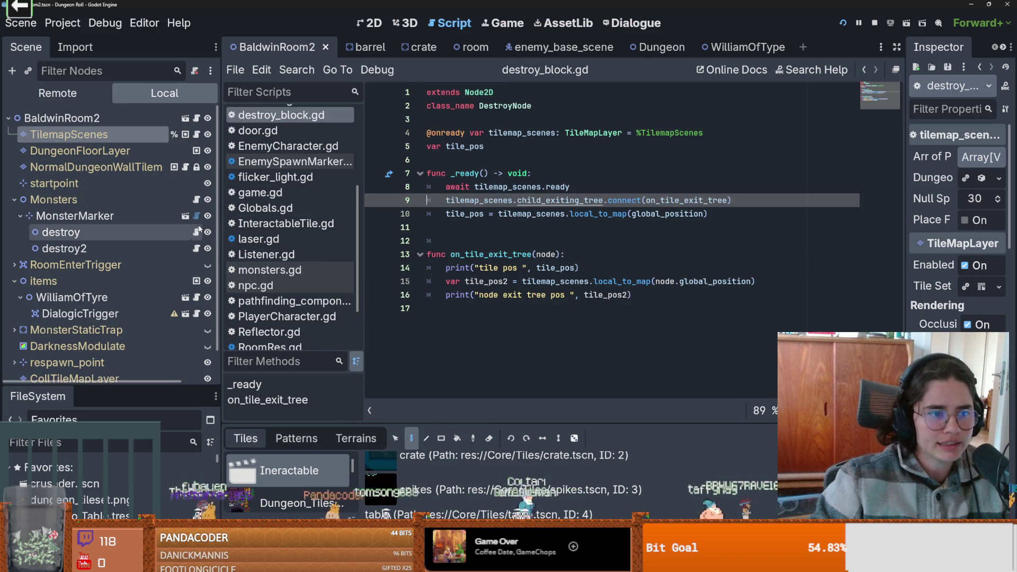
{"action": "left_click", "coordinate": [845, 23]}
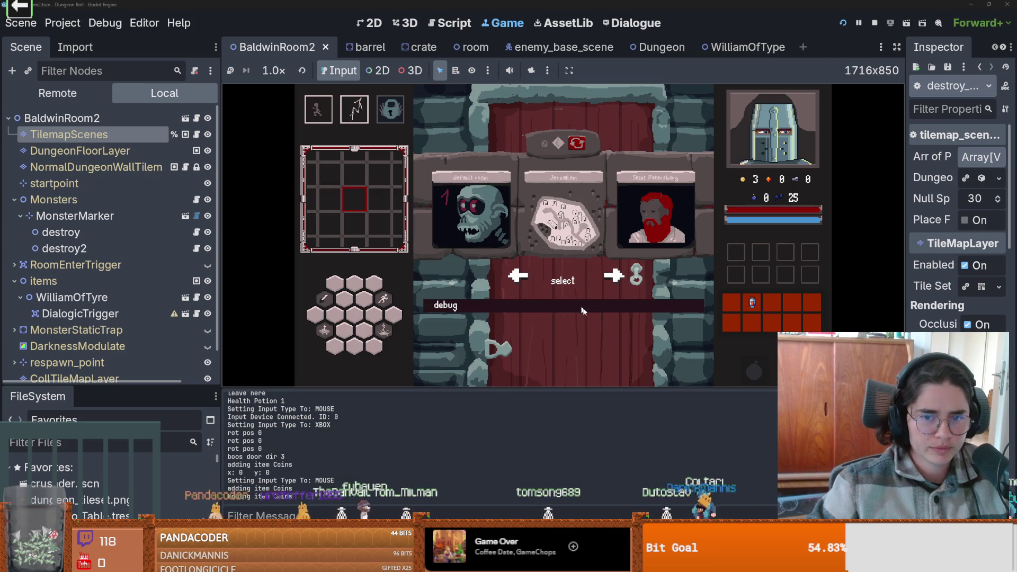
{"action": "left_click", "coordinate": [583, 310]}
{"action": "left_click_drag", "start_coordinate": [703, 332], "coordinate": [678, 393]}
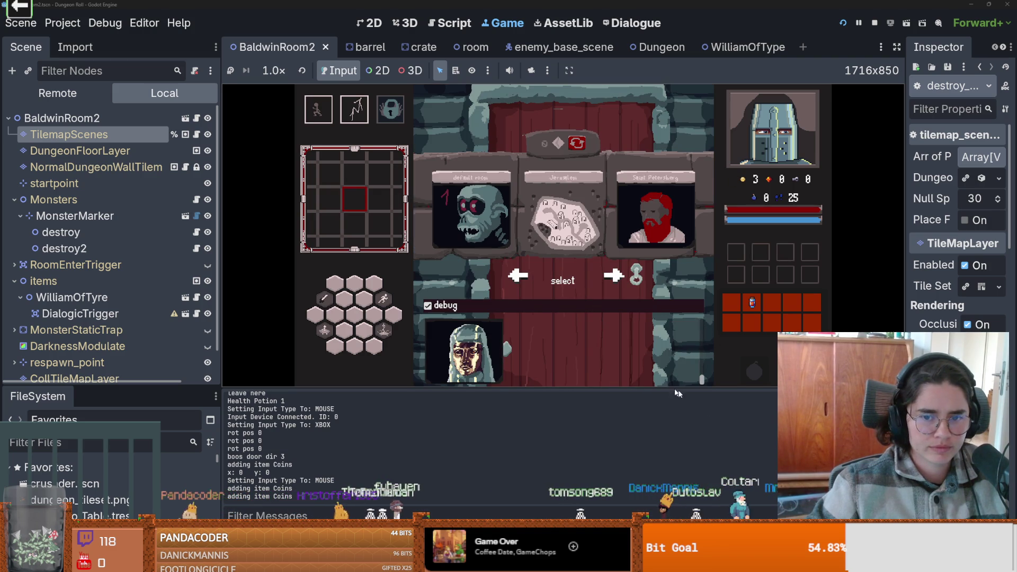
{"action": "left_click", "coordinate": [480, 362]}
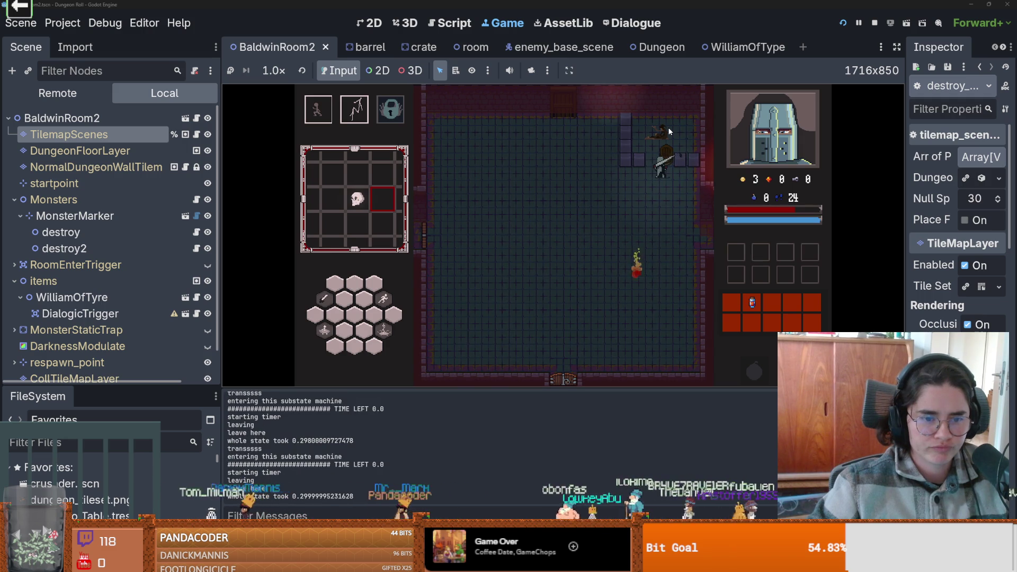
- Pause the game, return to the 2D room editor, and toggle TilemapScenes visibility off and on
{"action": "left_click", "coordinate": [859, 24]}
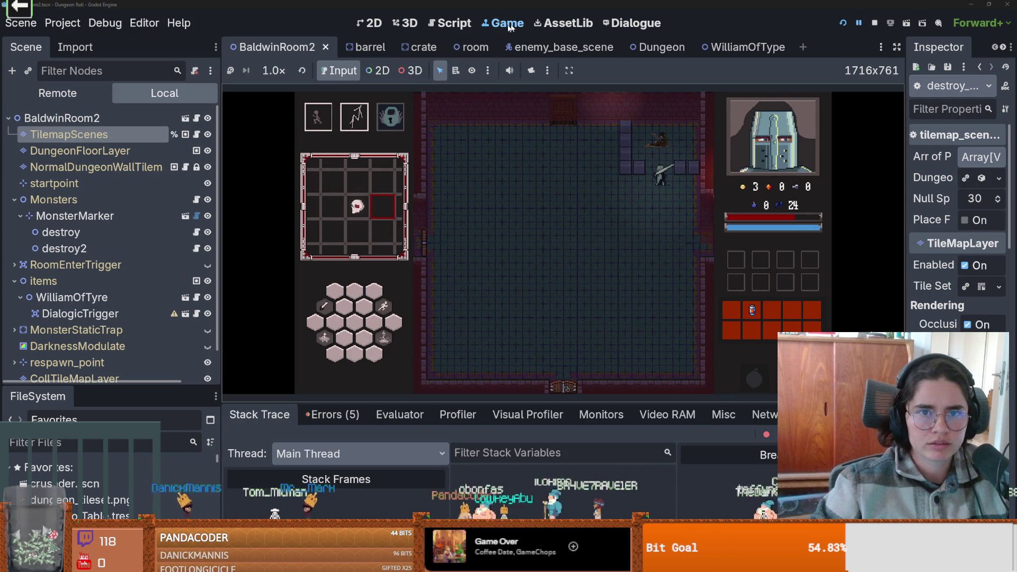
{"action": "left_click", "coordinate": [362, 23]}
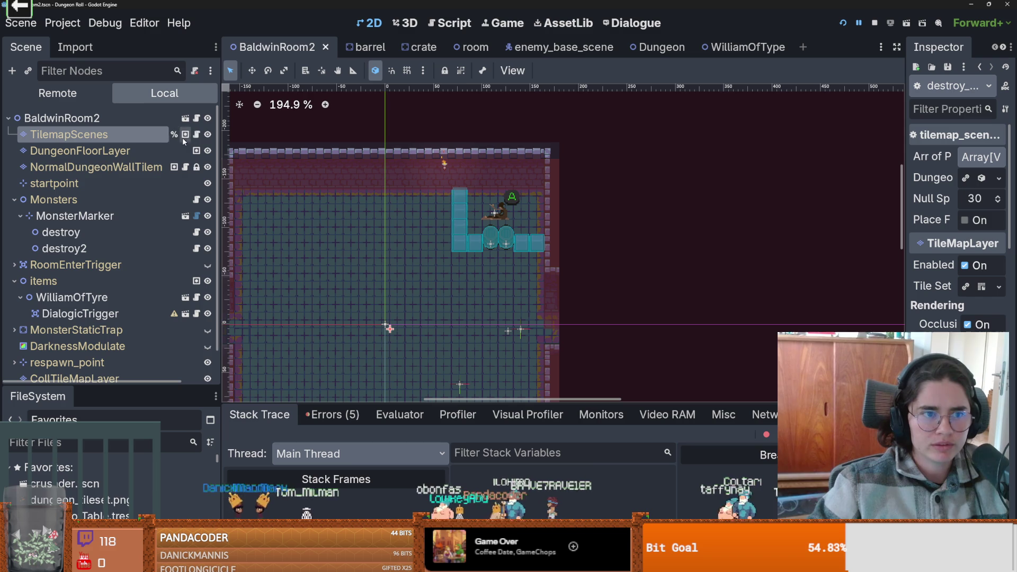
{"action": "left_click", "coordinate": [208, 138]}
{"action": "left_click", "coordinate": [207, 138]}
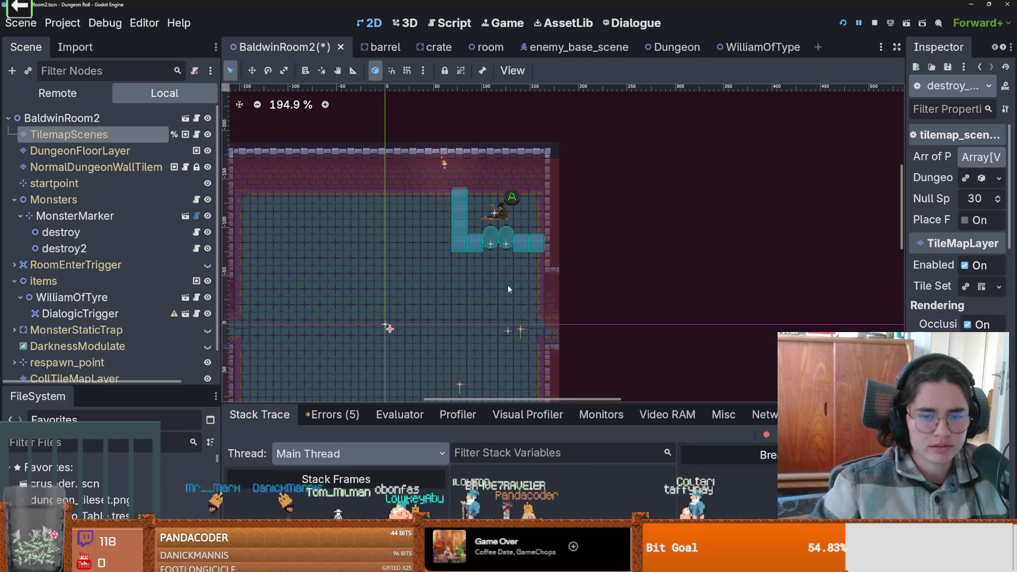
{"action": "scroll", "coordinate": [511, 195], "scroll_direction": "down", "scroll_amount": 1}
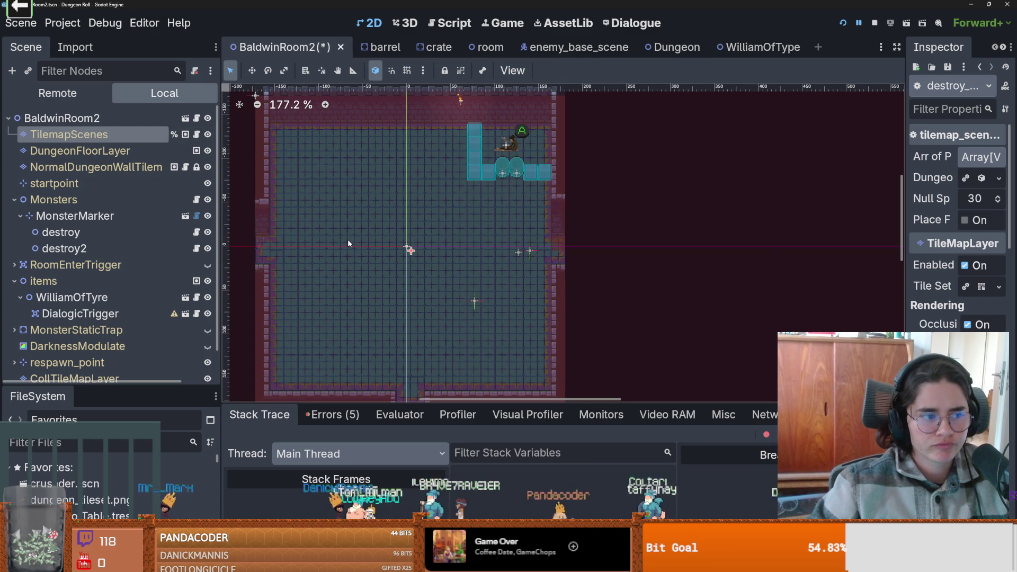
{"action": "mouse_move", "coordinate": [171, 168]}
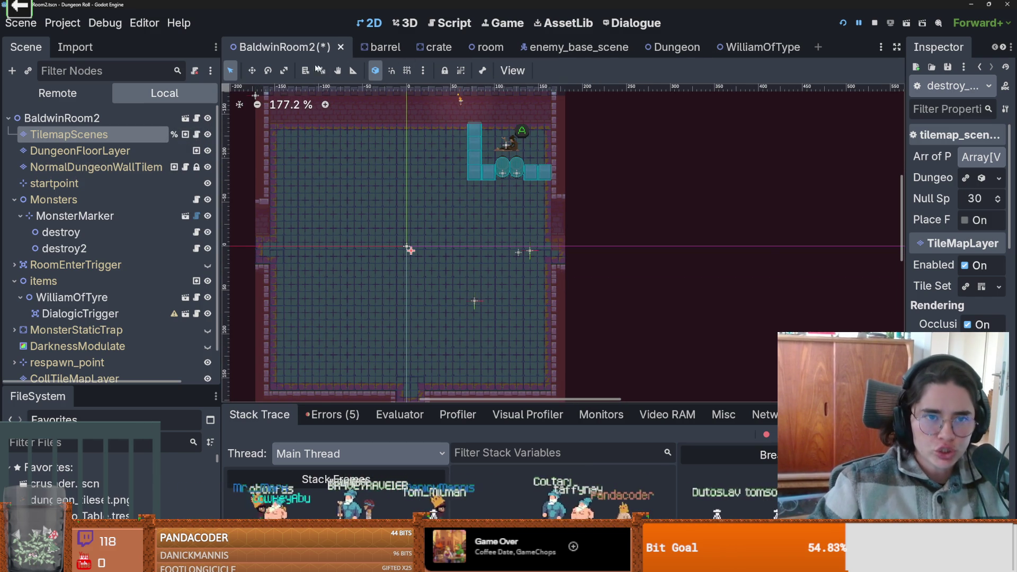
- Open the barrel scene's crate.gd script and check where destroy_object is used
{"action": "left_click", "coordinate": [381, 48]}
{"action": "left_click", "coordinate": [199, 118]}
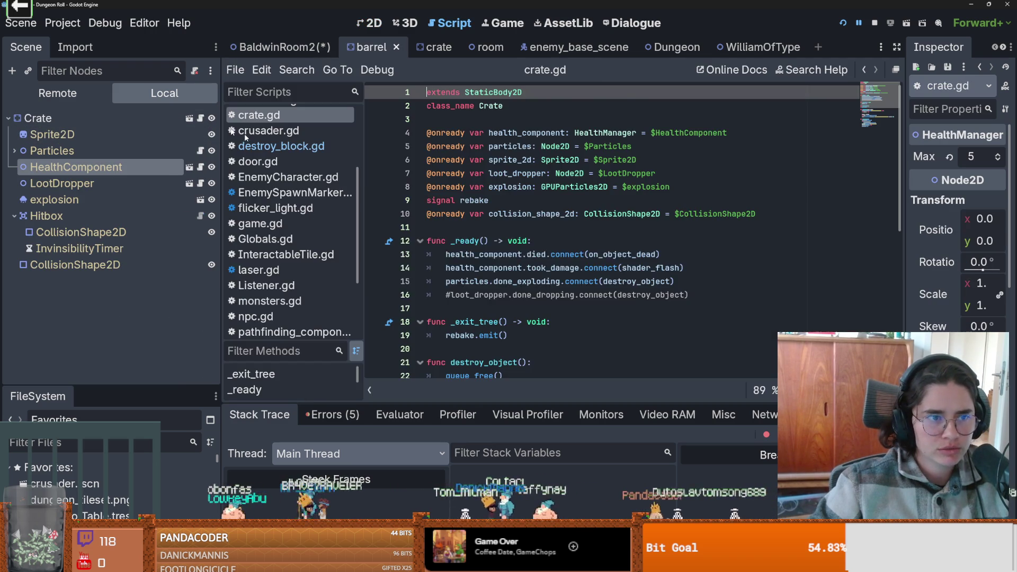
{"action": "key", "text": "ctrl+s"}
{"action": "scroll", "coordinate": [523, 253], "scroll_direction": "down", "scroll_amount": 2}
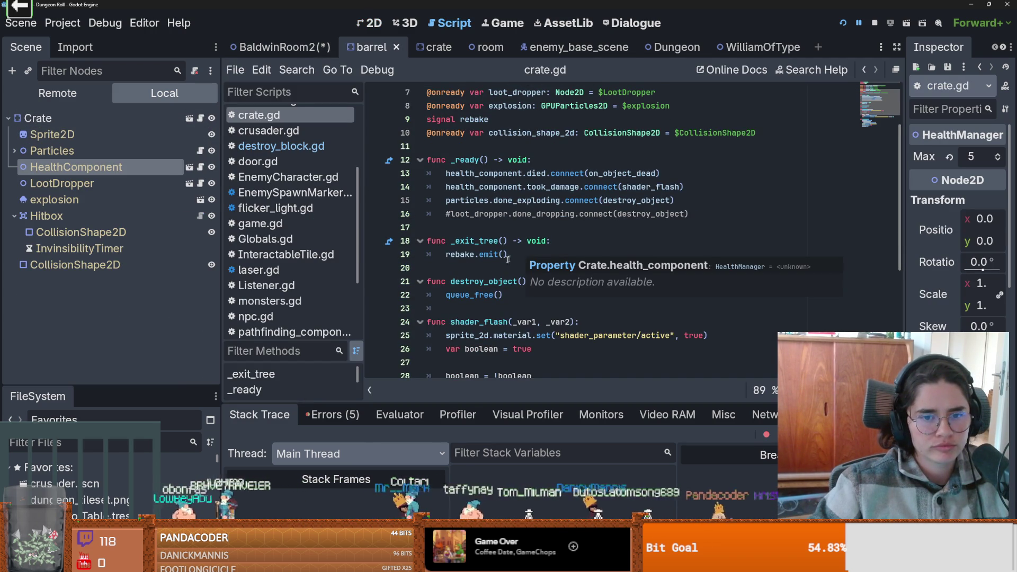
{"action": "left_click", "coordinate": [488, 281]}
{"action": "double_click", "coordinate": [488, 280]}
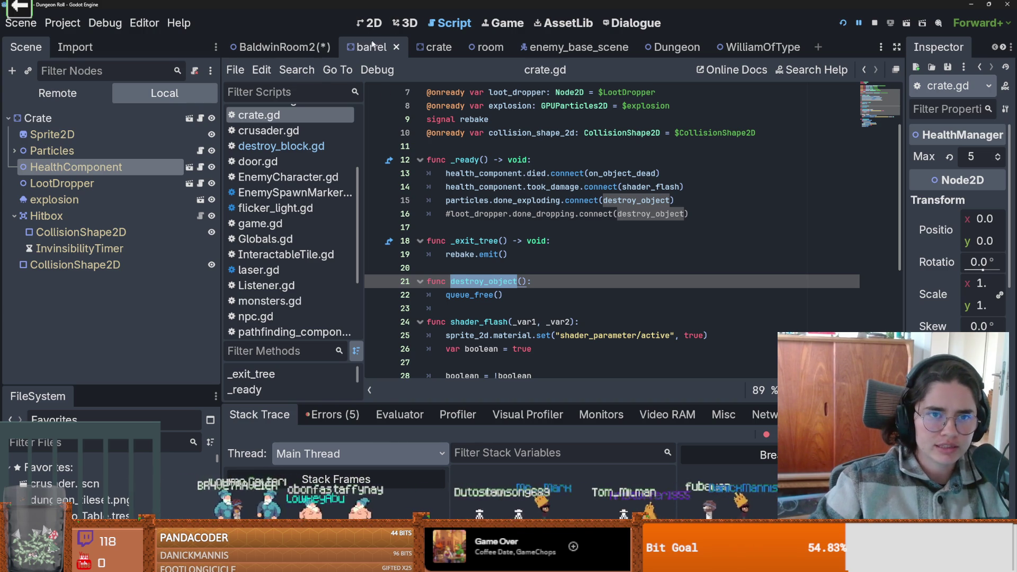
- Declare 'signal barel_destroyed' below the variable declarations
{"action": "left_click", "coordinate": [467, 149]}
{"action": "key", "text": "Return"}
{"action": "key", "text": "Return"}
{"action": "left_click", "coordinate": [453, 160]}
{"action": "type", "text": "signal"}
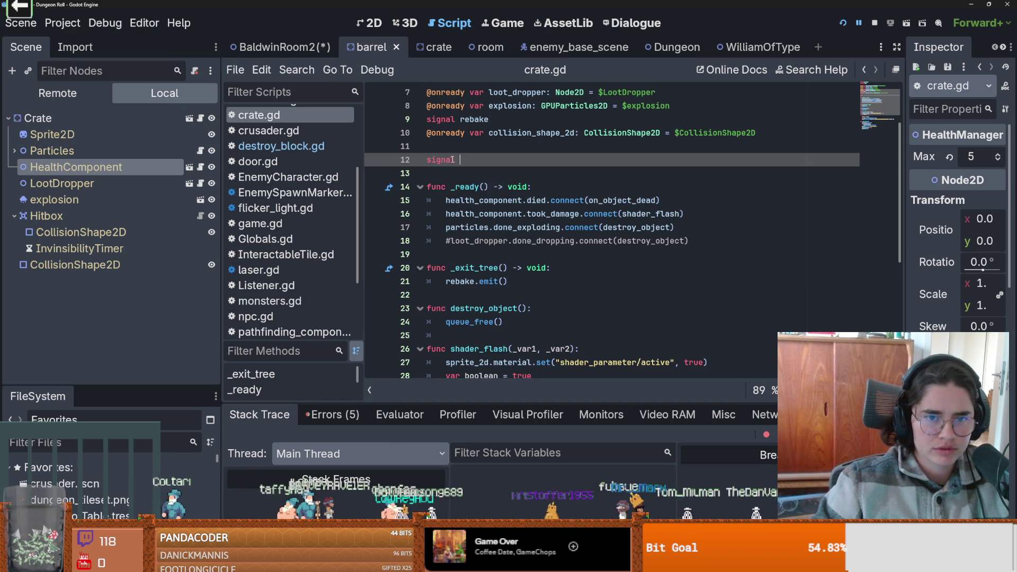
{"action": "key", "text": "BackSpace"}
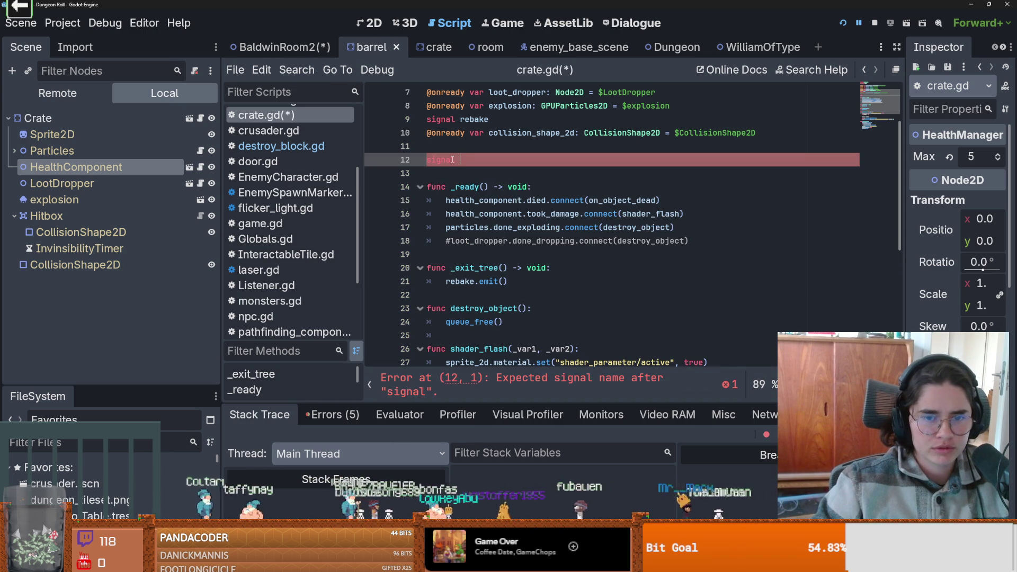
{"action": "type", "text": "l_destroyed"}
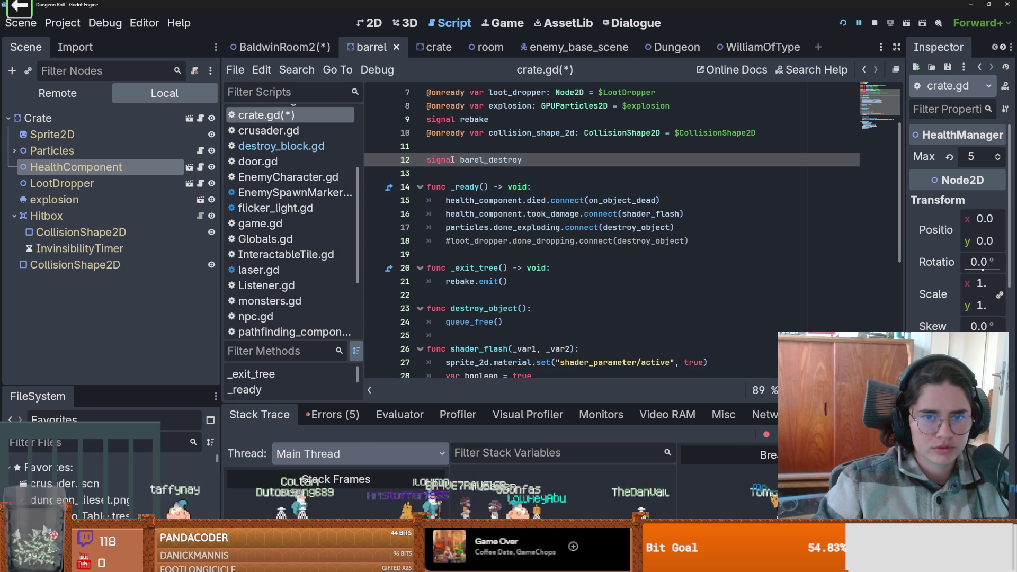
- Emit barel_destroyed in _exit_tree before rebake, then return to BaldwinRoom2's 2D view
{"action": "scroll", "coordinate": [452, 160], "scroll_direction": "down", "scroll_amount": 1}
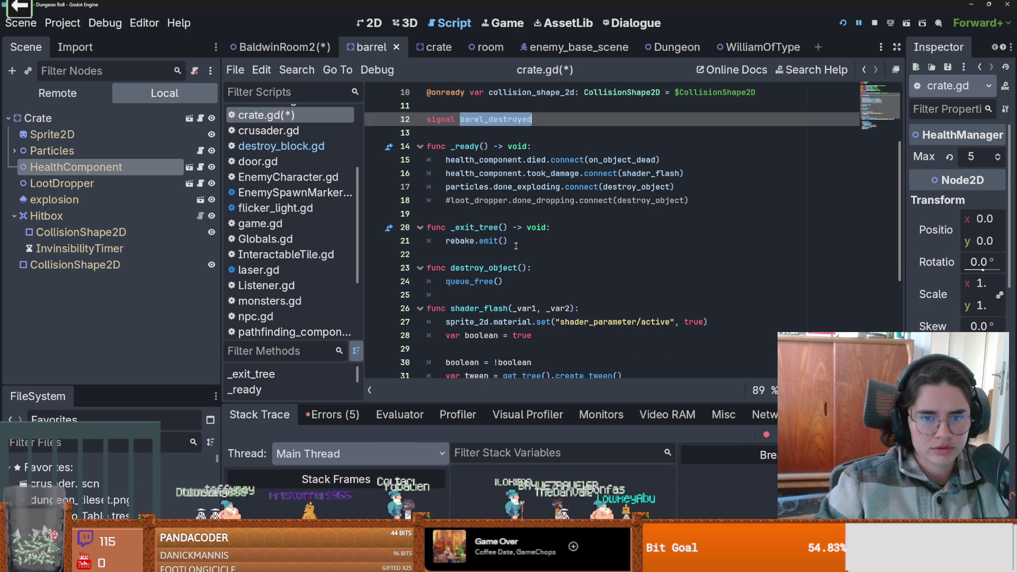
{"action": "left_click_drag", "start_coordinate": [509, 241], "coordinate": [439, 241]}
{"action": "left_click", "coordinate": [439, 241]}
{"action": "type", "text": "barel_destroyed.emit()"}
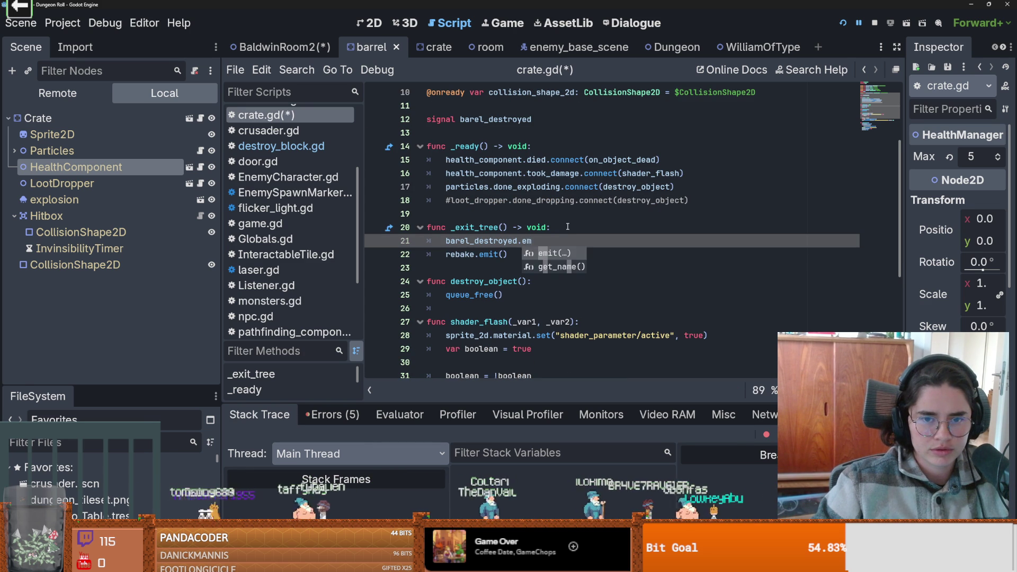
{"action": "key", "text": "Return"}
{"action": "key", "text": "ctrl+shift+Tab"}
{"action": "key", "text": "ctrl+F1"}
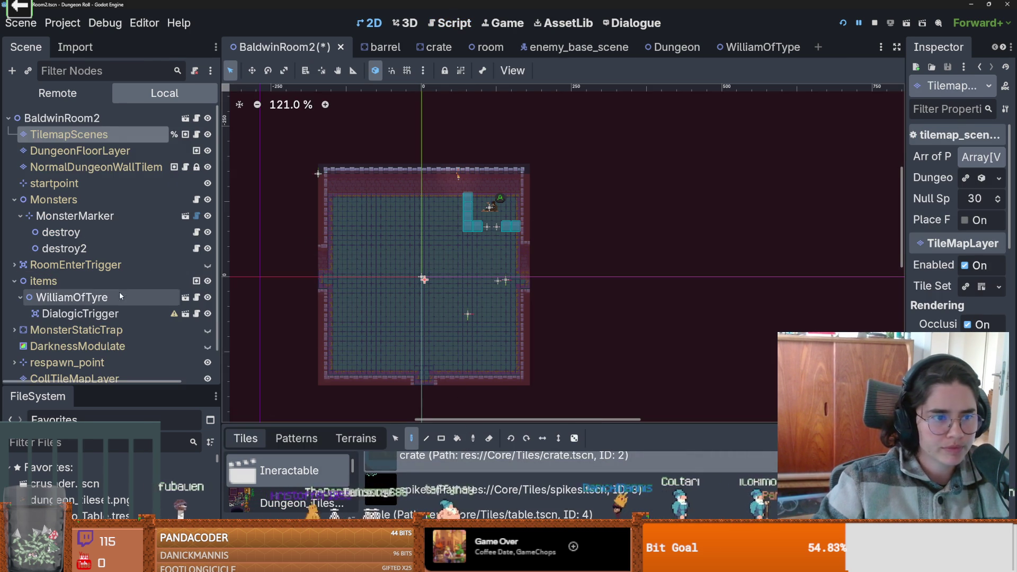
- Instantiate barrel.tscn as a child of the items node
{"action": "scroll", "coordinate": [97, 291], "scroll_direction": "down", "scroll_amount": 2}
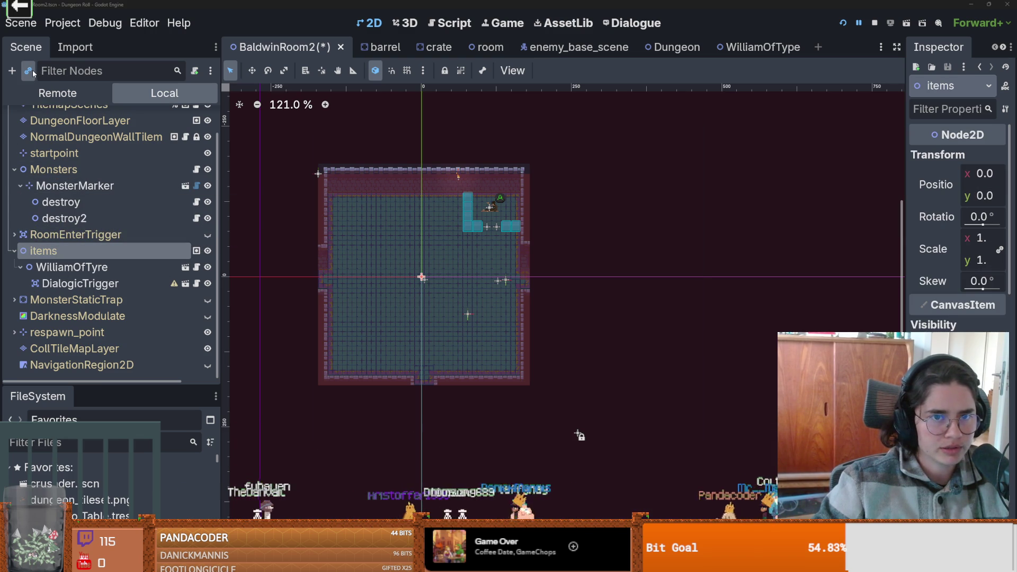
{"action": "left_click", "coordinate": [31, 71]}
{"action": "type", "text": "barrel"}
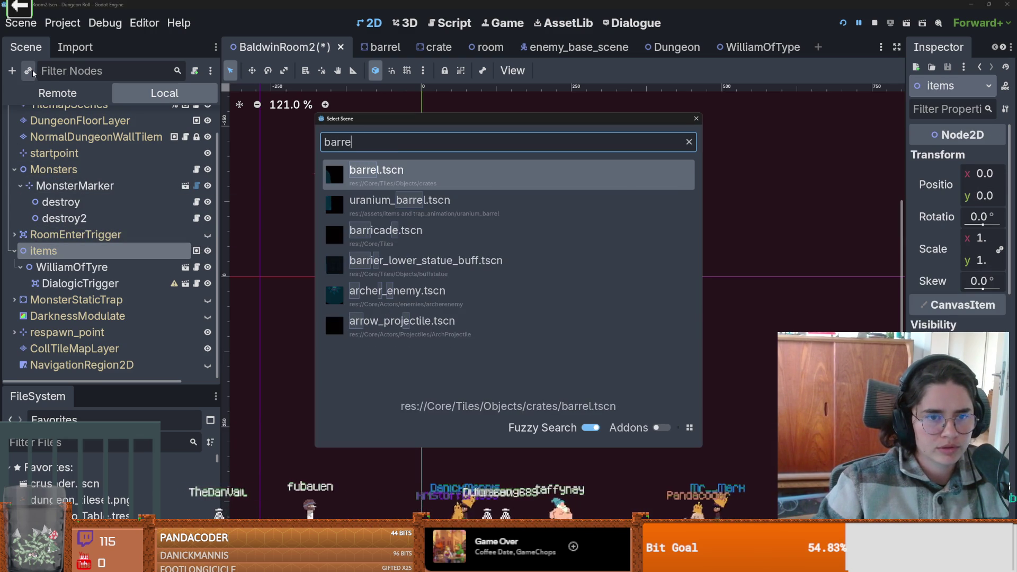
{"action": "key", "text": "Return"}
- Position the barrel between the teal blocks near the top and duplicate it
{"action": "scroll", "coordinate": [466, 248], "scroll_direction": "up", "scroll_amount": 4}
{"action": "left_click_drag", "start_coordinate": [418, 289], "coordinate": [554, 183]}
{"action": "scroll", "coordinate": [564, 209], "scroll_direction": "up", "scroll_amount": 4}
{"action": "left_click_drag", "start_coordinate": [470, 237], "coordinate": [470, 210]}
{"action": "key", "text": "ctrl+d"}
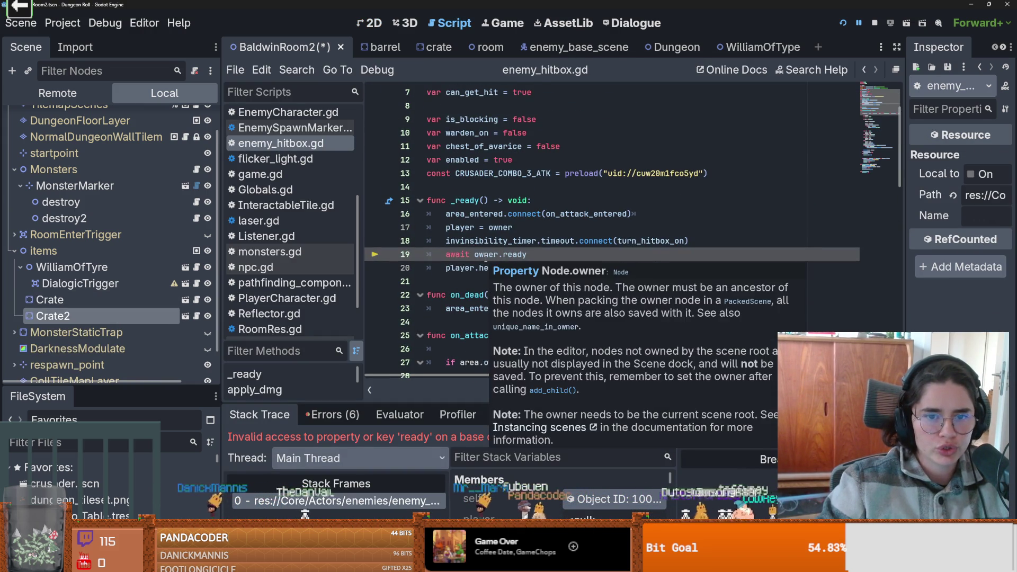
- Move Crate2 to the right of Crate between the teal blocks
{"action": "left_click", "coordinate": [496, 231]}
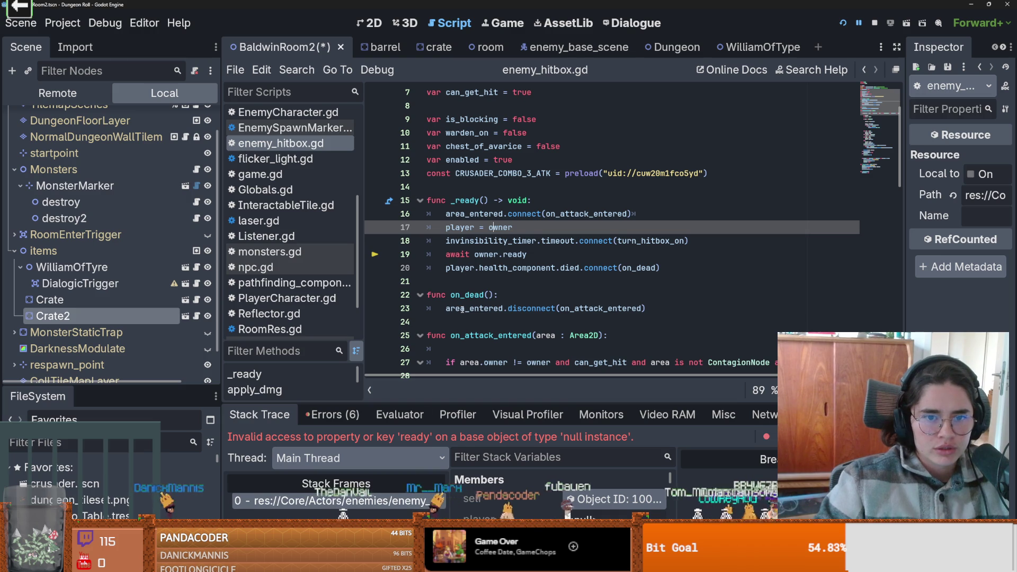
{"action": "left_click", "coordinate": [114, 317]}
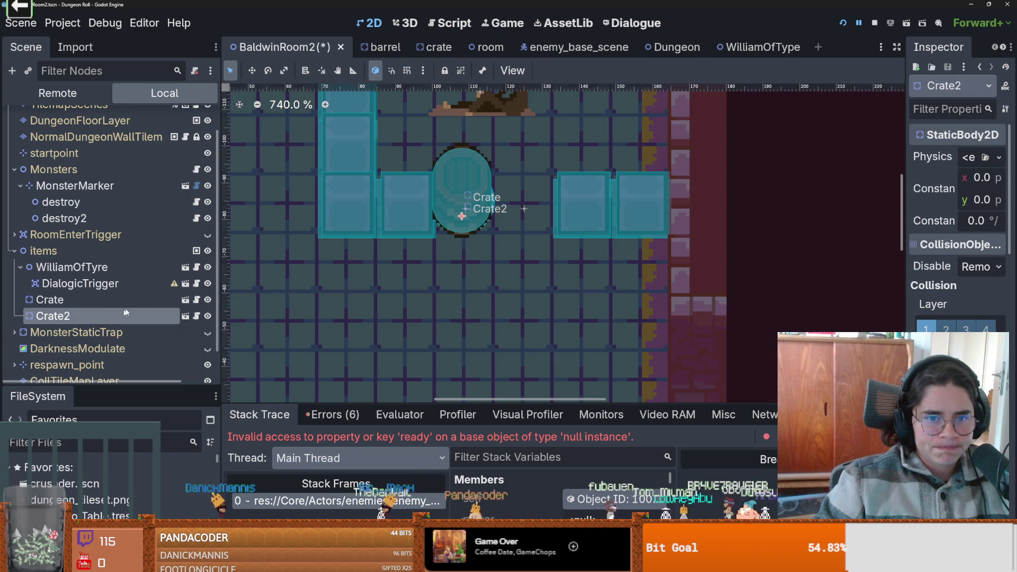
{"action": "left_click_drag", "start_coordinate": [462, 212], "coordinate": [528, 207]}
{"action": "left_click_drag", "start_coordinate": [530, 210], "coordinate": [530, 210]}
{"action": "scroll", "coordinate": [521, 265], "scroll_direction": "down", "scroll_amount": 2}
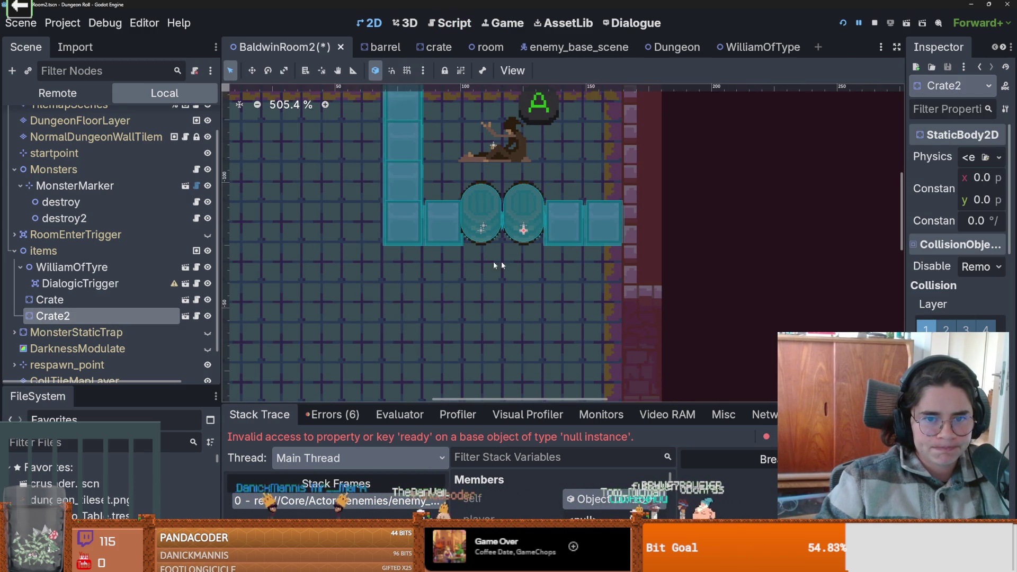
- Select the destroy node and open its destroy_block.gd script
{"action": "left_click", "coordinate": [144, 204]}
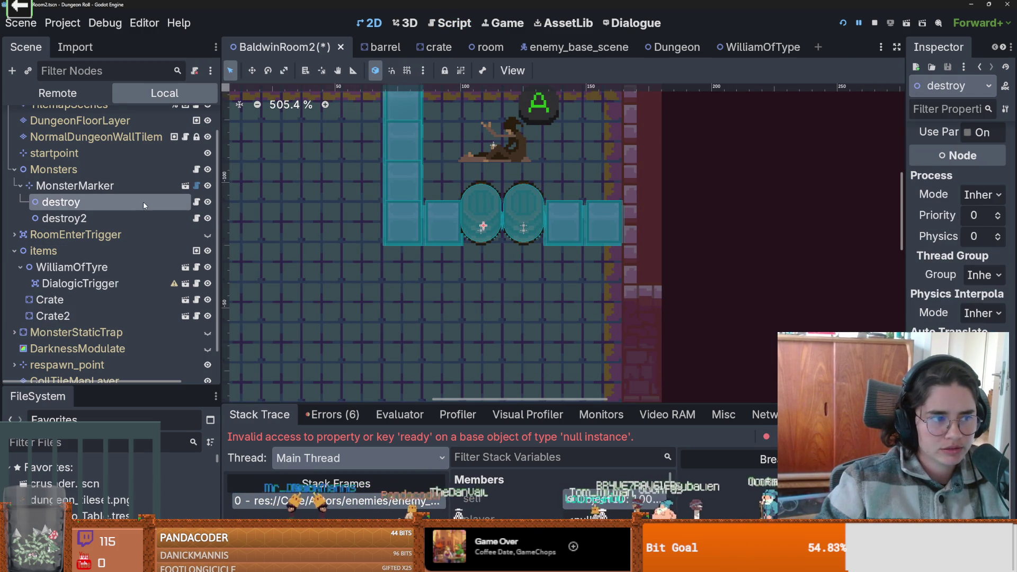
{"action": "left_click_drag", "start_coordinate": [908, 218], "coordinate": [811, 228]}
{"action": "scroll", "coordinate": [831, 276], "scroll_direction": "down", "scroll_amount": 5}
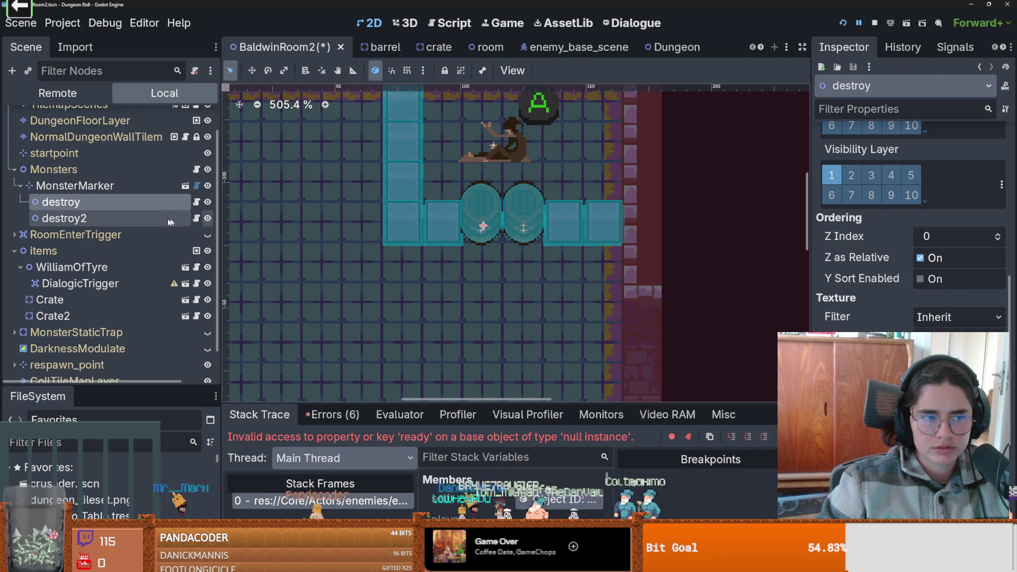
{"action": "scroll", "coordinate": [799, 251], "scroll_direction": "up", "scroll_amount": 4}
{"action": "scroll", "coordinate": [888, 324], "scroll_direction": "up", "scroll_amount": 5}
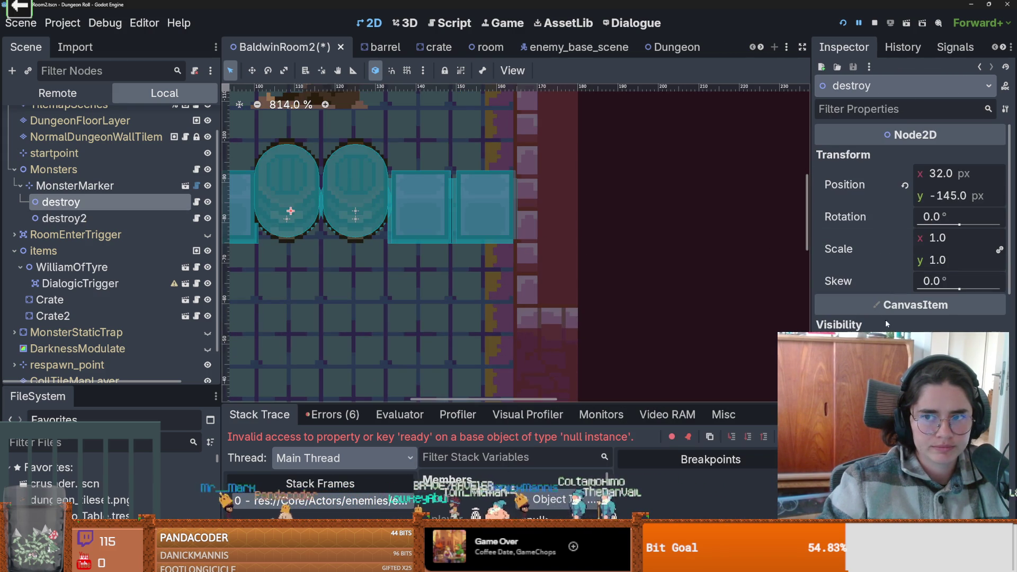
{"action": "left_click", "coordinate": [197, 201]}
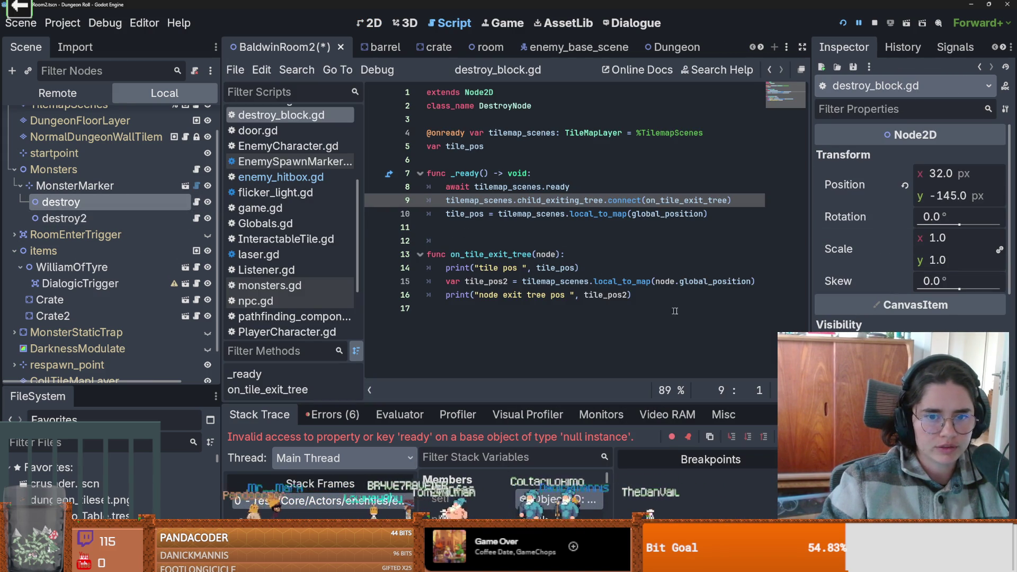
{"action": "mouse_move", "coordinate": [676, 311]}
{"action": "left_mouse_down"}
{"action": "mouse_move", "coordinate": [419, 174]}
{"action": "mouse_move", "coordinate": [370, 172]}
{"action": "left_mouse_up"}
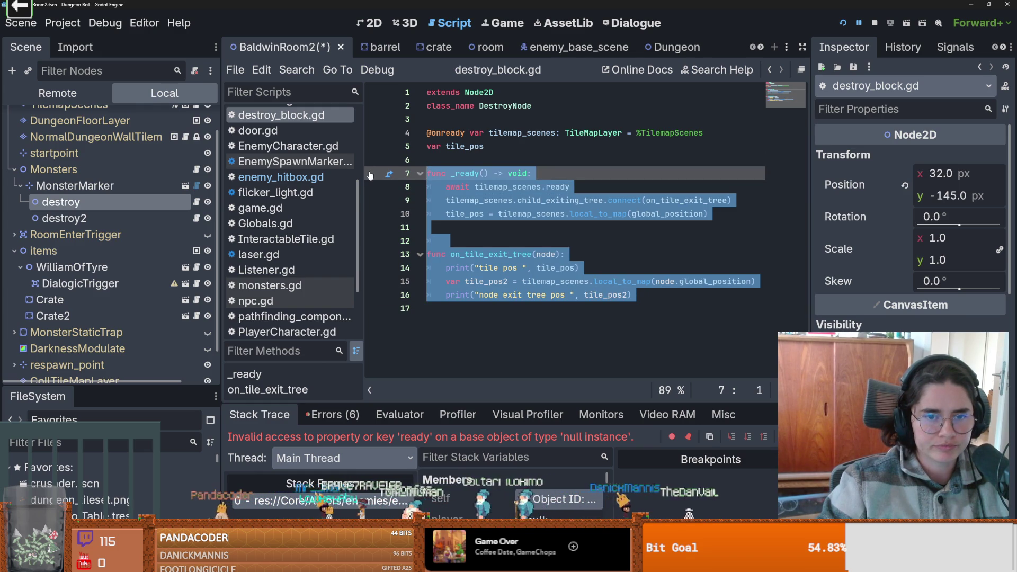
{"action": "left_click_drag", "start_coordinate": [485, 226], "coordinate": [641, 307]}
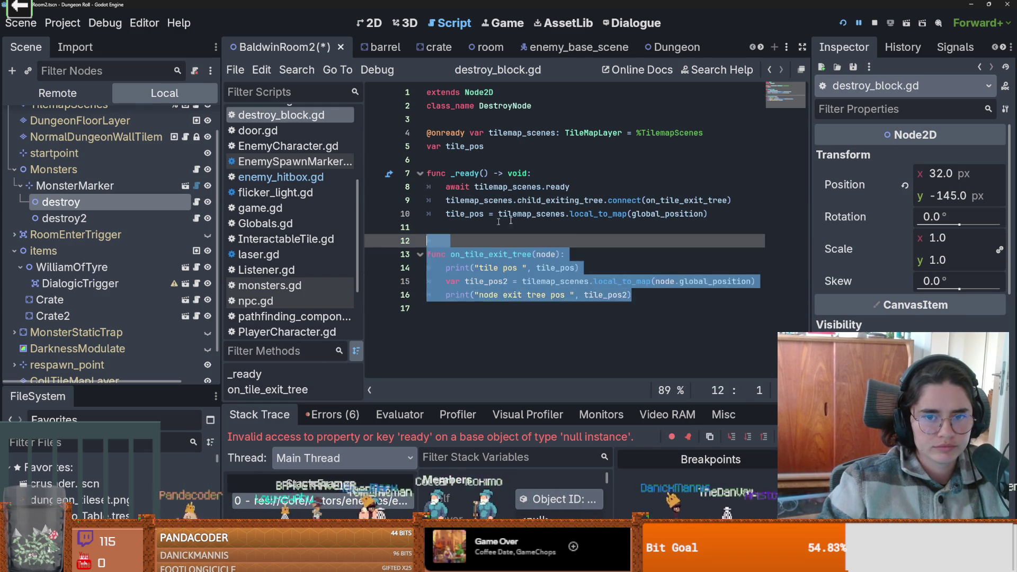
{"action": "key", "text": "BackSpace"}
{"action": "left_click_drag", "start_coordinate": [710, 214], "coordinate": [446, 196]}
{"action": "key", "text": "BackSpace"}
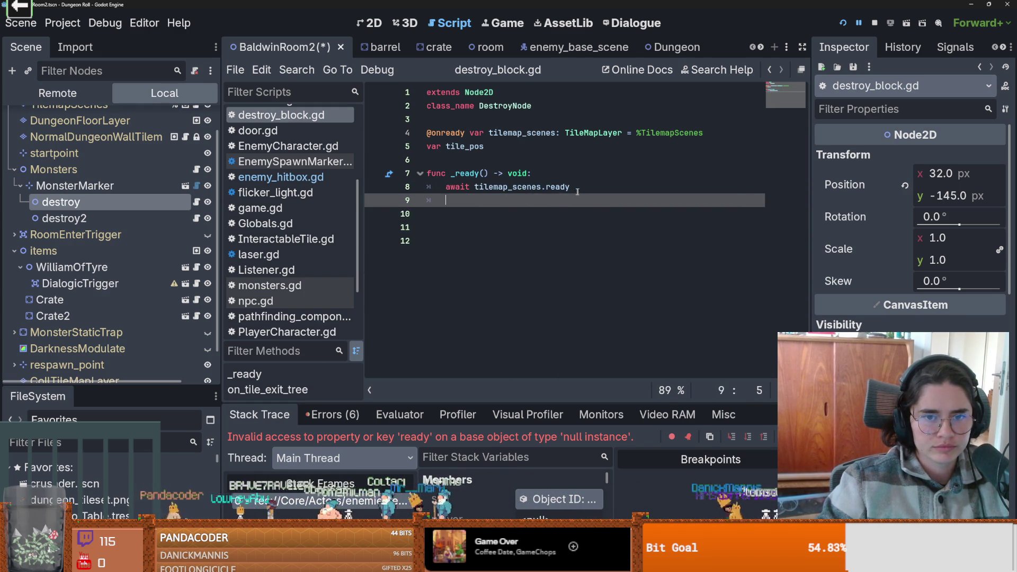
{"action": "left_click", "coordinate": [446, 186]}
{"action": "key", "text": "shift+End"}
{"action": "key", "text": "BackSpace"}
{"action": "type", "text": "pass"}
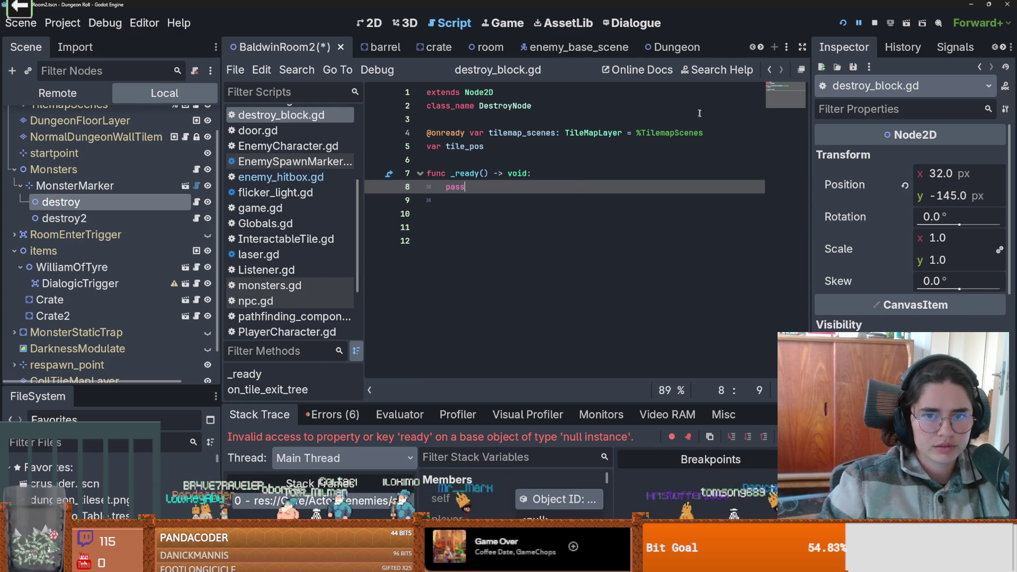
{"action": "left_click_drag", "start_coordinate": [703, 133], "coordinate": [417, 136]}
{"action": "type", "text": "@export var "}
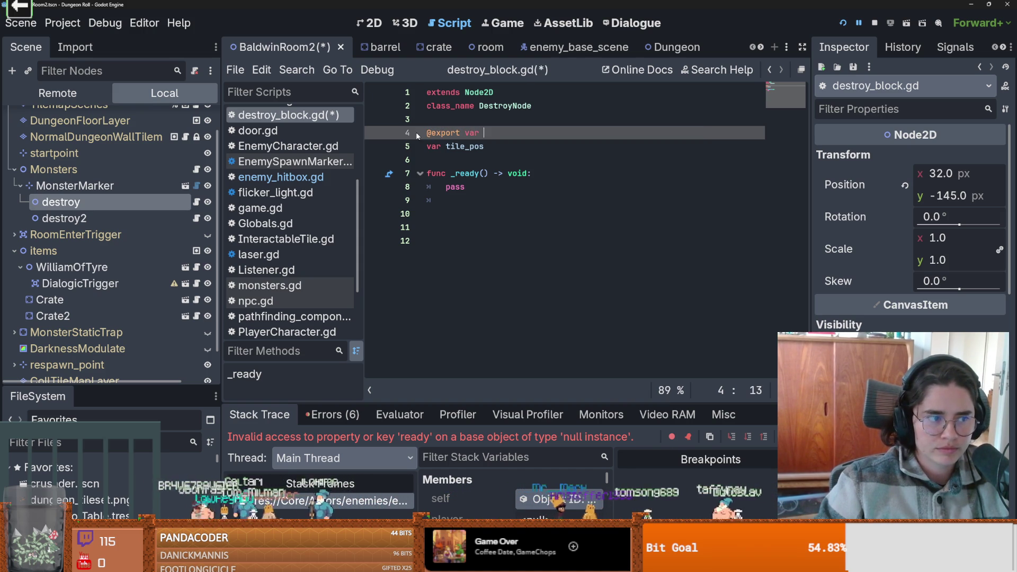
{"action": "type", "text": "destroy_node "}
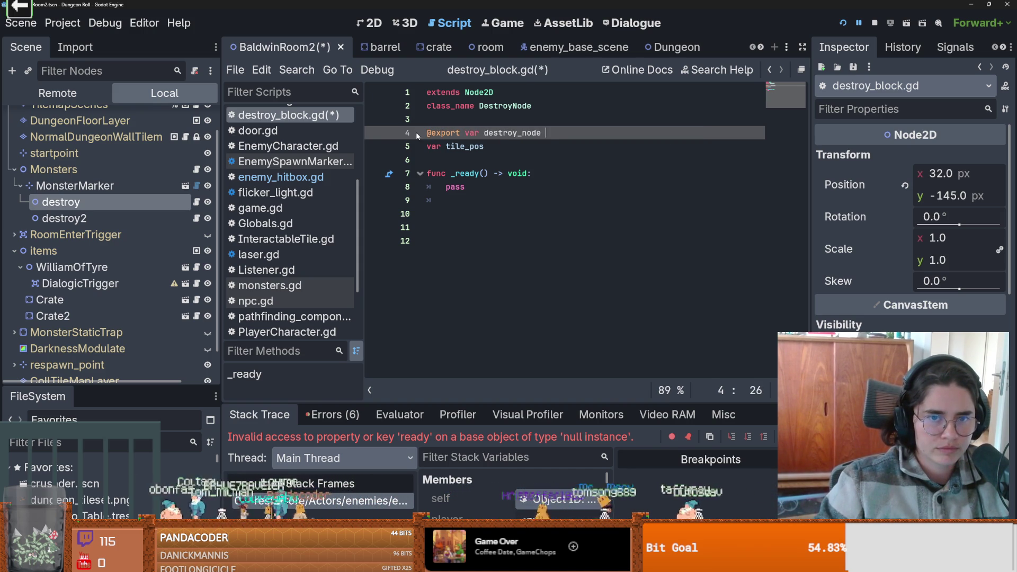
{"action": "type", "text": ": Node2"}
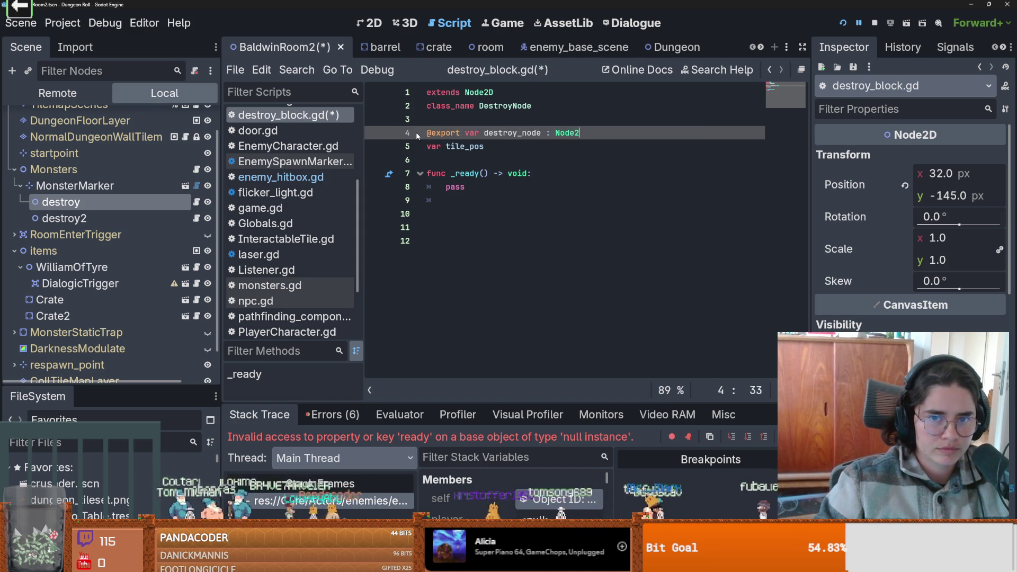
{"action": "type", "text": "D"}
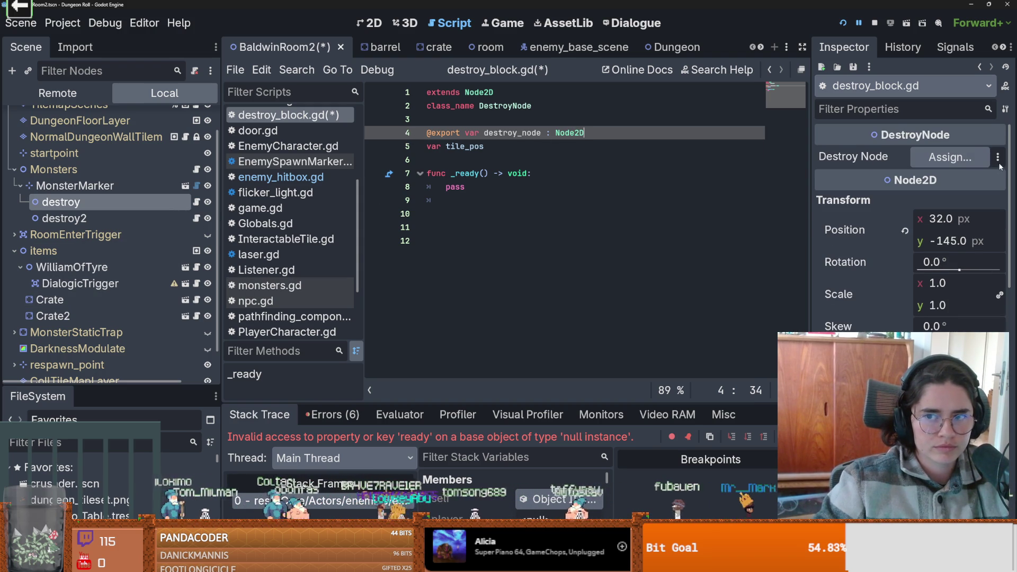
- Set the destroy node's Destroy Node to Crate
{"action": "left_click", "coordinate": [969, 161]}
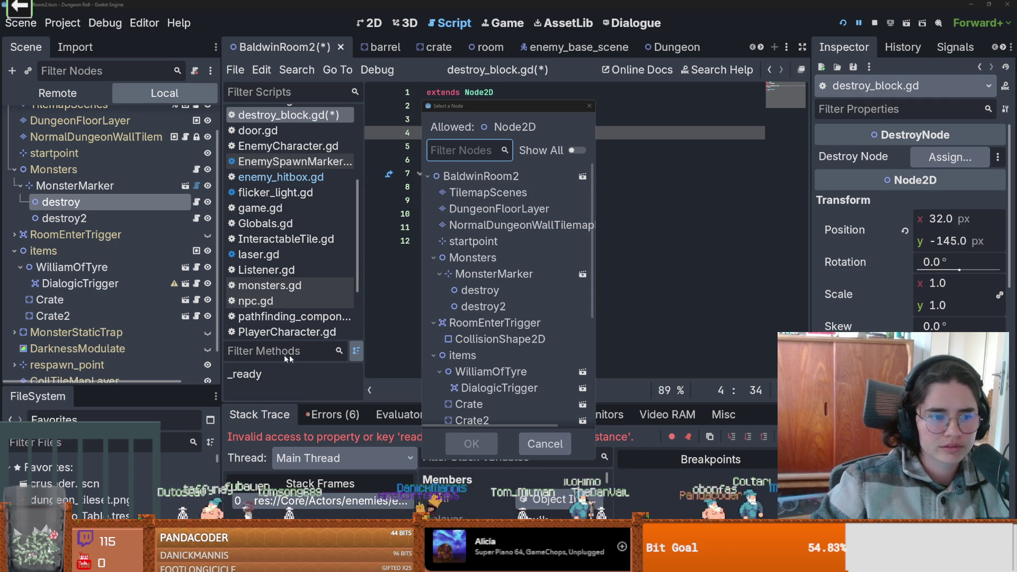
{"action": "scroll", "coordinate": [493, 388], "scroll_direction": "down", "scroll_amount": 2}
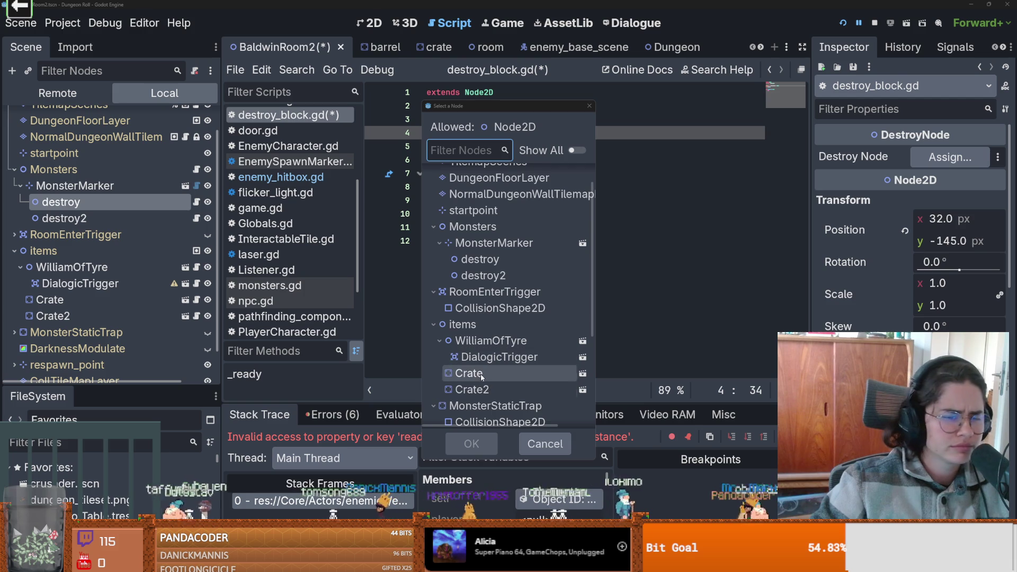
{"action": "left_click", "coordinate": [481, 374]}
{"action": "double_click", "coordinate": [481, 374]}
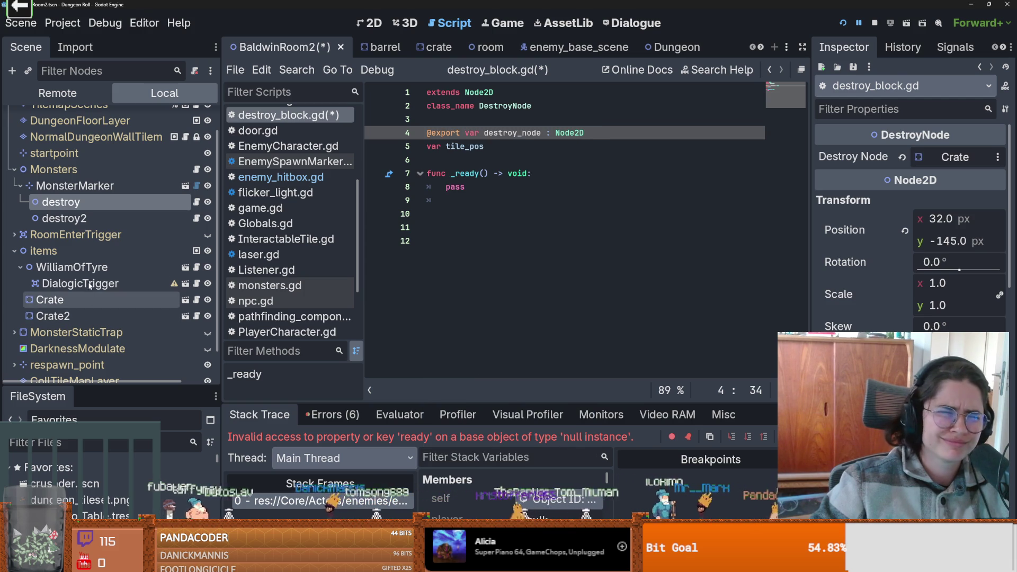
{"action": "left_click", "coordinate": [64, 218]}
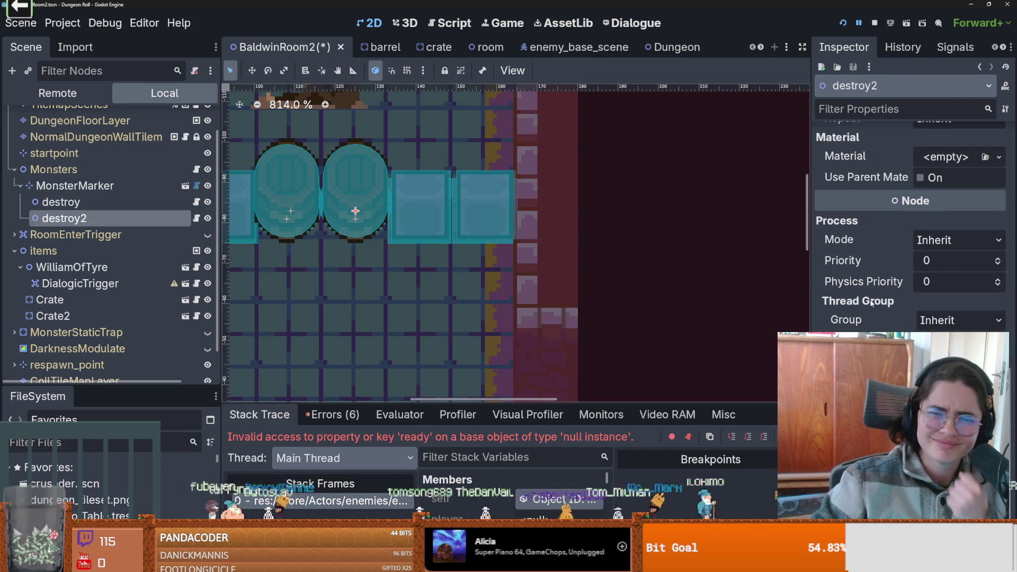
- Assign Crate2 as destroy2's Destroy Node and save BaldwinRoom2
{"action": "scroll", "coordinate": [872, 302], "scroll_direction": "up", "scroll_amount": 10}
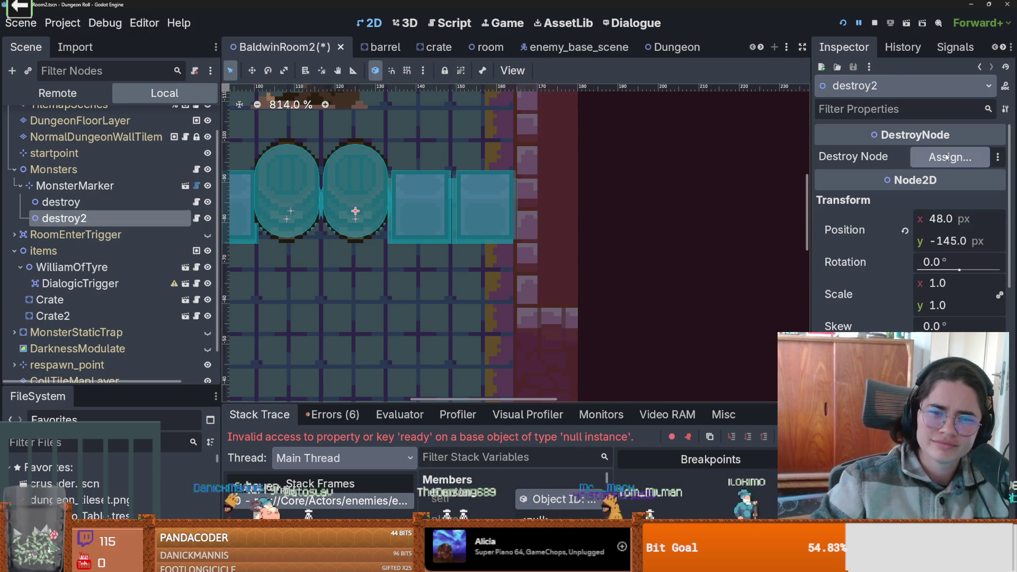
{"action": "left_click", "coordinate": [932, 157]}
{"action": "scroll", "coordinate": [493, 318], "scroll_direction": "down", "scroll_amount": 3}
{"action": "left_click", "coordinate": [487, 359]}
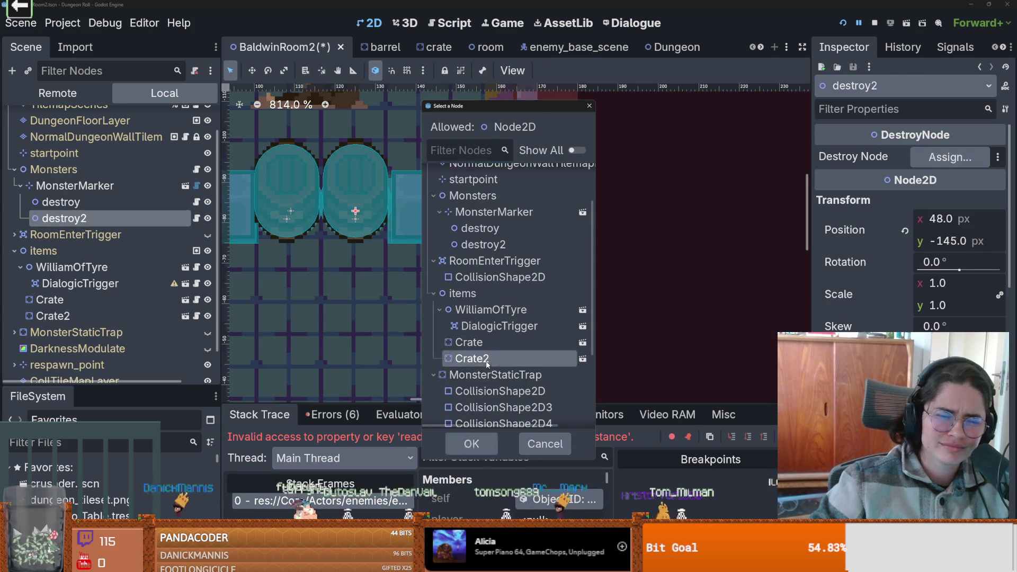
{"action": "double_click", "coordinate": [488, 361]}
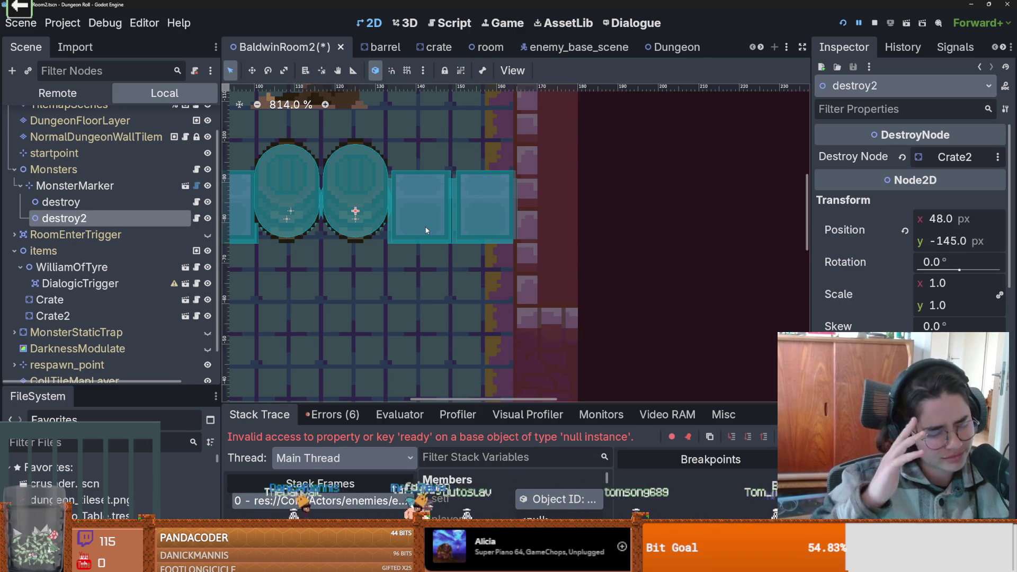
{"action": "scroll", "coordinate": [370, 209], "scroll_direction": "down", "scroll_amount": 1}
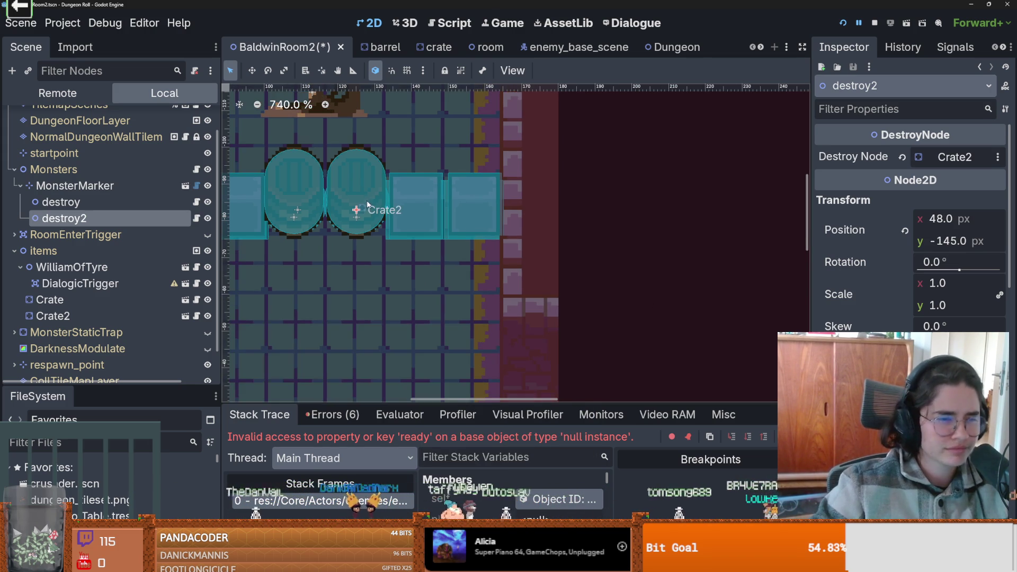
{"action": "key", "text": "ctrl+s"}
- Pan across the crates to check them and save the scene again
{"action": "scroll", "coordinate": [428, 222], "scroll_direction": "down", "scroll_amount": 6}
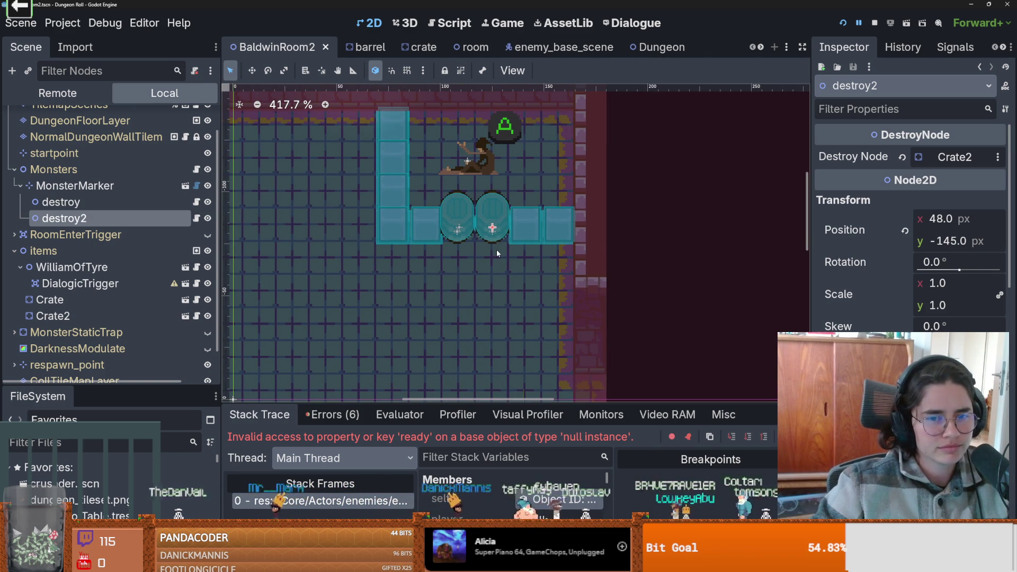
{"action": "left_click_drag", "start_coordinate": [464, 237], "coordinate": [358, 261]}
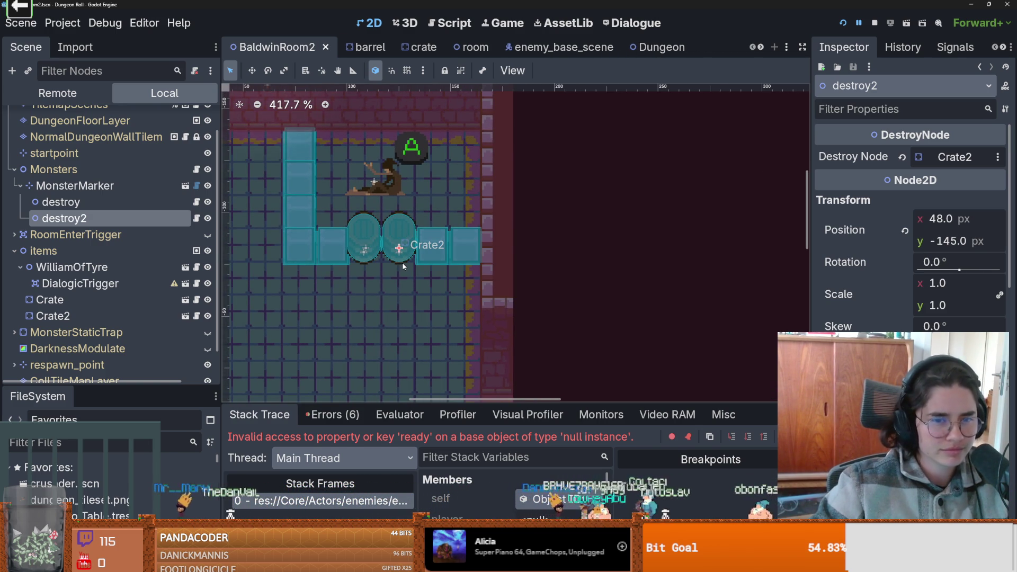
{"action": "left_click_drag", "start_coordinate": [402, 262], "coordinate": [444, 231]}
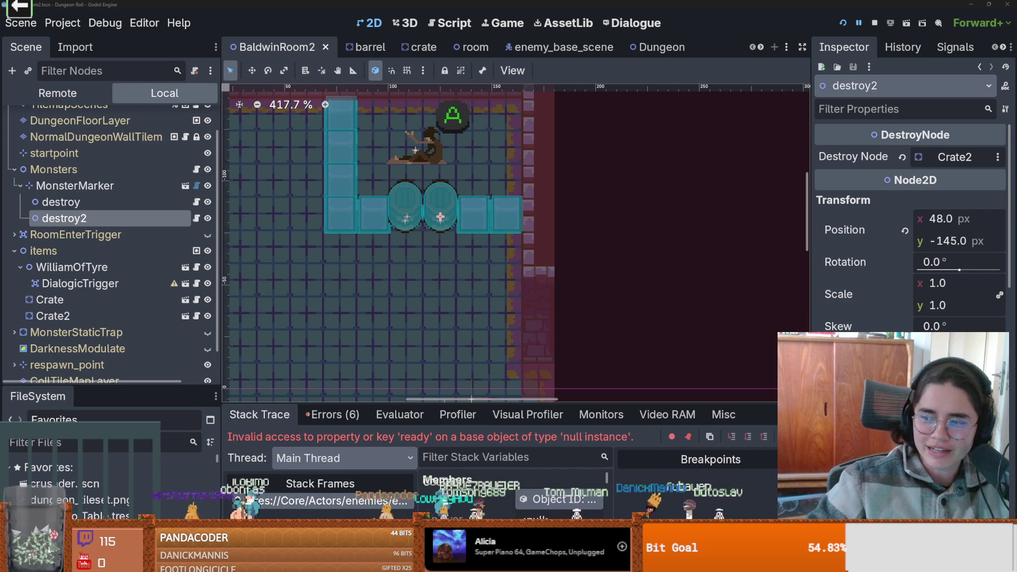
{"action": "scroll", "coordinate": [498, 225], "scroll_direction": "left", "scroll_amount": 2}
{"action": "key", "text": "ctrl+s"}
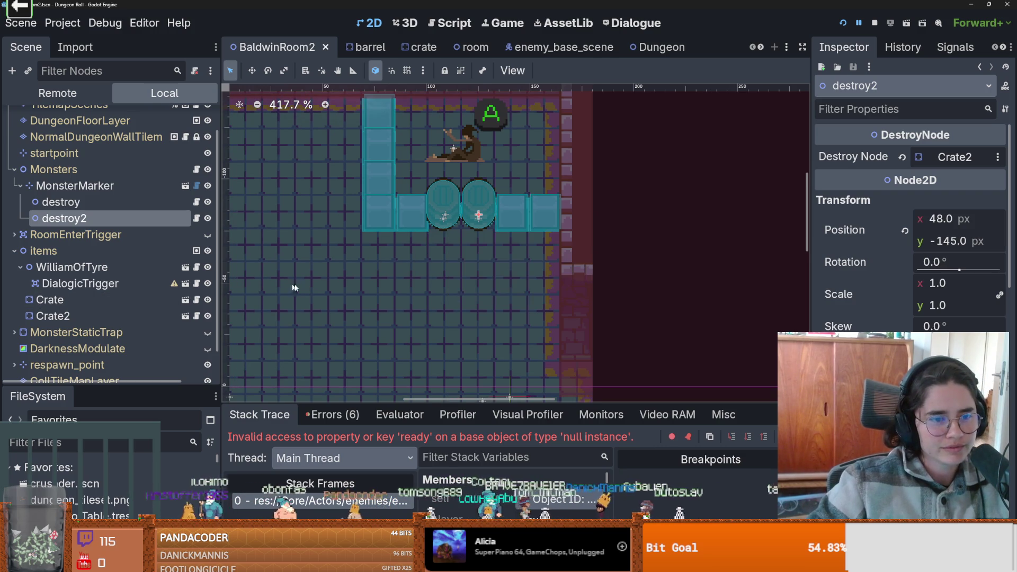
{"action": "scroll", "coordinate": [304, 284], "scroll_direction": "down", "scroll_amount": 3}
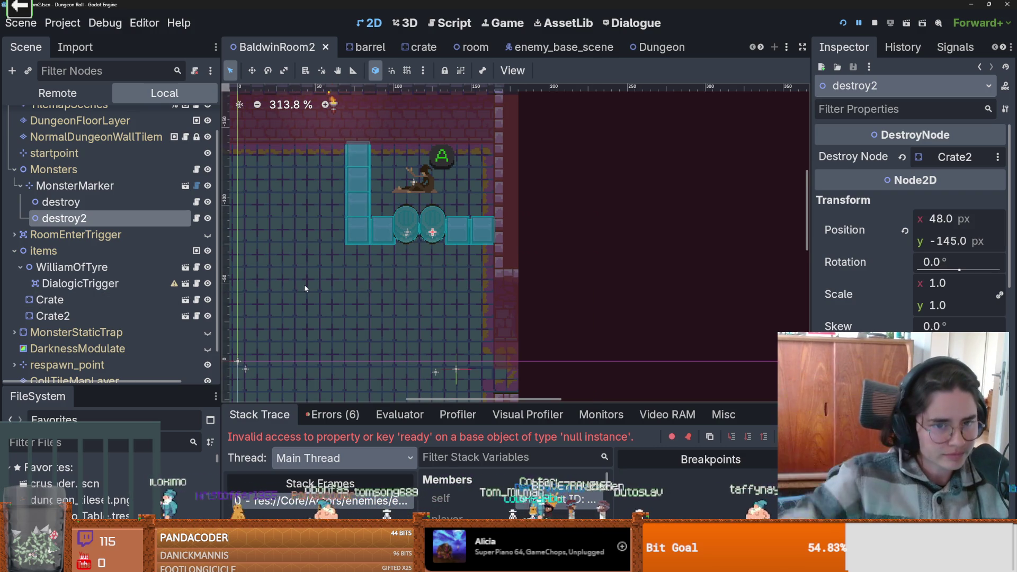
{"action": "scroll", "coordinate": [304, 284], "scroll_direction": "down", "scroll_amount": 3}
{"action": "scroll", "coordinate": [300, 307], "scroll_direction": "down", "scroll_amount": 1}
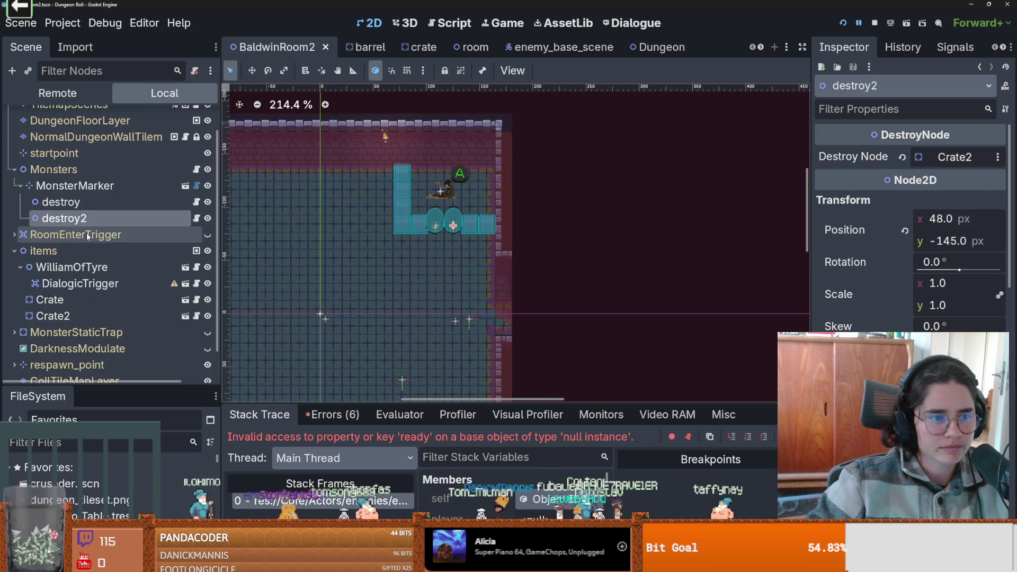
- Add a CollisionShape2D child under DialogicTrigger
{"action": "left_click", "coordinate": [100, 289]}
{"action": "left_click", "coordinate": [12, 71]}
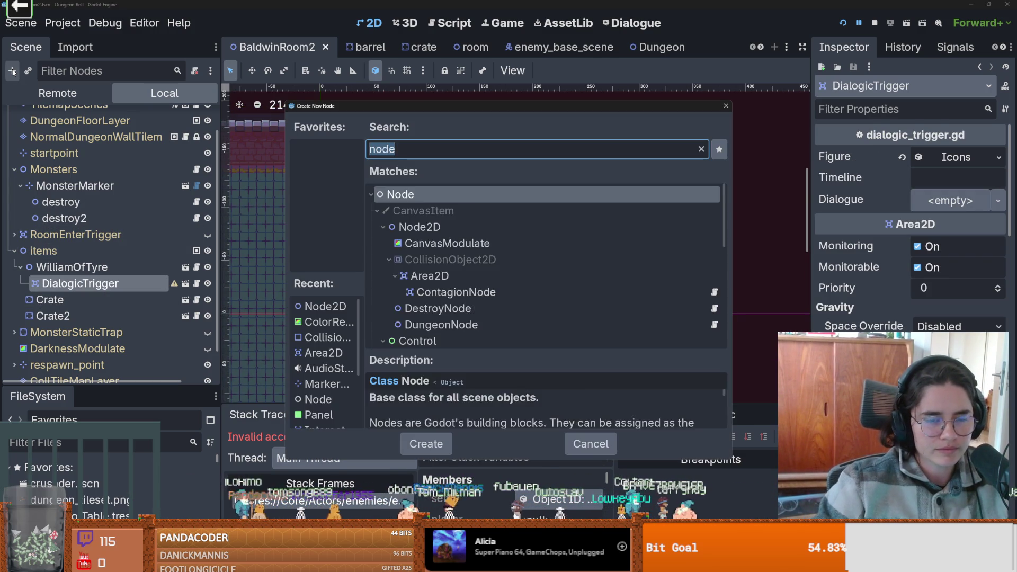
{"action": "type", "text": "collis"}
{"action": "key", "text": "Return"}
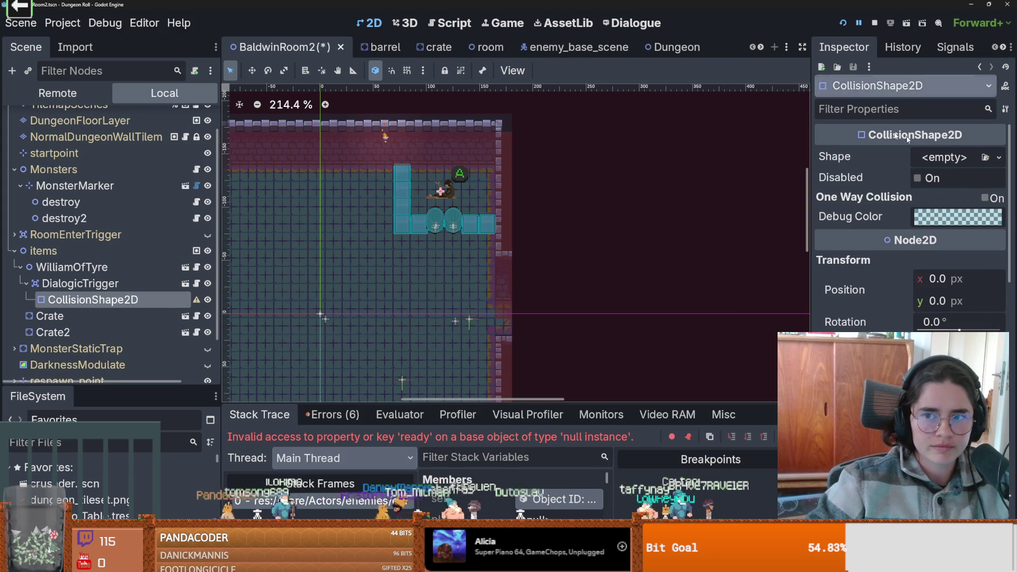
- Give it a new CircleShape2D, place it over the character at (3, 6), and save
{"action": "left_click", "coordinate": [945, 158]}
{"action": "left_click", "coordinate": [896, 243]}
{"action": "scroll", "coordinate": [439, 195], "scroll_direction": "up", "scroll_amount": 2}
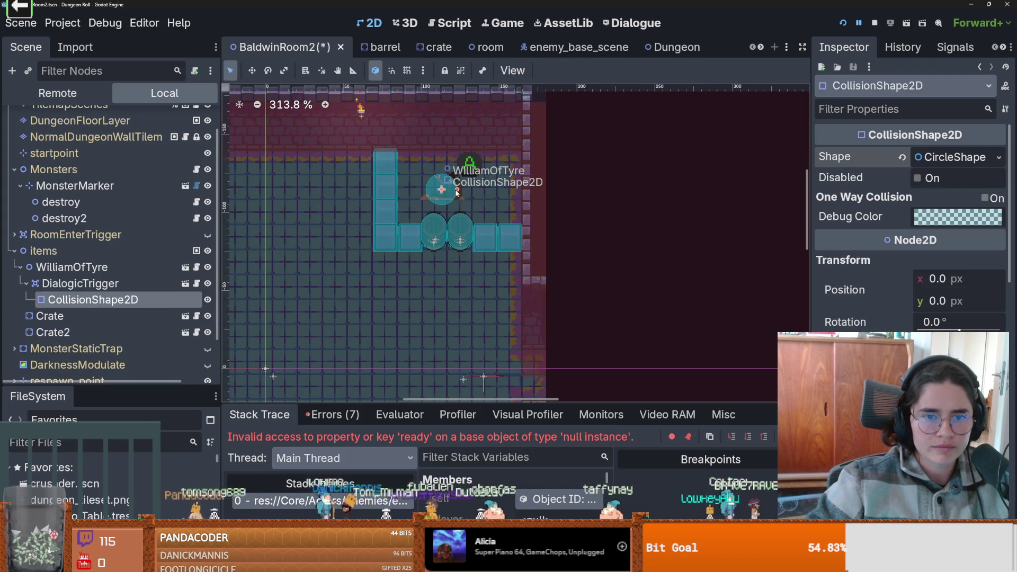
{"action": "left_click_drag", "start_coordinate": [468, 196], "coordinate": [473, 206]}
{"action": "key", "text": "ctrl+s"}
{"action": "scroll", "coordinate": [417, 222], "scroll_direction": "up", "scroll_amount": 1}
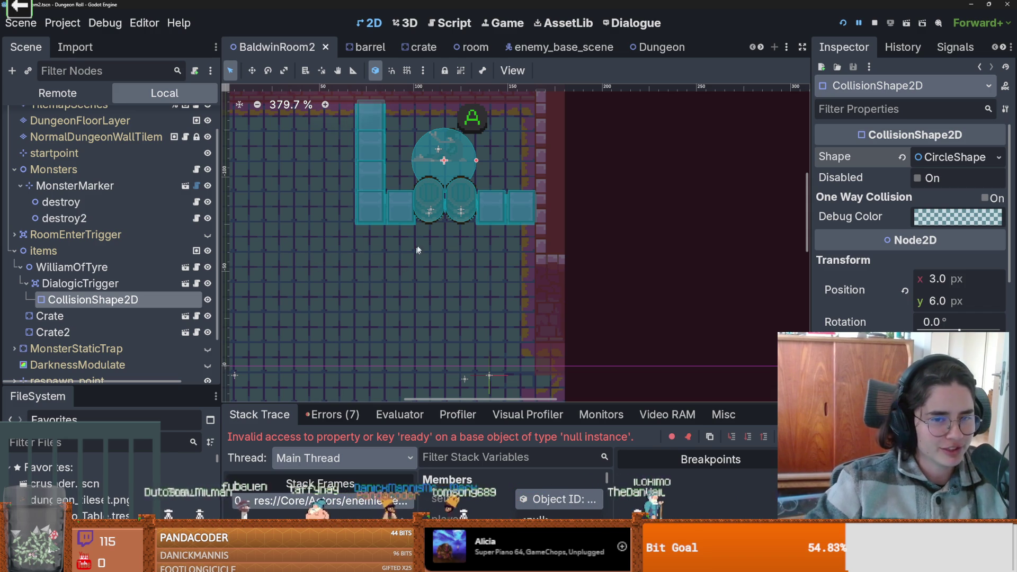
- Collapse DialogicTrigger, save the scene again, and select destroy to check its target
{"action": "left_click", "coordinate": [25, 283]}
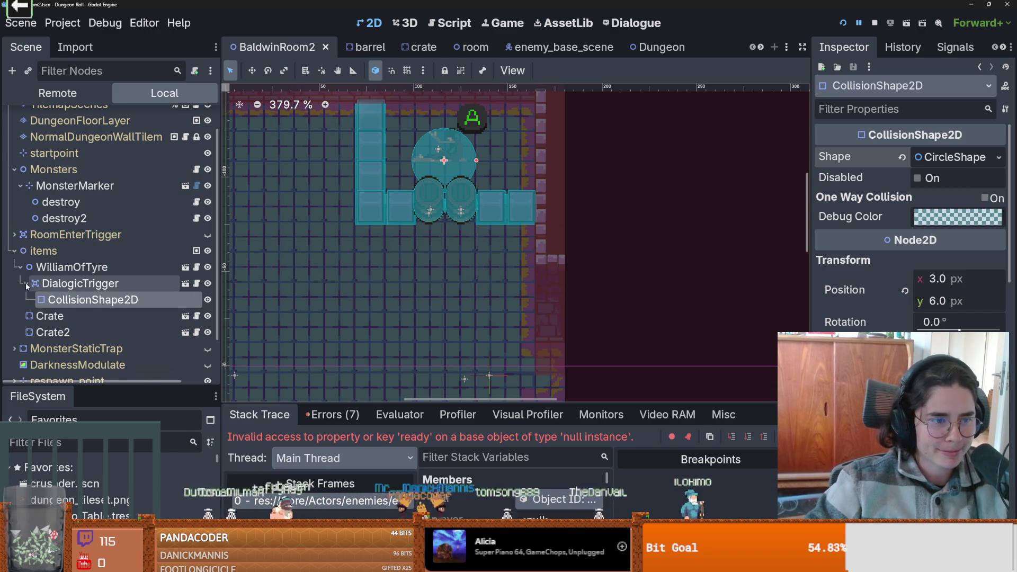
{"action": "scroll", "coordinate": [405, 247], "scroll_direction": "up", "scroll_amount": 2}
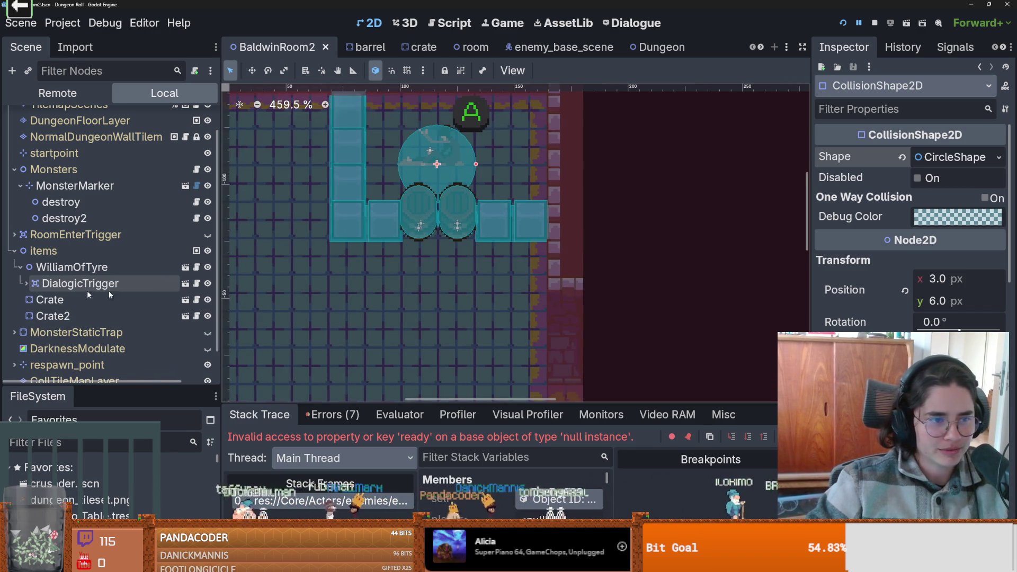
{"action": "key", "text": "ctrl+s"}
{"action": "scroll", "coordinate": [393, 251], "scroll_direction": "down", "scroll_amount": 5}
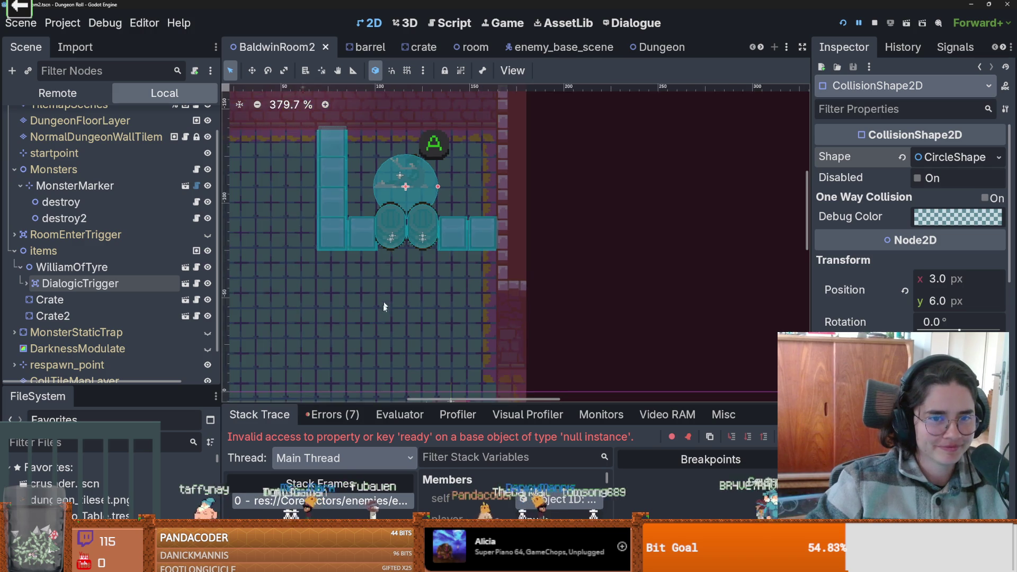
{"action": "scroll", "coordinate": [419, 238], "scroll_direction": "up", "scroll_amount": 2}
{"action": "left_click", "coordinate": [119, 205]}
- In destroy_block.gd's _ready, replace pass with destroy_node.barel_destroyed.connect(on_destroyed)
{"action": "left_click", "coordinate": [119, 214]}
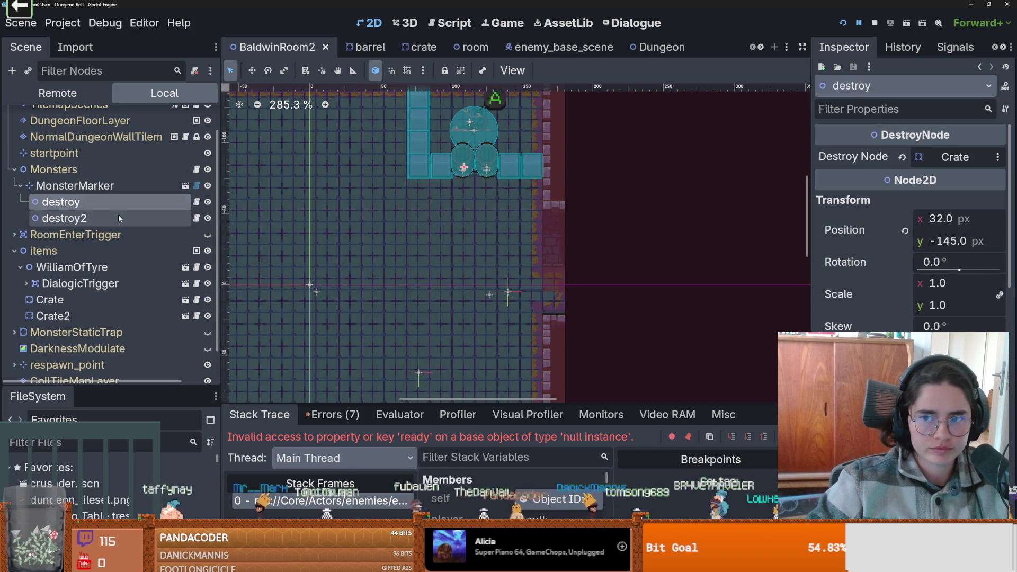
{"action": "left_click", "coordinate": [196, 202]}
{"action": "double_click", "coordinate": [512, 133]}
{"action": "key", "text": "ctrl+c"}
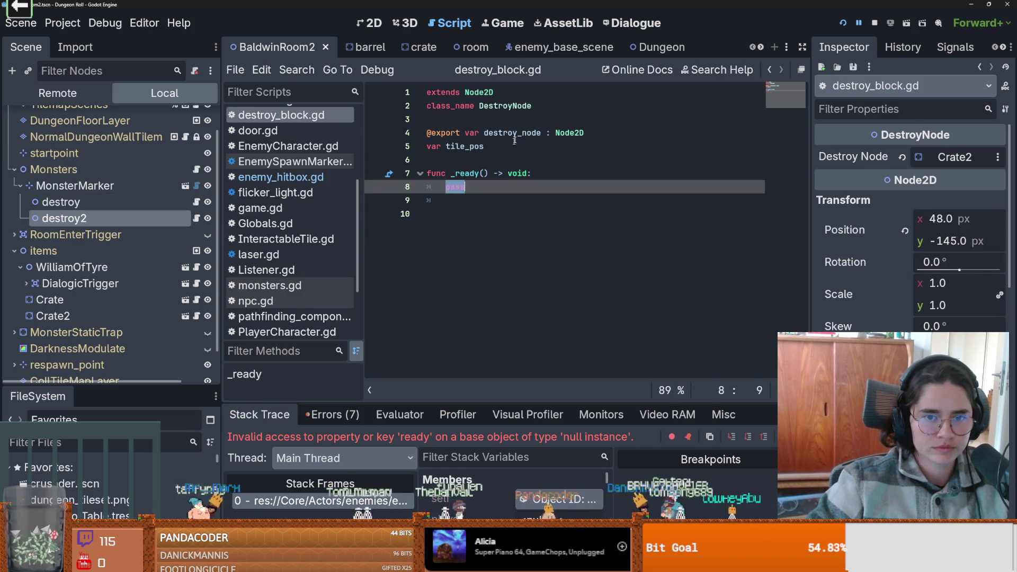
{"action": "double_click", "coordinate": [455, 187]}
{"action": "key", "text": "ctrl+v"}
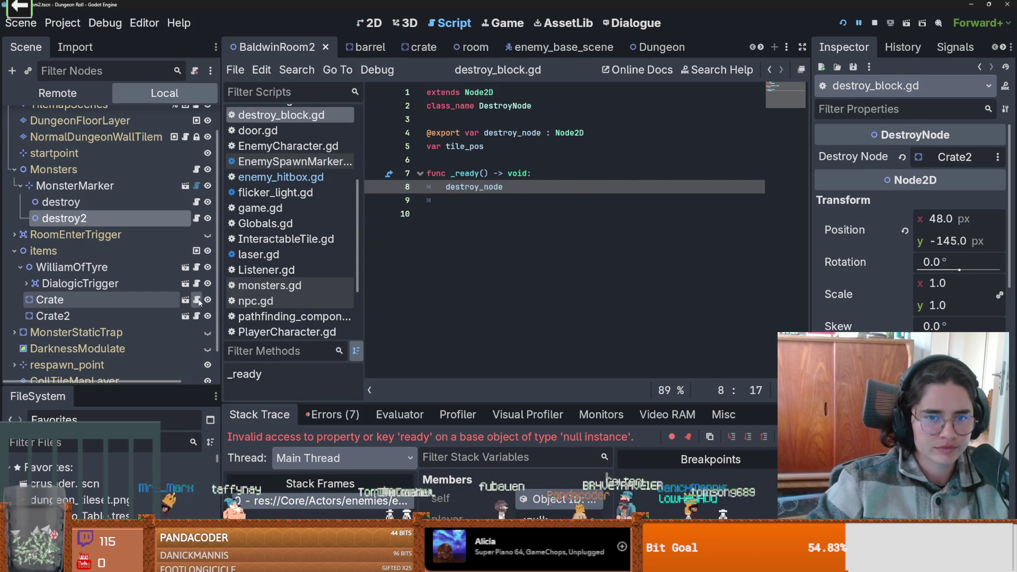
{"action": "left_click", "coordinate": [197, 300]}
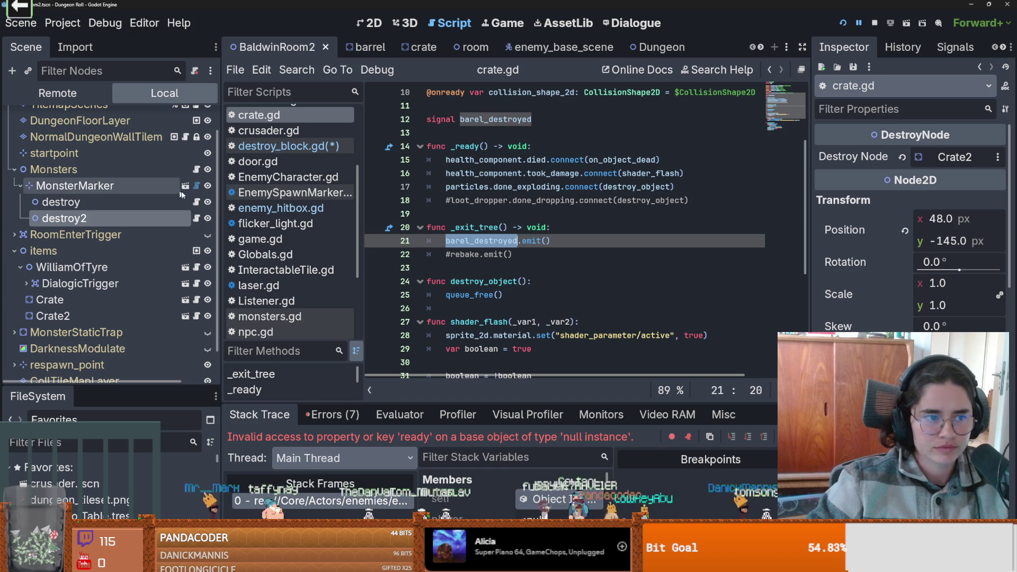
{"action": "left_click", "coordinate": [197, 202]}
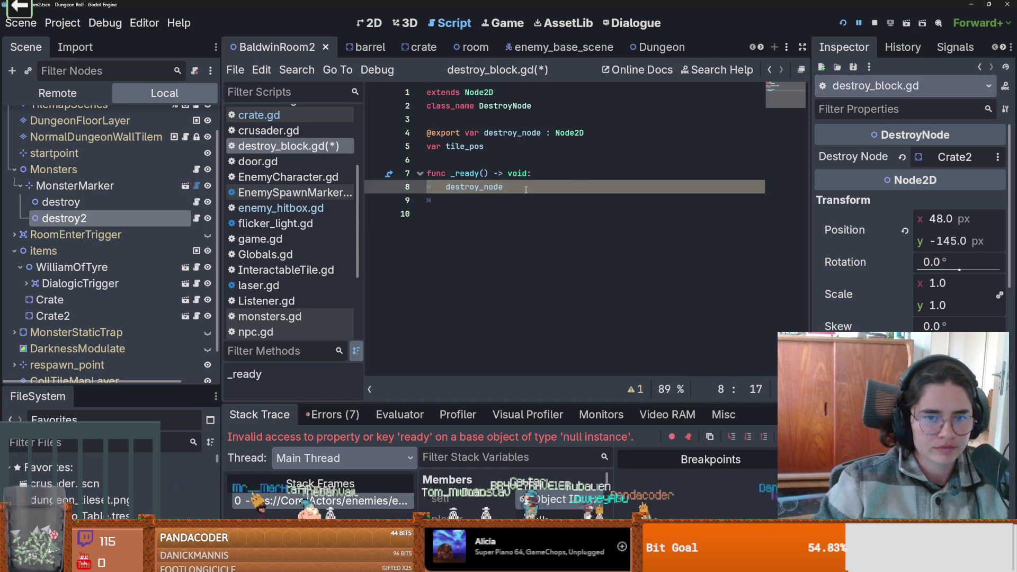
{"action": "type", "text": ".barel_destroyed.connect"}
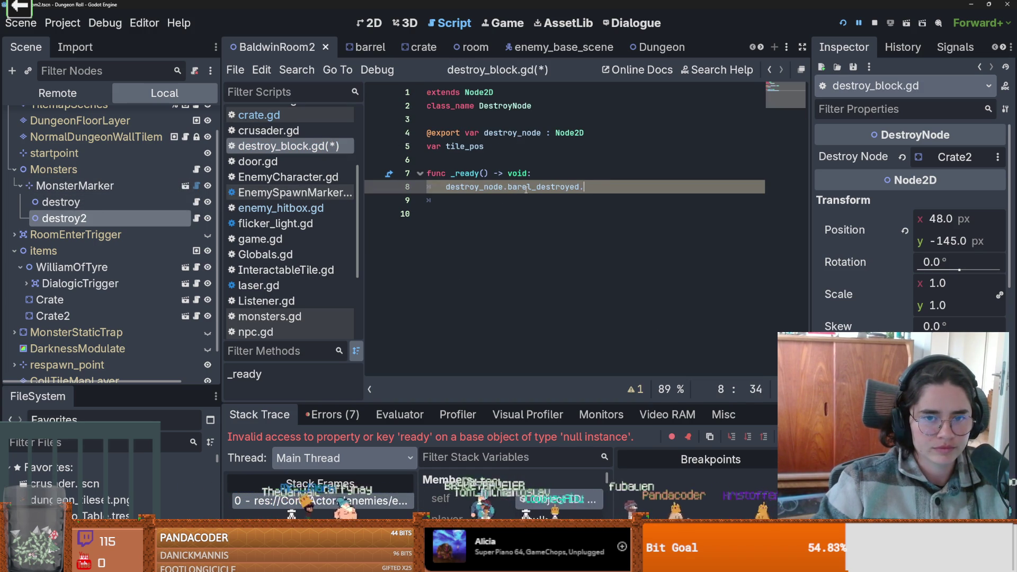
{"action": "type", "text": "(on_de"}
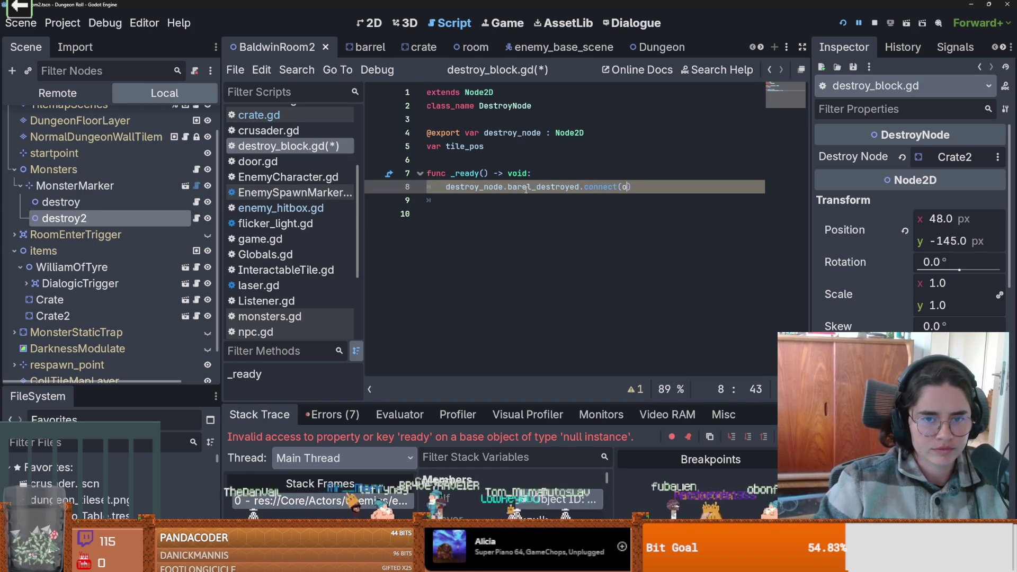
{"action": "type", "text": "stroyed"}
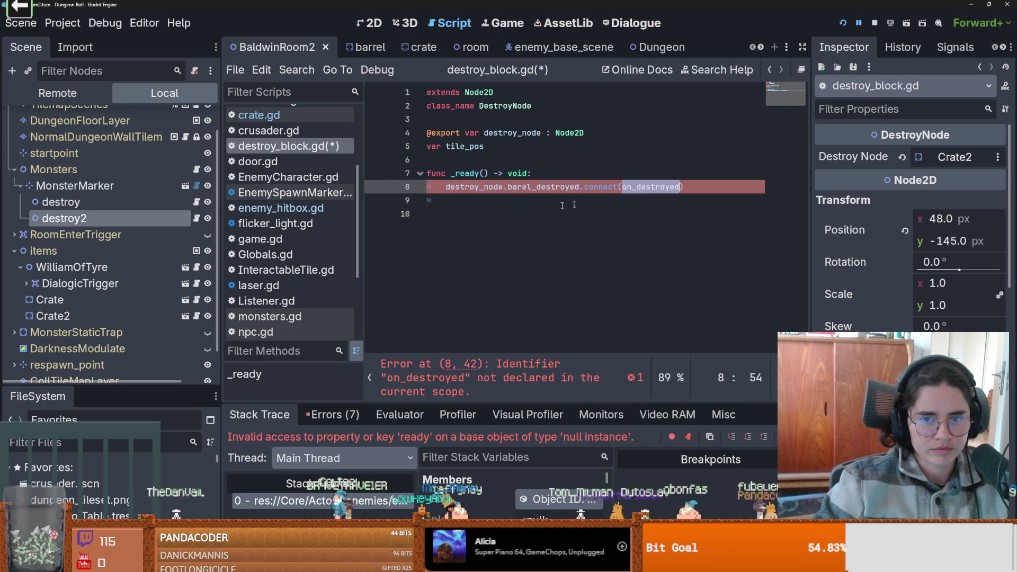
- Add a 'func on_destroyed(): pass' stub below _ready and save the script
{"action": "left_click", "coordinate": [471, 216]}
{"action": "key", "text": "Return"}
{"action": "type", "text": "func ("}
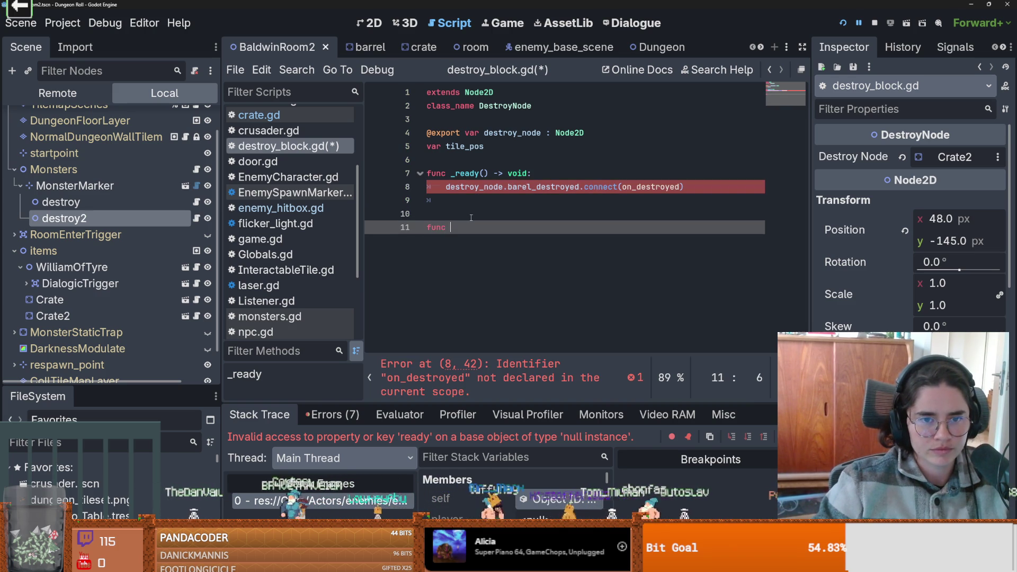
{"action": "key", "text": "BackSpace"}
{"action": "type", "text": "on_destroyed()"}
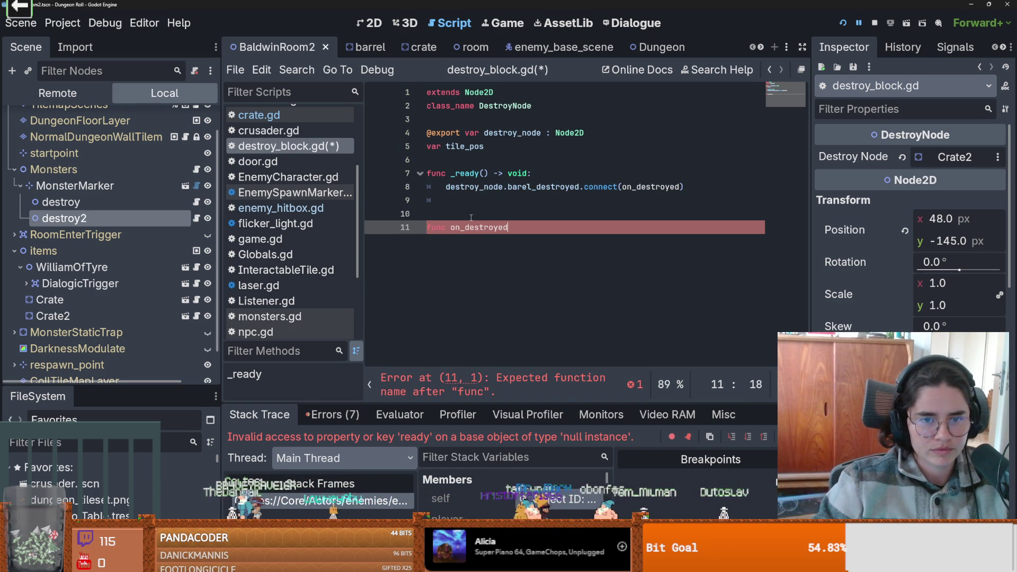
{"action": "key", "text": "BackSpace"}
{"action": "type", "text": ";"}
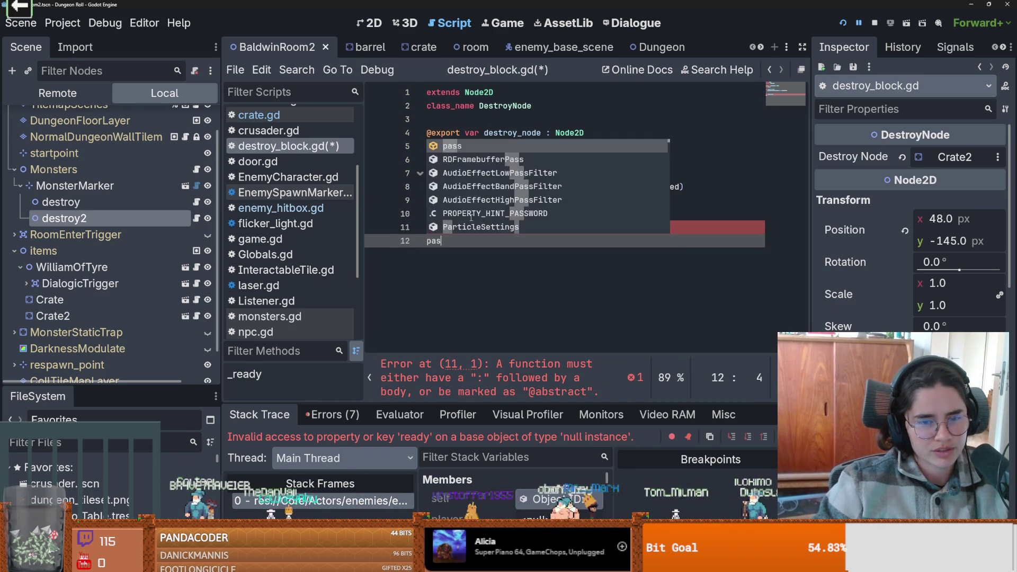
{"action": "key", "text": "Return"}
{"action": "key", "text": "BackSpace"}
{"action": "key", "text": "BackSpace"}
{"action": "type", "text": "):pa"}
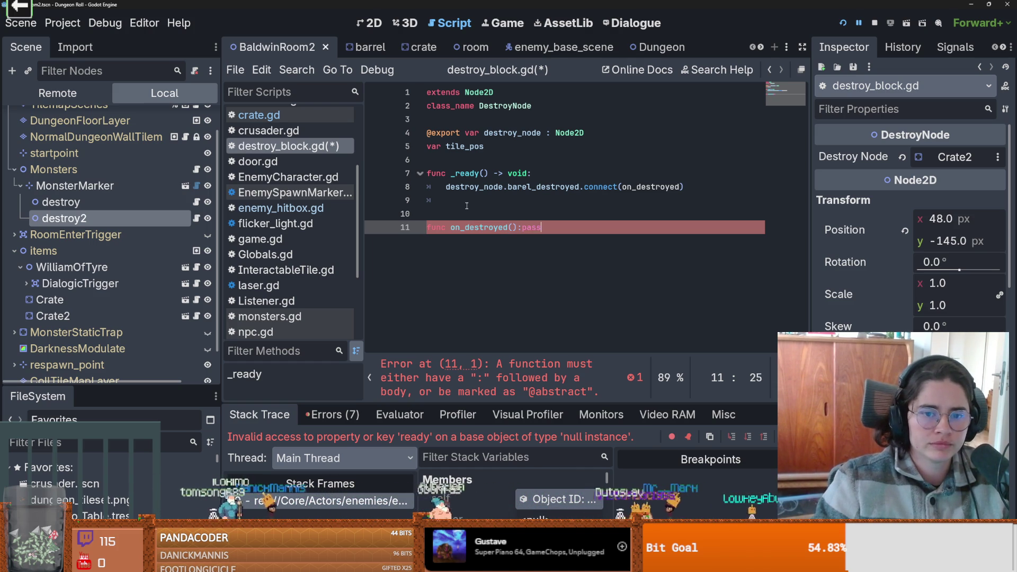
{"action": "key", "text": "Return"}
{"action": "type", "text": "pass"}
{"action": "key", "text": "ctrl+s"}
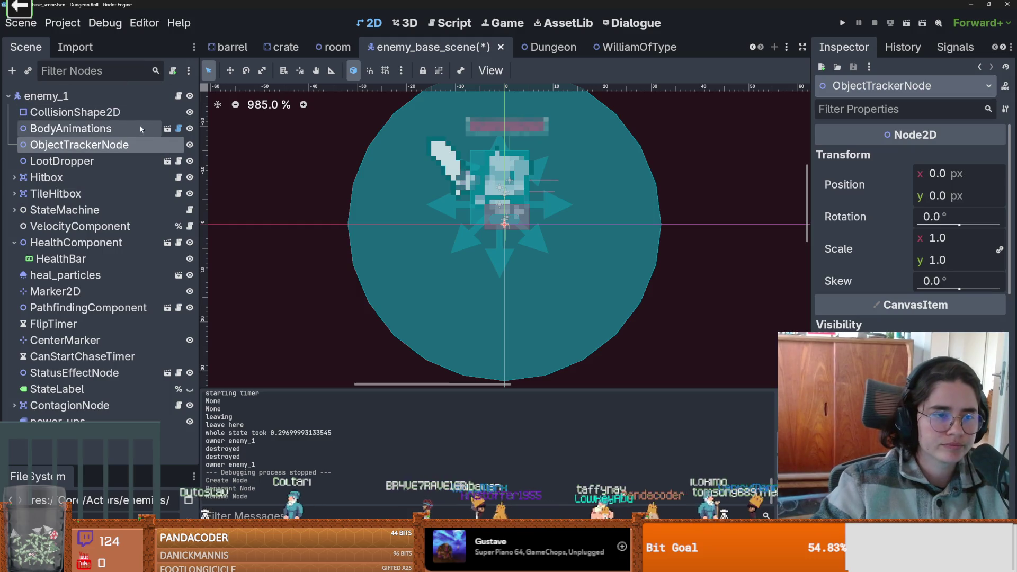
- Open the Attach Node Script location chooser for ObjectTrackerNode, then switch to Steam
{"action": "left_click", "coordinate": [173, 70]}
{"action": "left_click", "coordinate": [635, 255]}
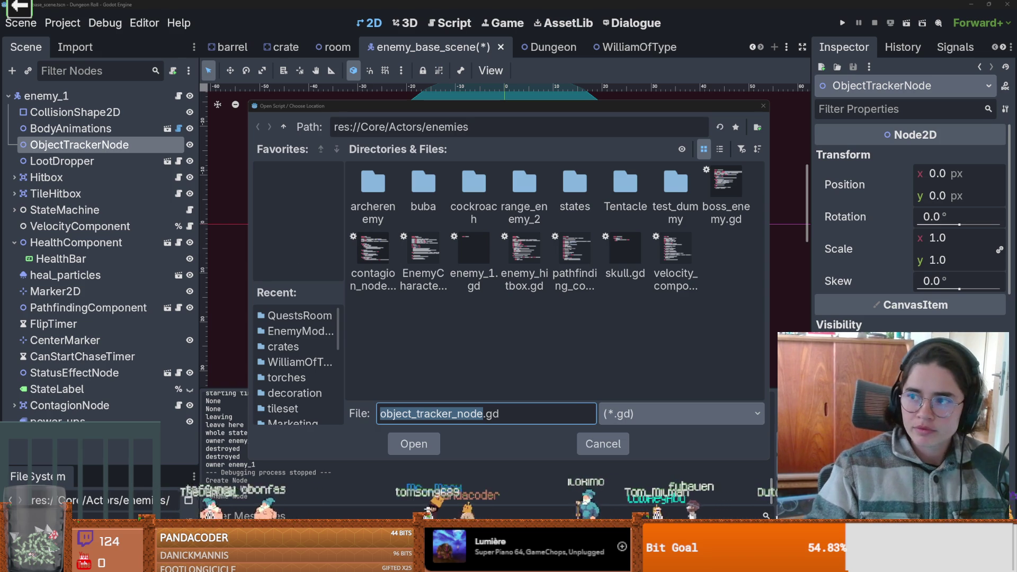
{"action": "key", "text": "alt+Tab"}
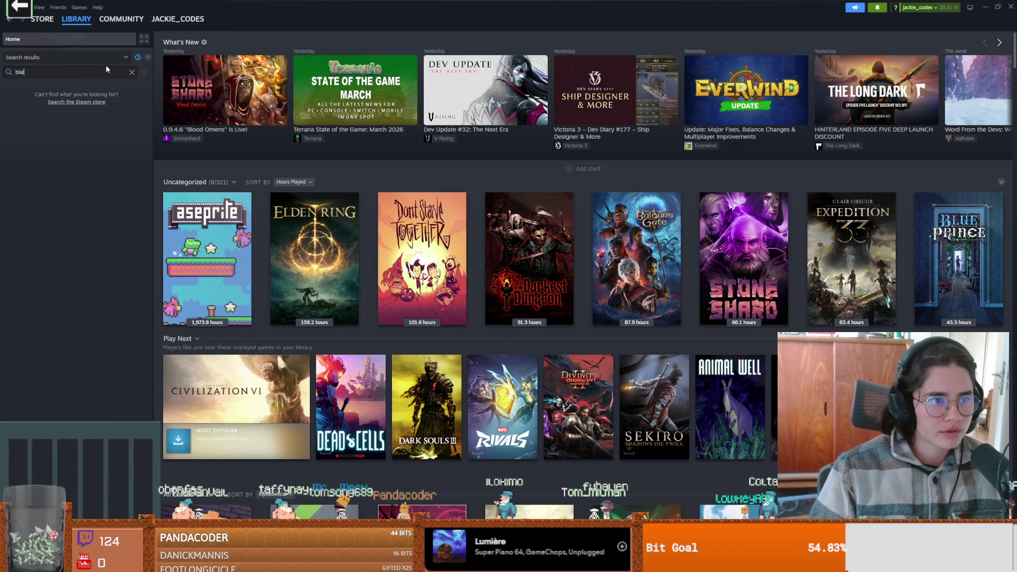
- Search the Steam library for 'clai', open Clair Obscur: Expedition 33, then return to Godot
{"action": "type", "text": "c"}
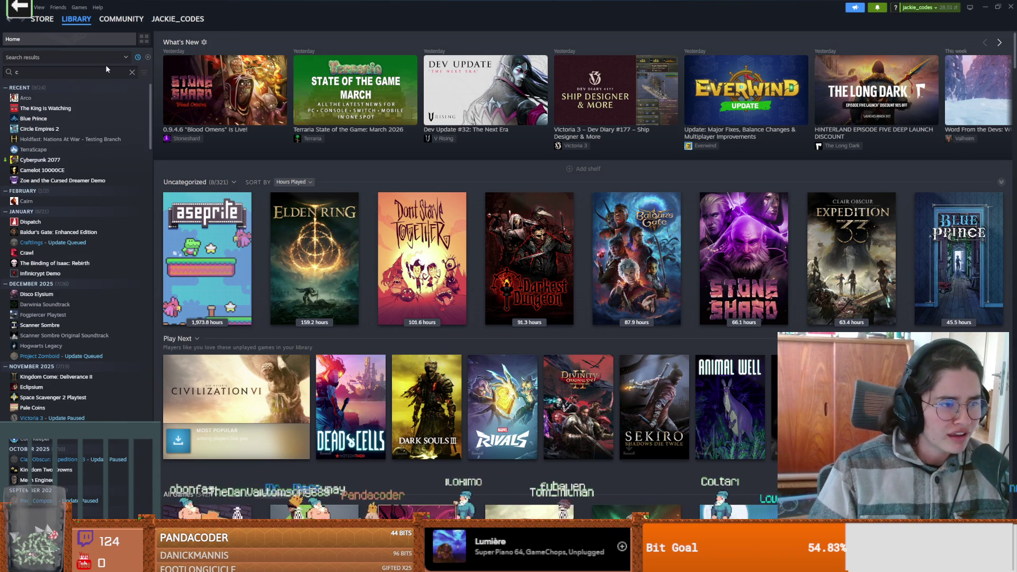
{"action": "type", "text": "lai"}
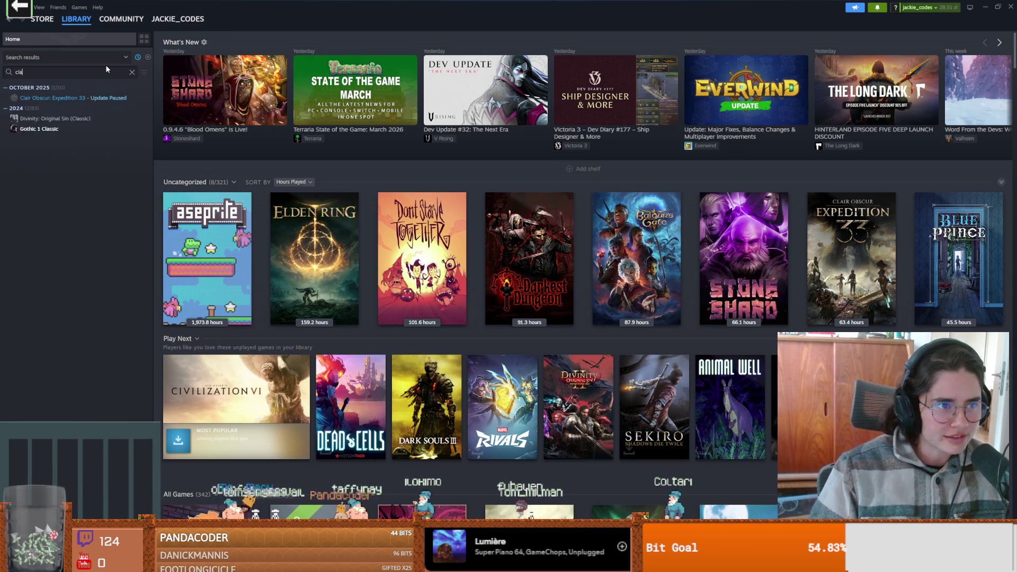
{"action": "left_click", "coordinate": [107, 99]}
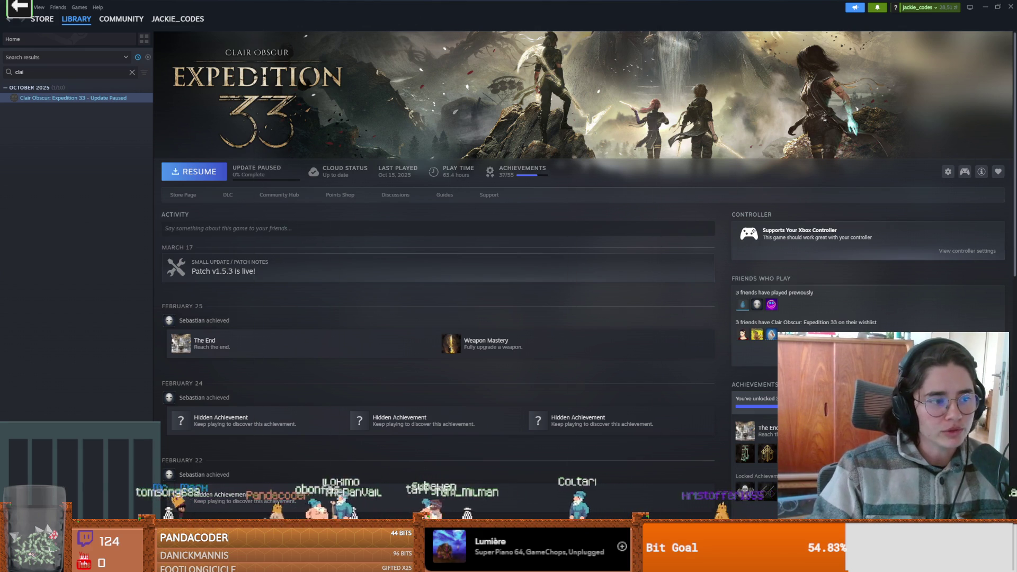
{"action": "key", "text": "alt+Tab"}
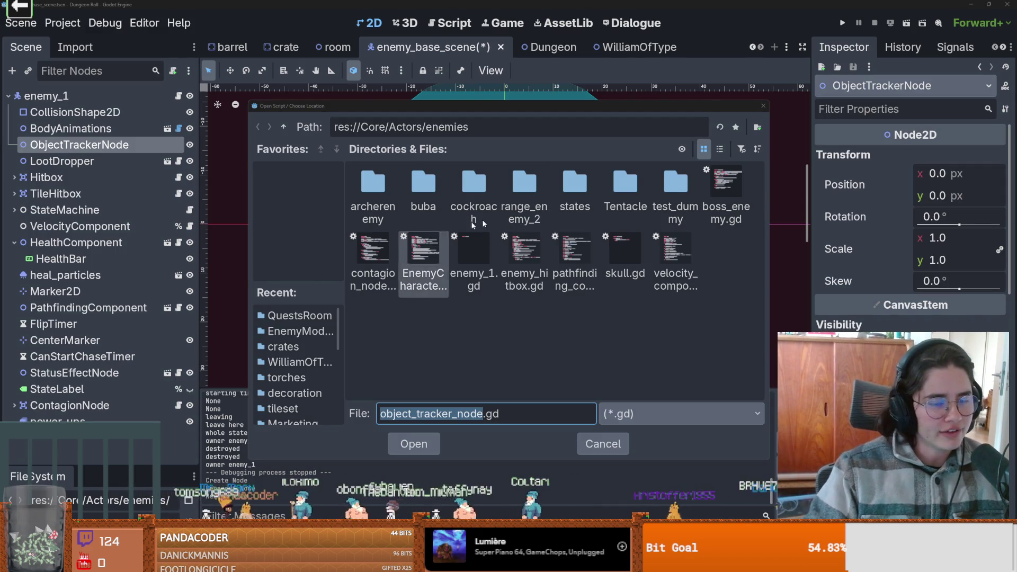
- Put object_tracker_node.gd in res://Core/Actors/EnemyModules and create it attached to ObjectTrackerNode
{"action": "left_click", "coordinate": [284, 127]}
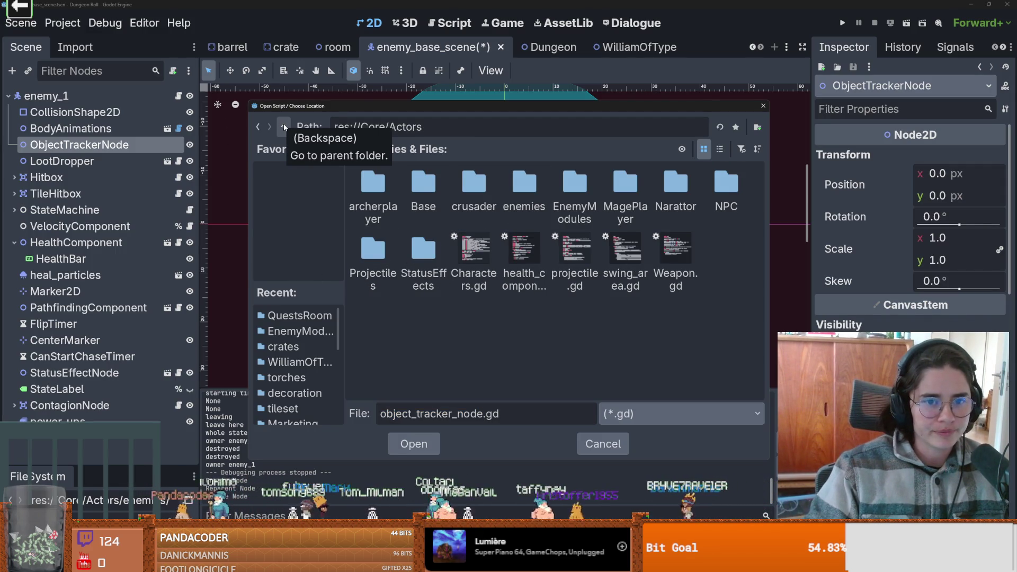
{"action": "double_click", "coordinate": [518, 190]}
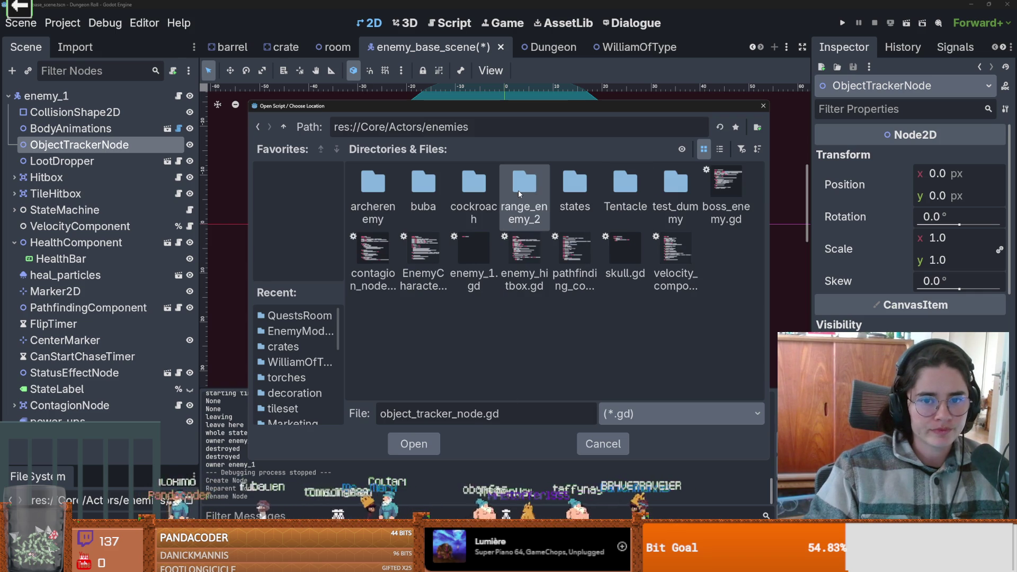
{"action": "left_click", "coordinate": [258, 127]}
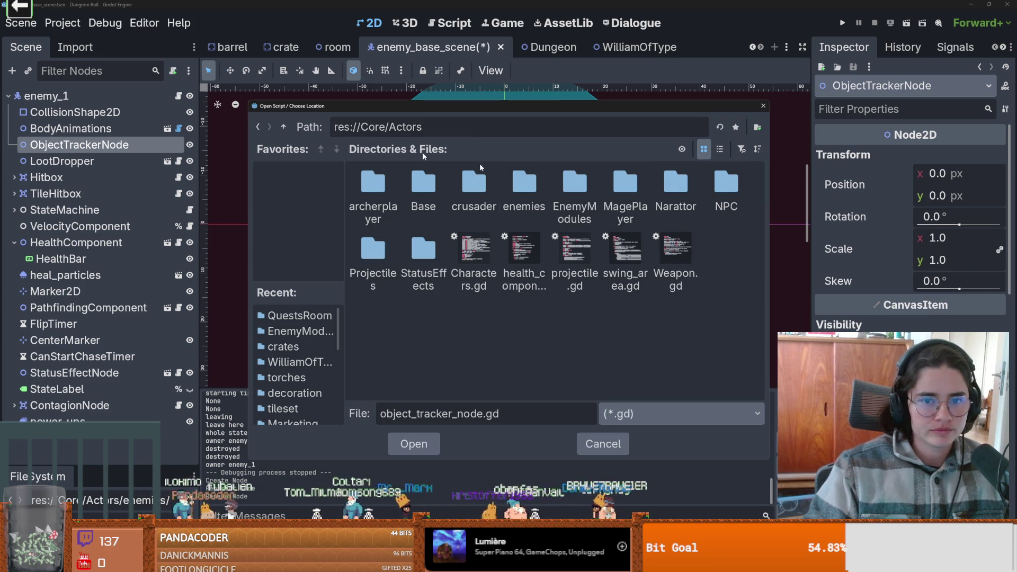
{"action": "double_click", "coordinate": [583, 185]}
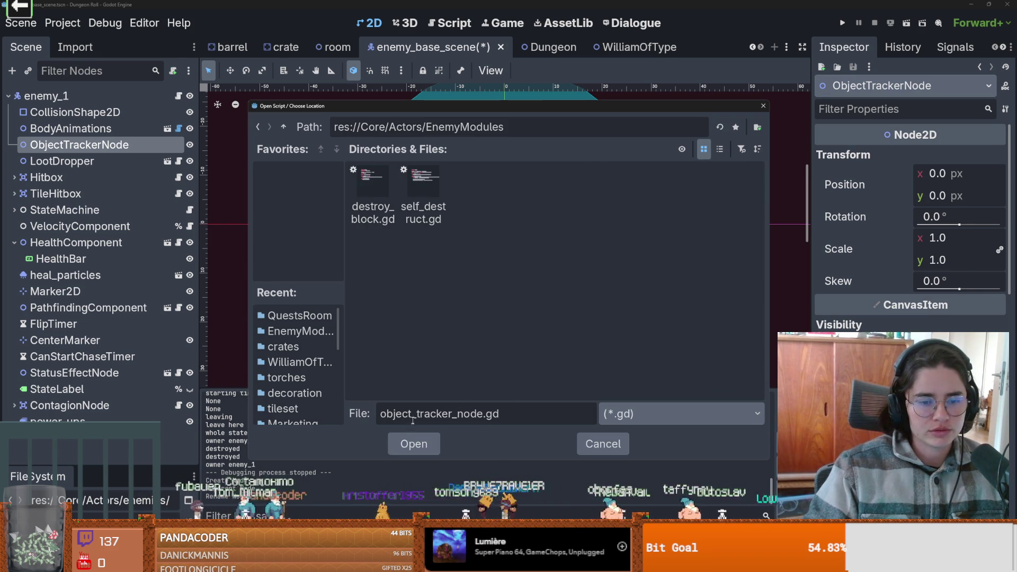
{"action": "left_click_drag", "start_coordinate": [413, 415], "coordinate": [385, 415]}
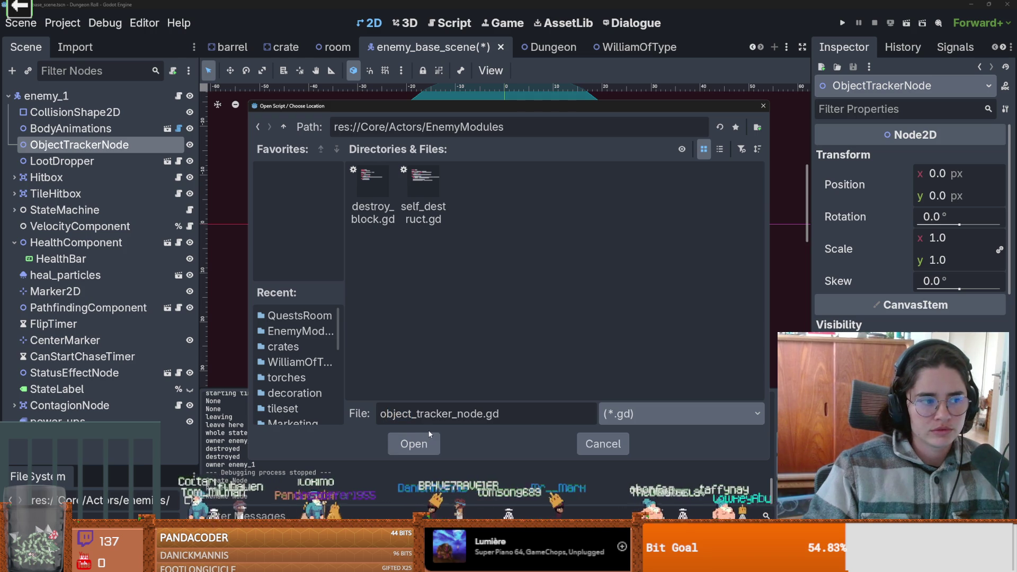
{"action": "left_click", "coordinate": [441, 415]}
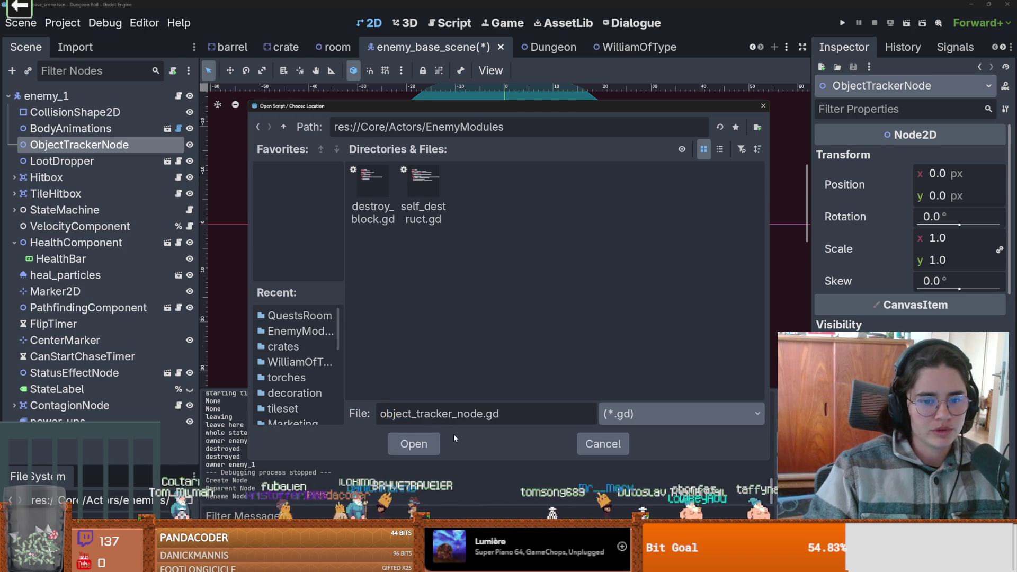
{"action": "left_click", "coordinate": [431, 443]}
{"action": "left_click", "coordinate": [451, 407]}
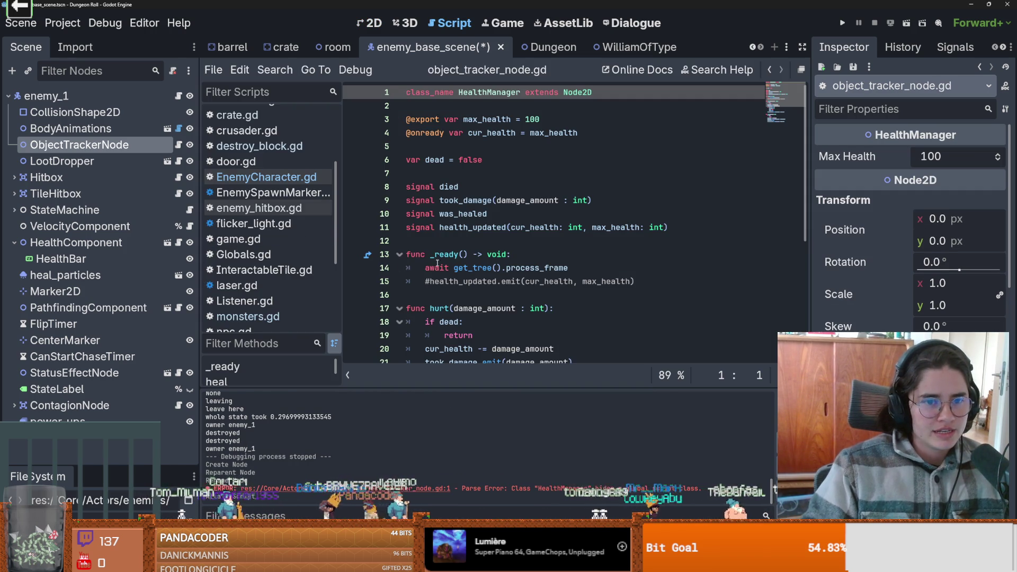
- Replace the template code with a 'class_name Node2D' line
{"action": "left_click", "coordinate": [525, 282]}
{"action": "left_click", "coordinate": [549, 321]}
{"action": "key", "text": "ctrl+a"}
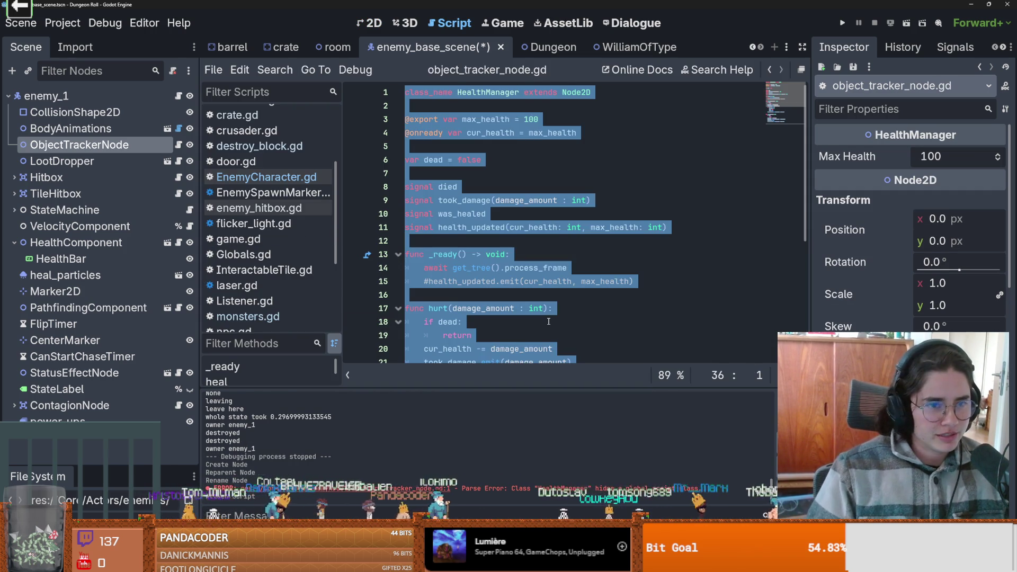
{"action": "type", "text": "e"}
{"action": "key", "text": "BackSpace"}
{"action": "type", "text": "class_name"}
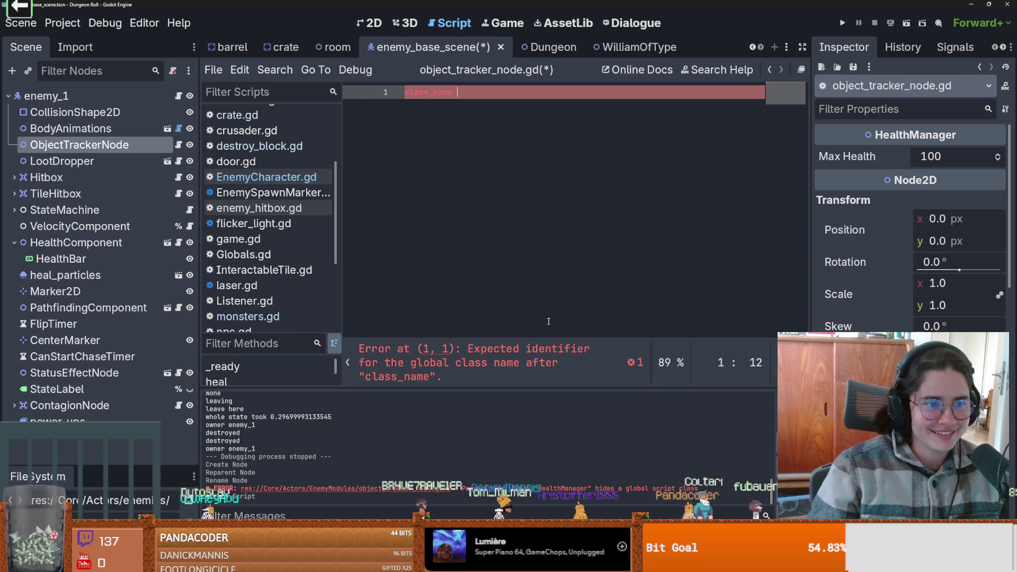
{"action": "type", "text": "Node2"}
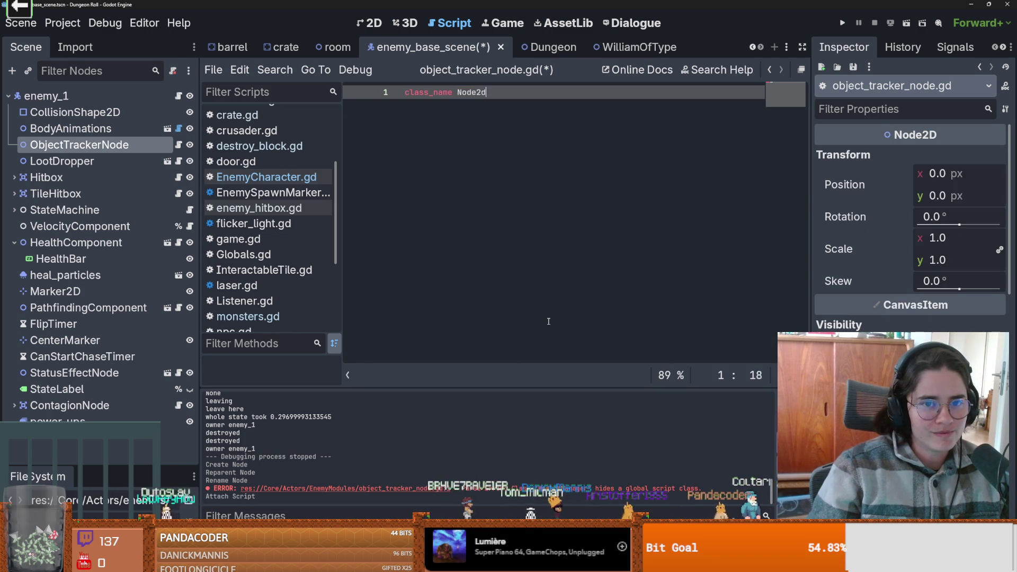
{"action": "type", "text": "D"}
- Add a 'func add_trackers(trackers): pass' stub and save the script
{"action": "key", "text": "Return"}
{"action": "key", "text": "Return"}
{"action": "type", "text": "func "}
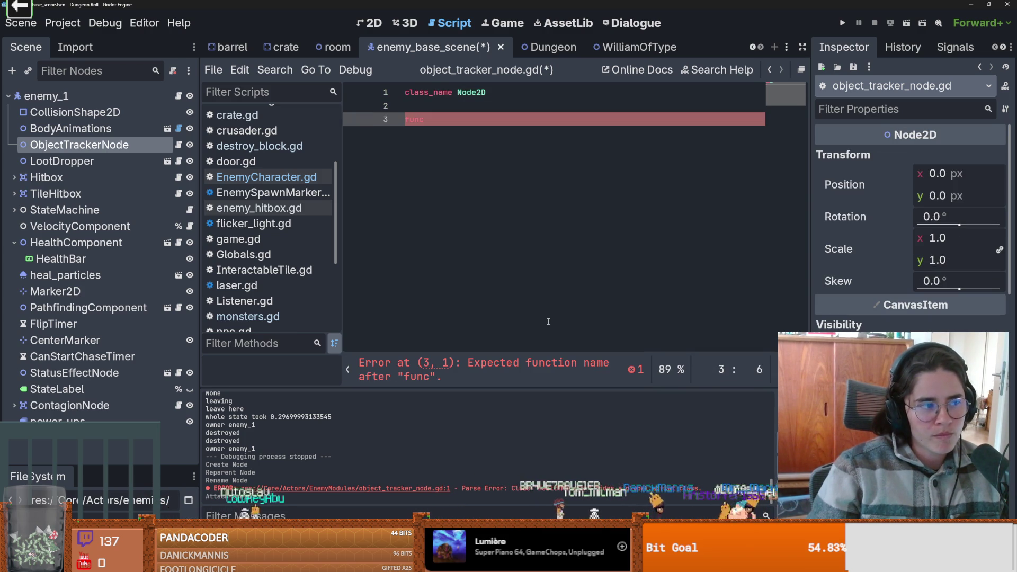
{"action": "type", "text": "add_tr"}
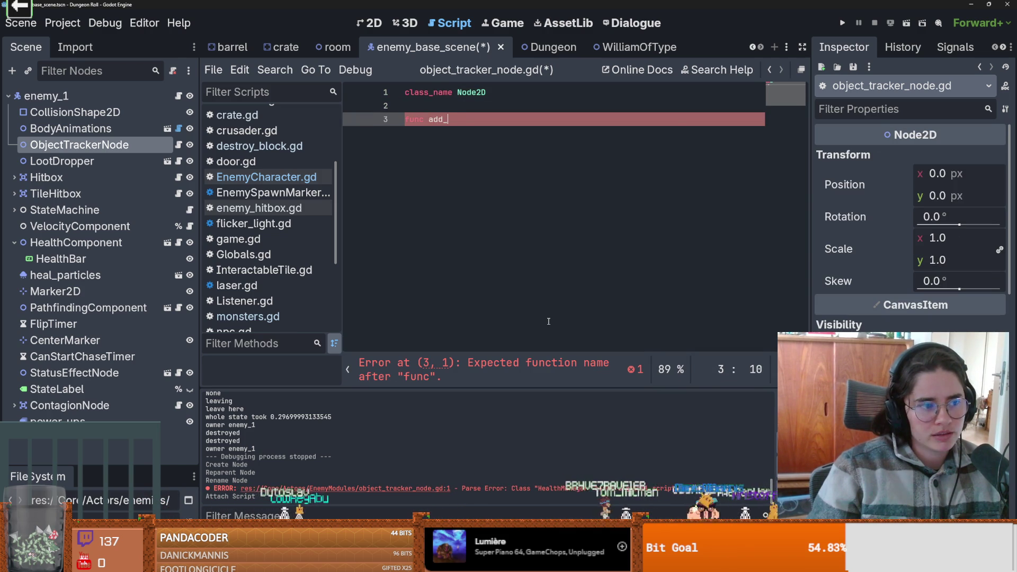
{"action": "type", "text": "ackers"}
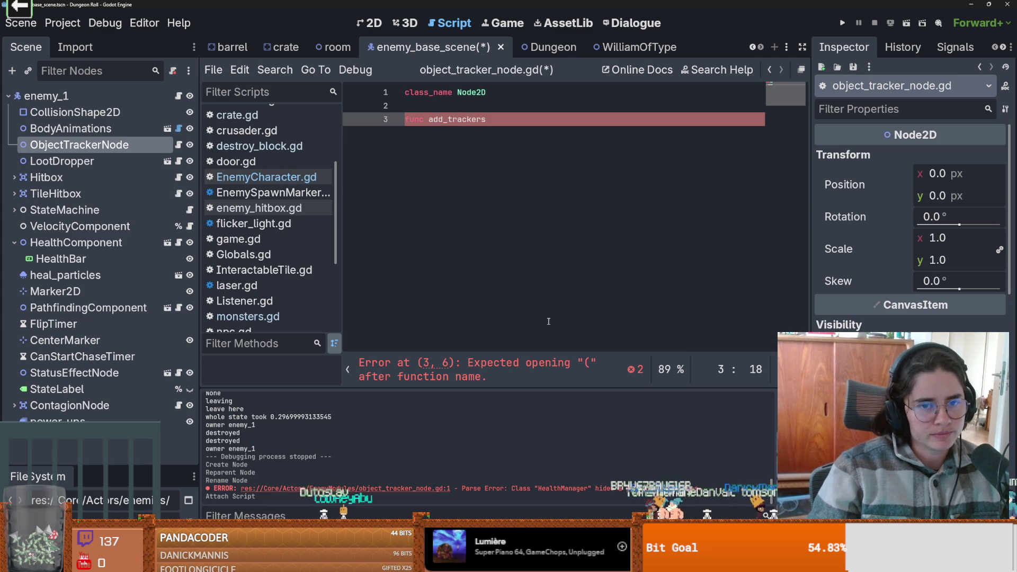
{"action": "type", "text": "("}
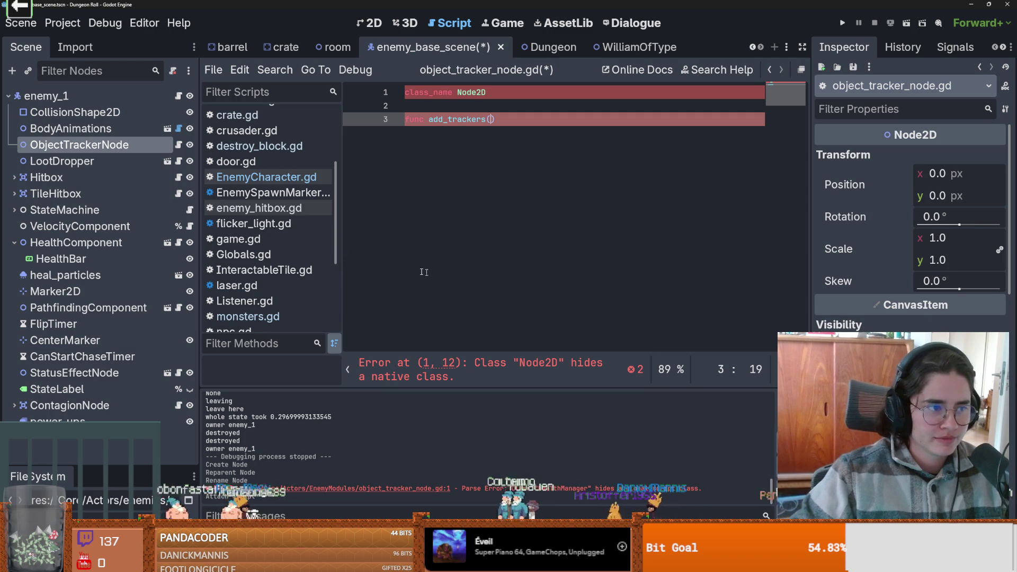
{"action": "key", "text": "Right"}
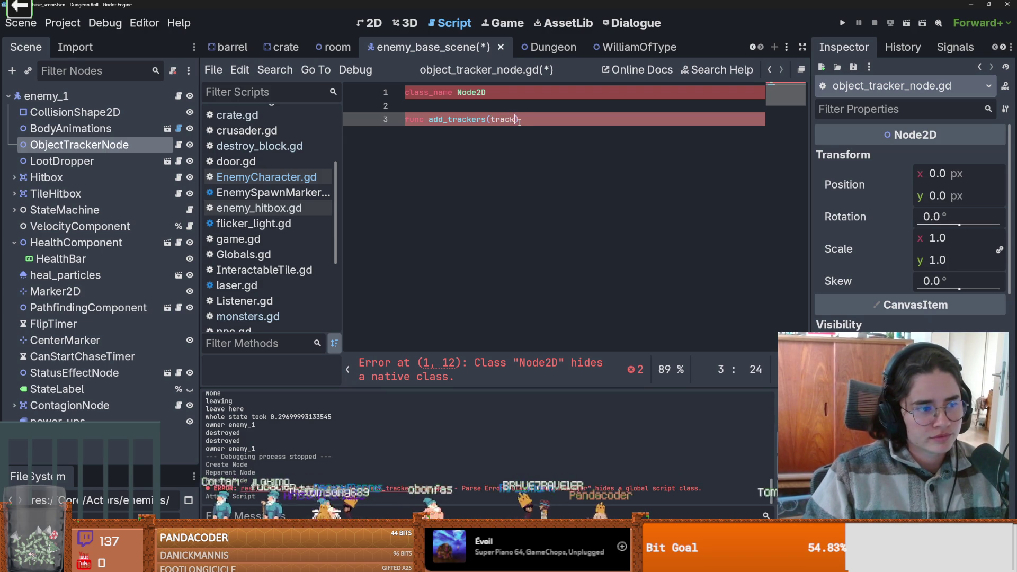
{"action": "type", "text": ":"}
{"action": "key", "text": "Return"}
{"action": "type", "text": "pass"}
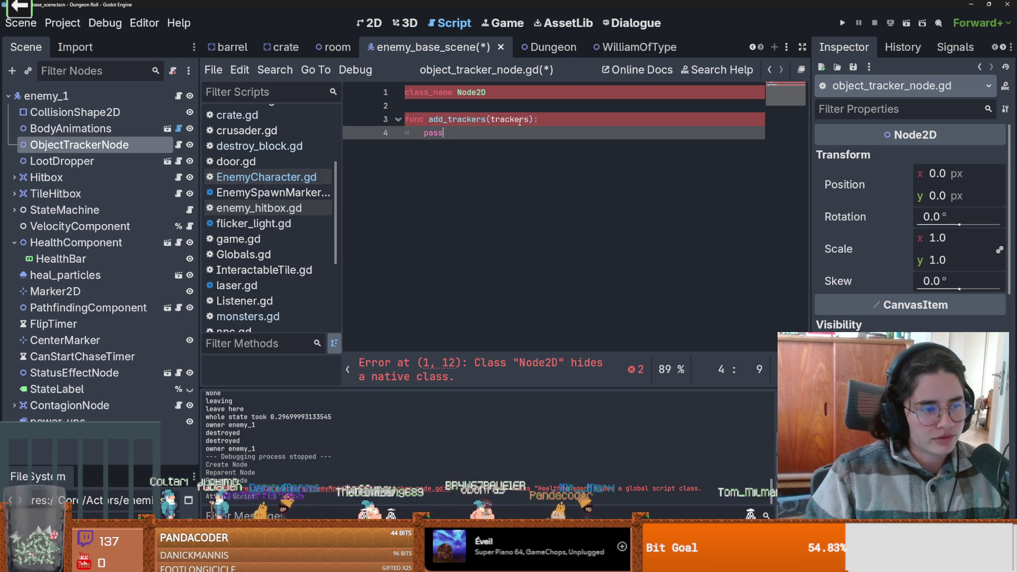
{"action": "key", "text": "ctrl+s"}
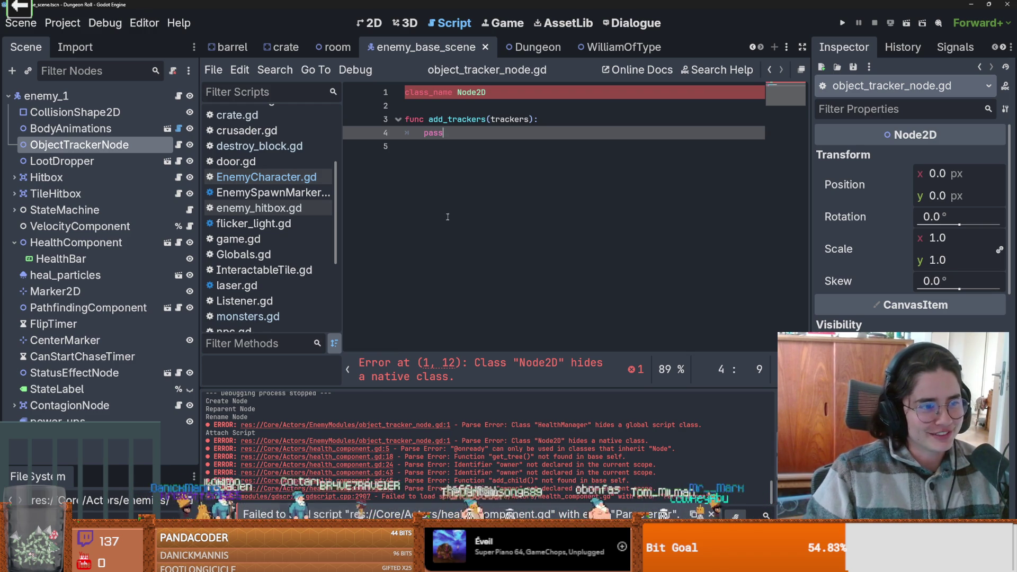
- Change line 1 to 'extends Node2D', save, and open loot_dropper.gd
{"action": "double_click", "coordinate": [485, 93]}
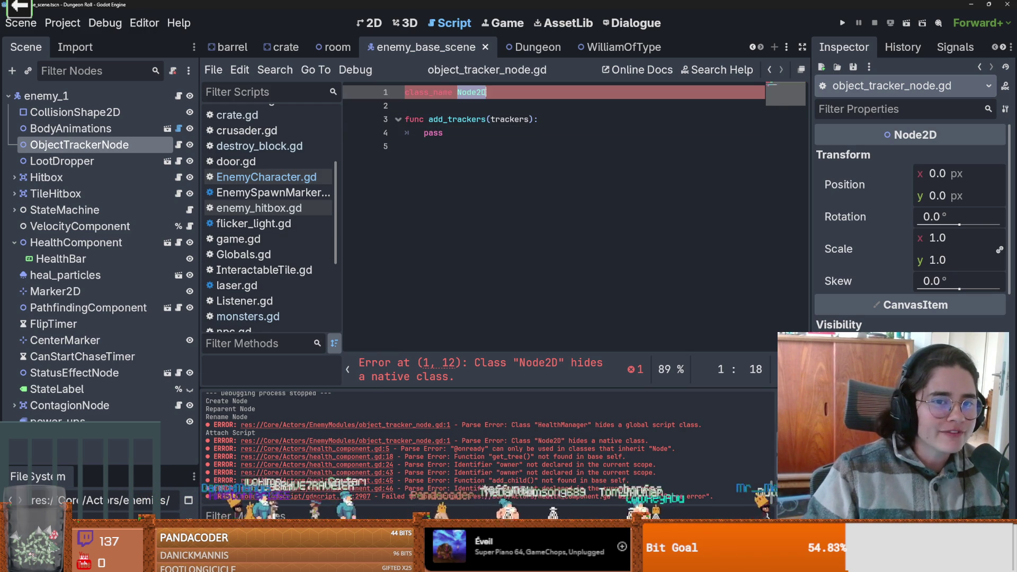
{"action": "double_click", "coordinate": [446, 93]}
{"action": "type", "text": "exte"}
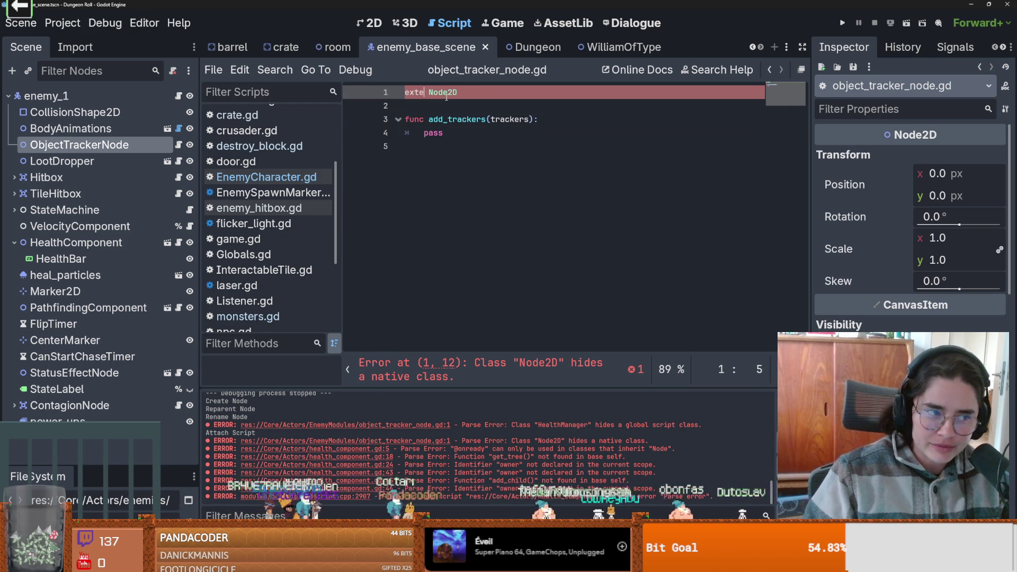
{"action": "type", "text": "nds"}
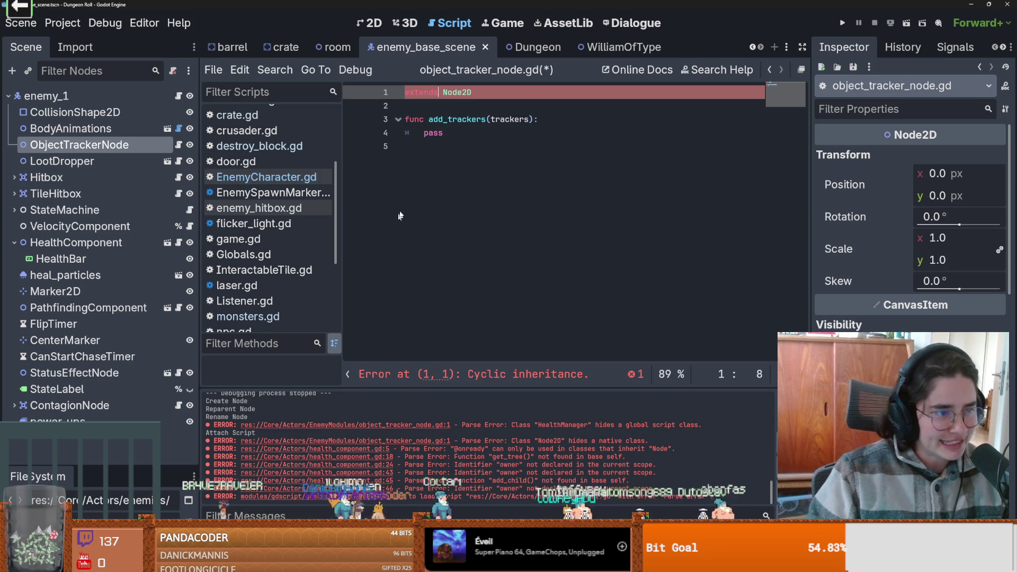
{"action": "left_click", "coordinate": [455, 106]}
{"action": "key", "text": "ctrl+s"}
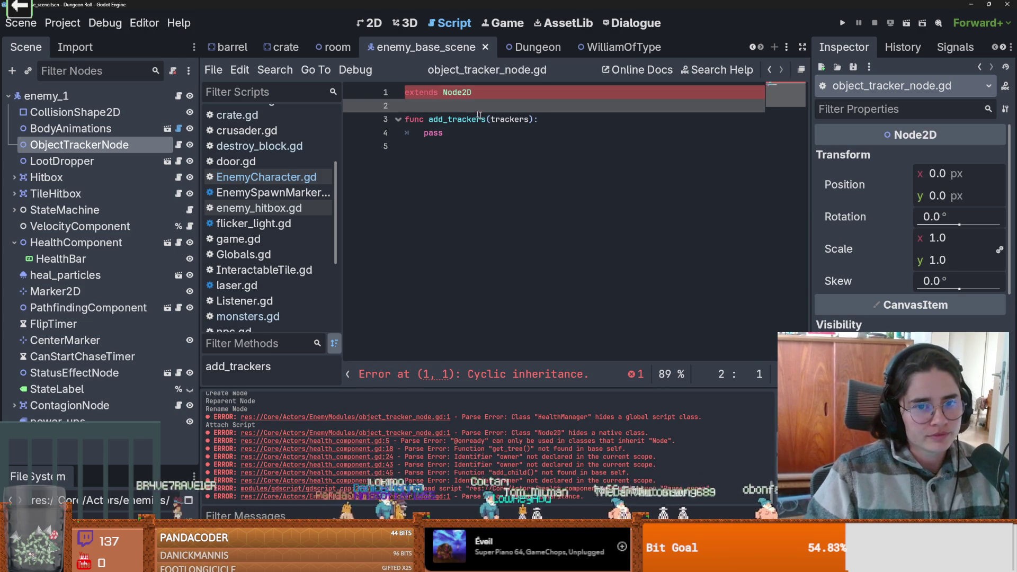
{"action": "left_click", "coordinate": [488, 375]}
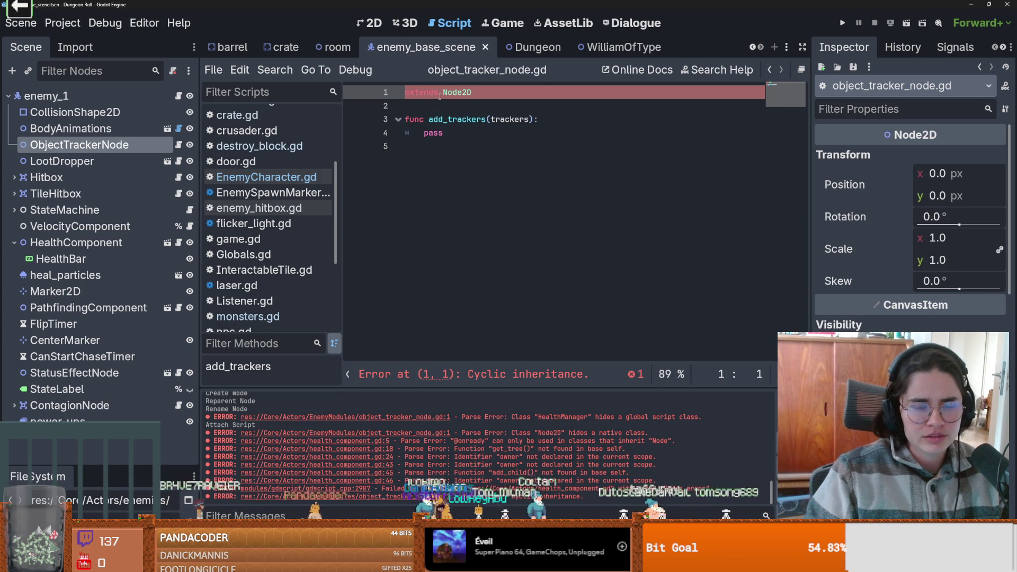
{"action": "left_click", "coordinate": [178, 161]}
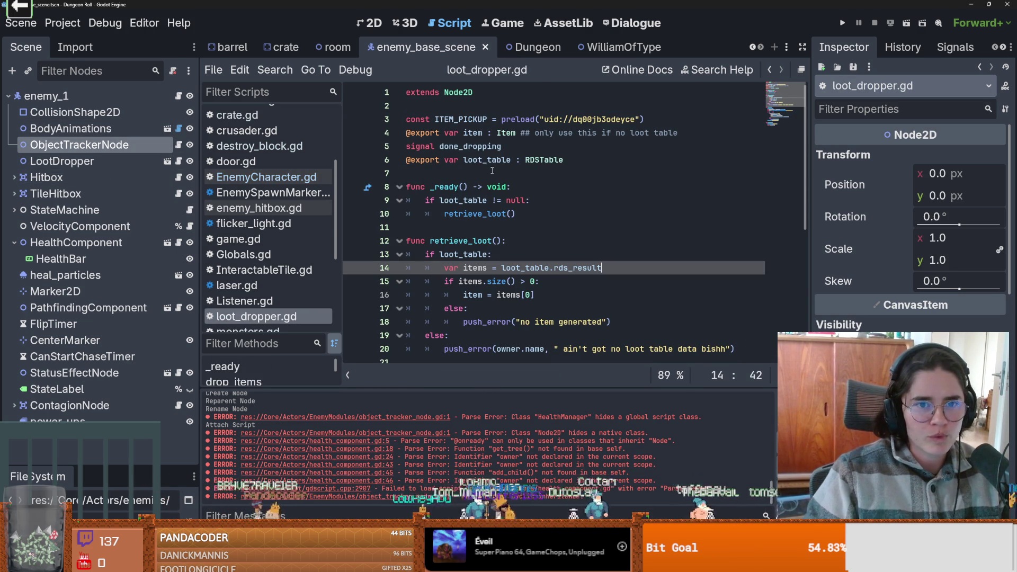
- Back in object_tracker_node.gd, save and add a blank final line, then switch to the browser
{"action": "left_click", "coordinate": [179, 145]}
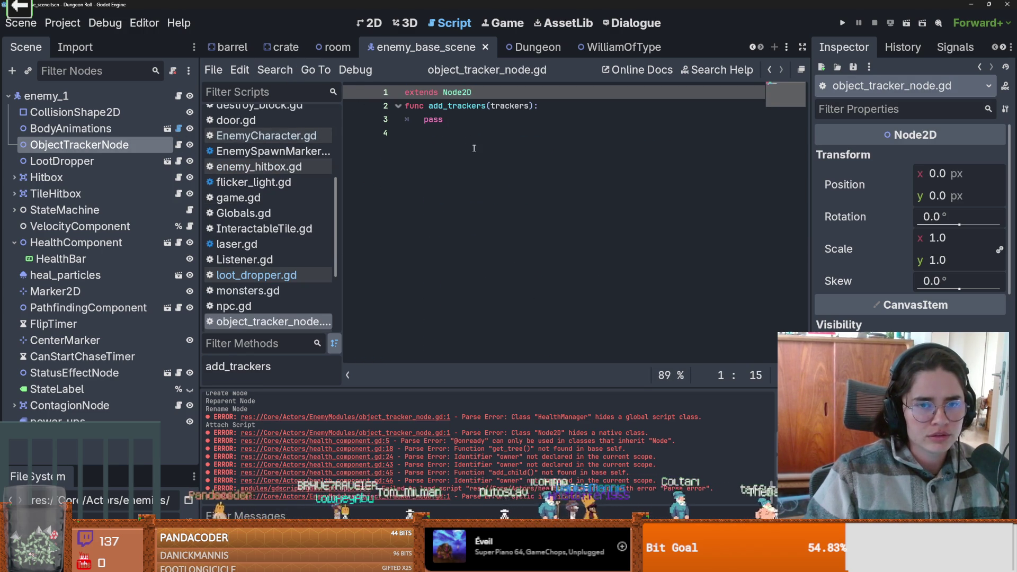
{"action": "key", "text": "Down"}
{"action": "key", "text": "ctrl+s"}
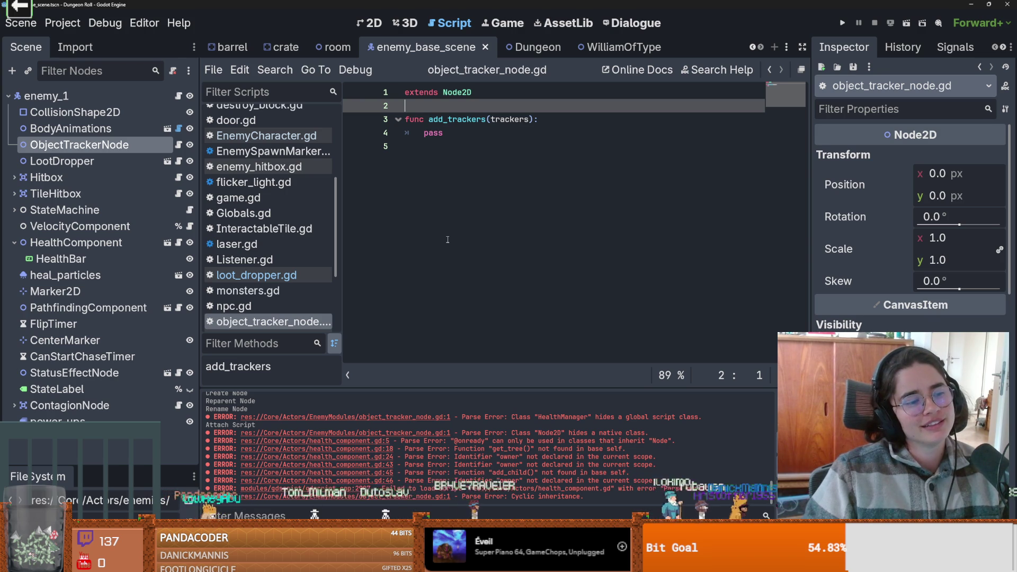
{"action": "key", "text": "Down"}
{"action": "key", "text": "Down"}
{"action": "key", "text": "Down"}
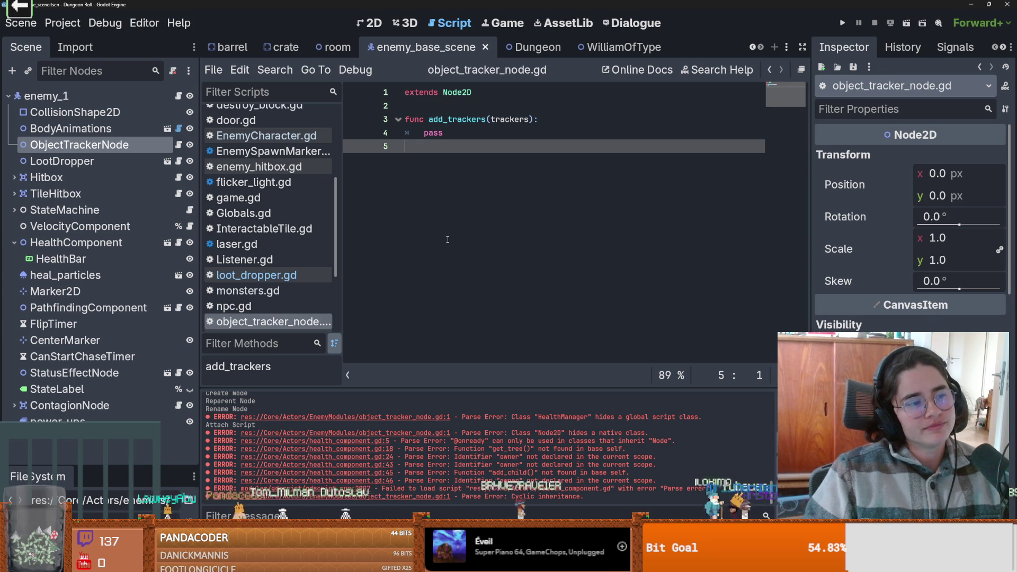
{"action": "key", "text": "Return"}
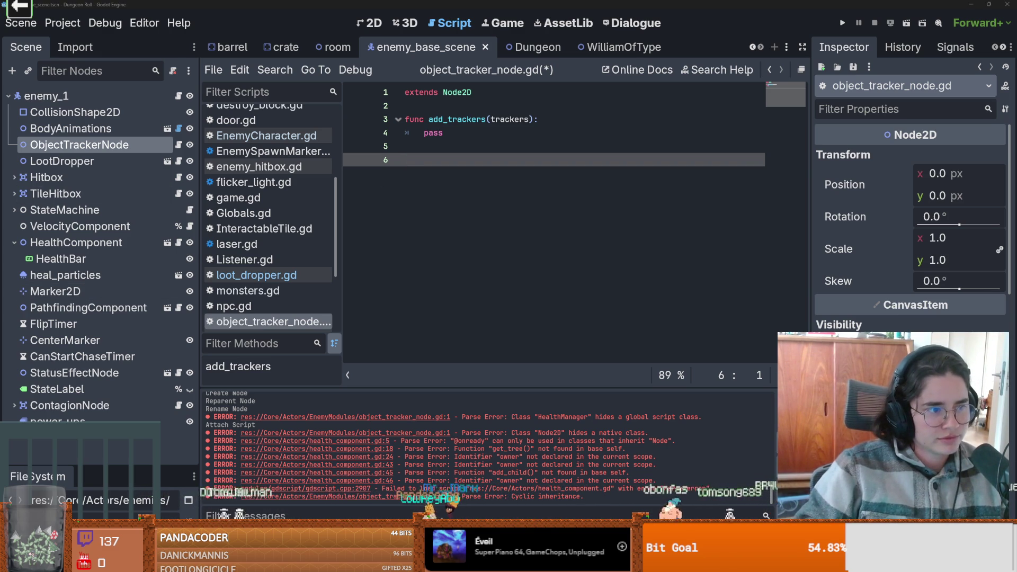
{"action": "key", "text": "alt+Tab"}
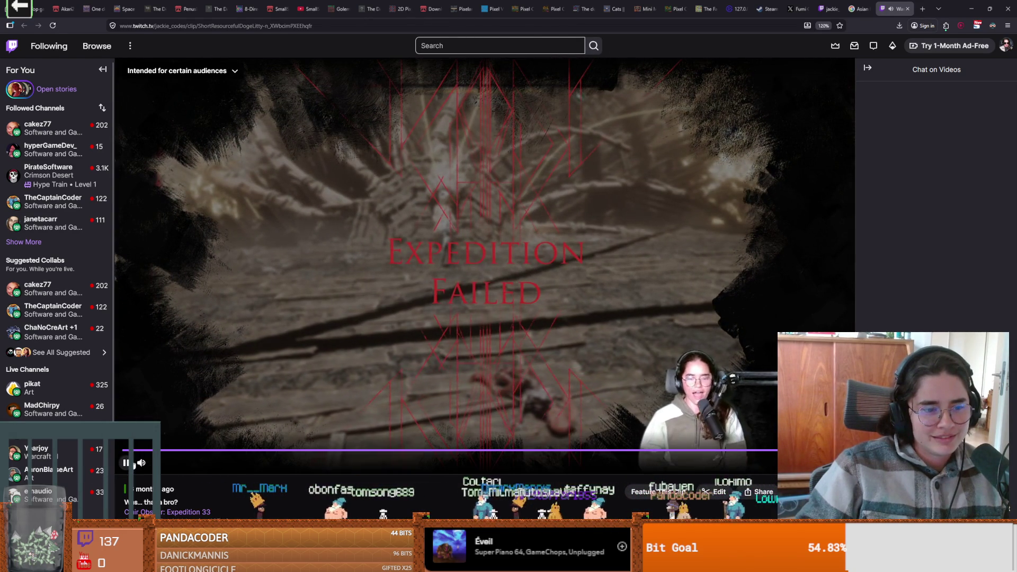
- Pause the clip, visit the Clair Obscur: Expedition 33 category page, and go back
{"action": "left_click", "coordinate": [125, 462]}
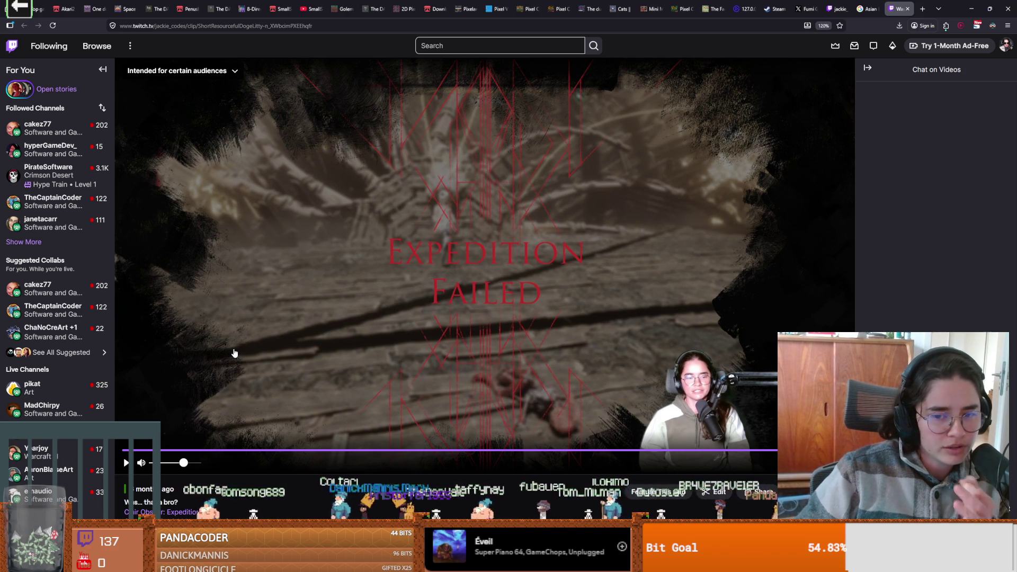
{"action": "scroll", "coordinate": [323, 436], "scroll_direction": "down", "scroll_amount": 2}
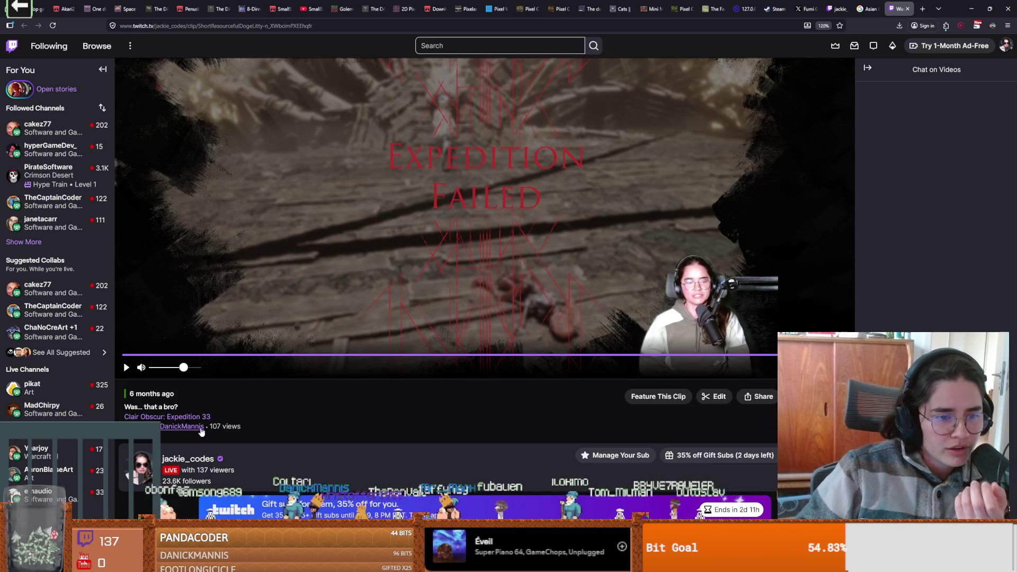
{"action": "left_click", "coordinate": [198, 419]}
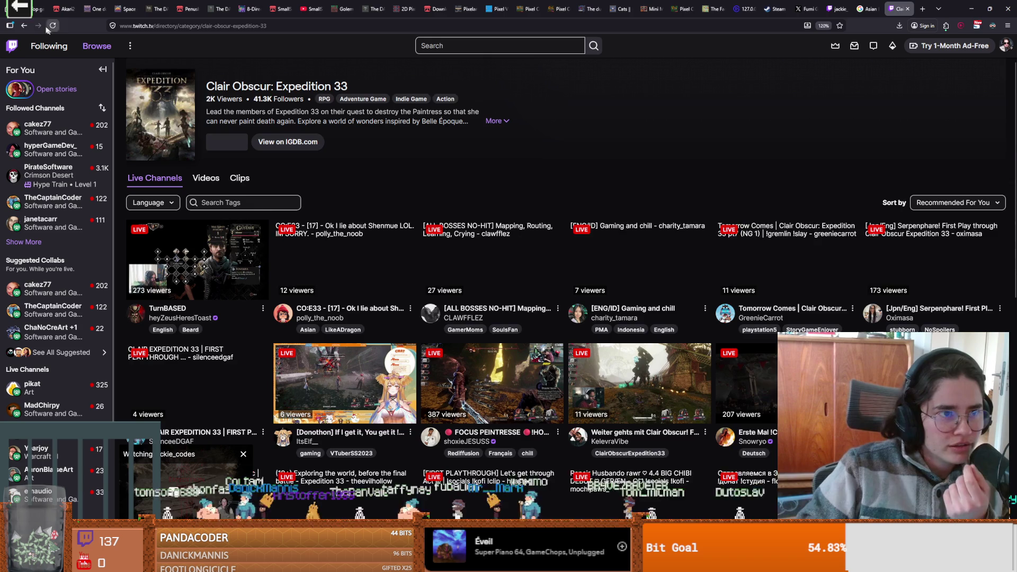
{"action": "left_click", "coordinate": [24, 26]}
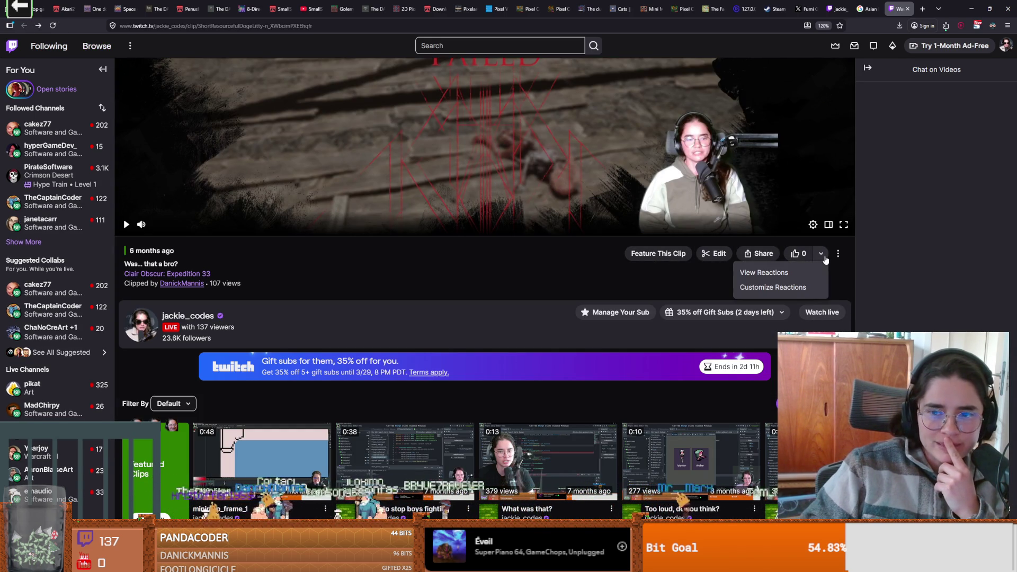
- Look over the clip page's posting date, selecting and clearing the word 'months'
{"action": "scroll", "coordinate": [484, 311], "scroll_direction": "up", "scroll_amount": 1}
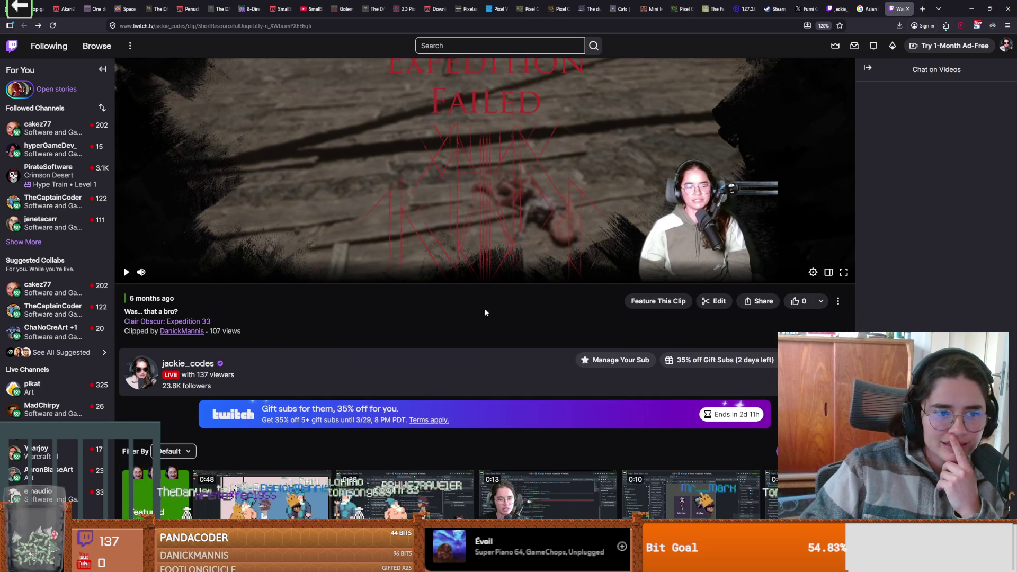
{"action": "double_click", "coordinate": [147, 298]}
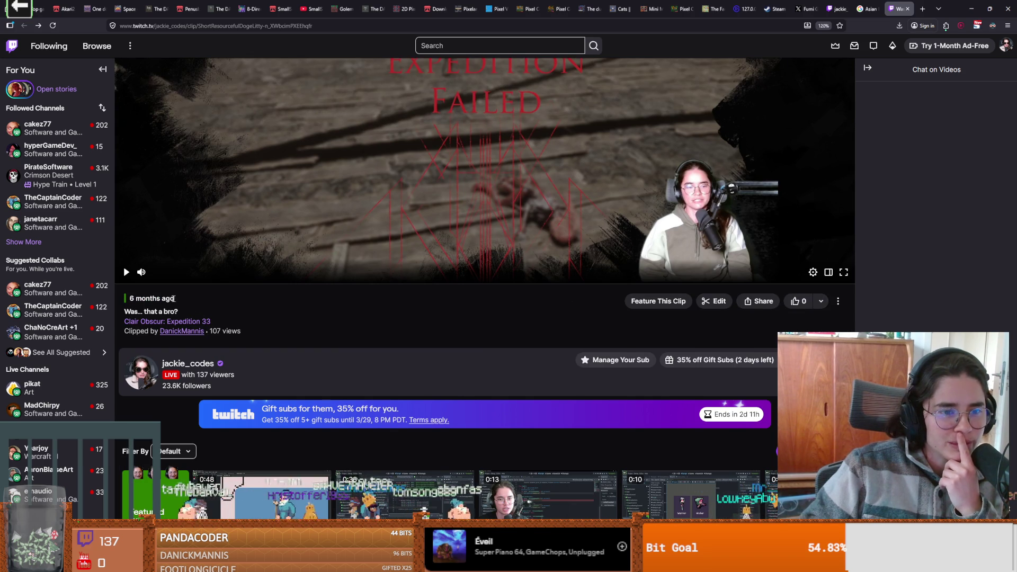
{"action": "left_click", "coordinate": [334, 317]}
{"action": "scroll", "coordinate": [460, 357], "scroll_direction": "down", "scroll_amount": 4}
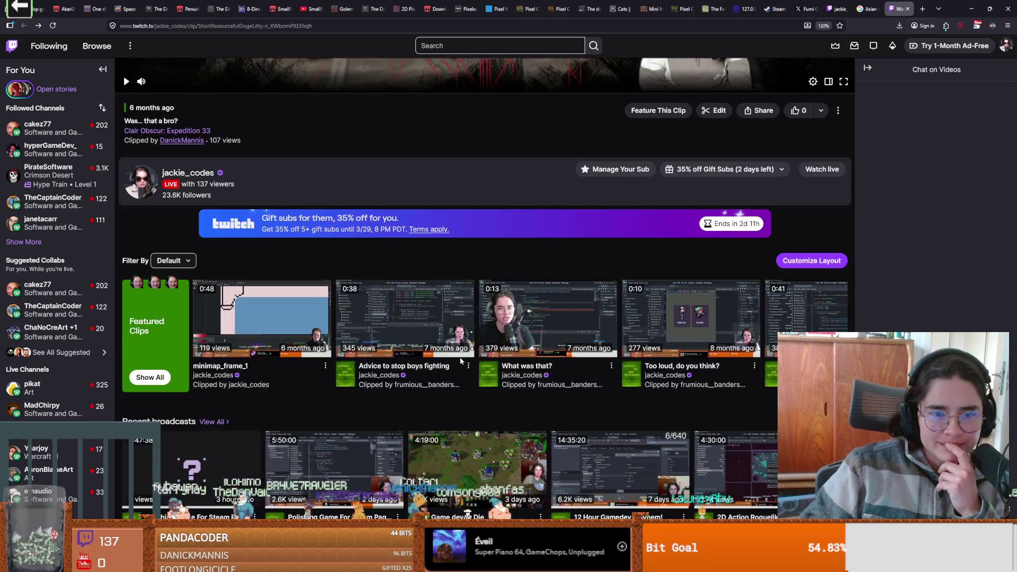
{"action": "scroll", "coordinate": [460, 357], "scroll_direction": "up", "scroll_amount": 7}
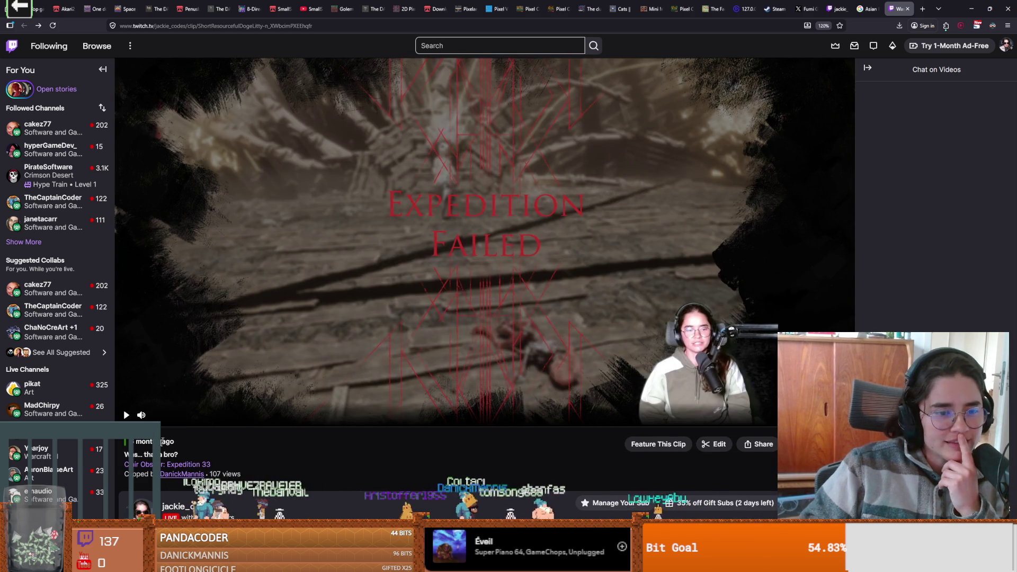
- Replay the Expedition 33 clip from its start, pause it, and return to the Godot editor
{"action": "left_click", "coordinate": [212, 411]}
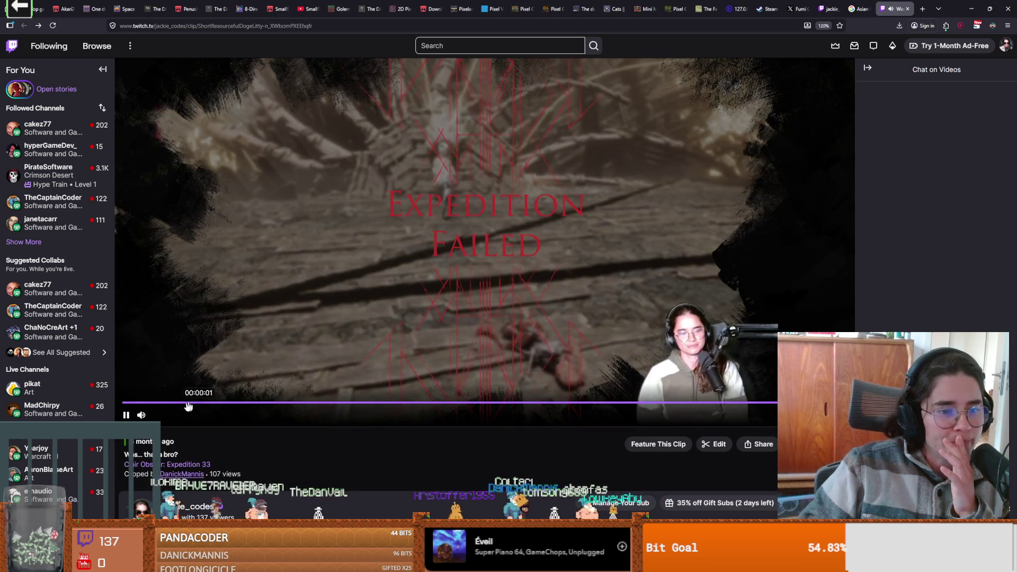
{"action": "left_click", "coordinate": [143, 403]}
{"action": "key", "text": "space"}
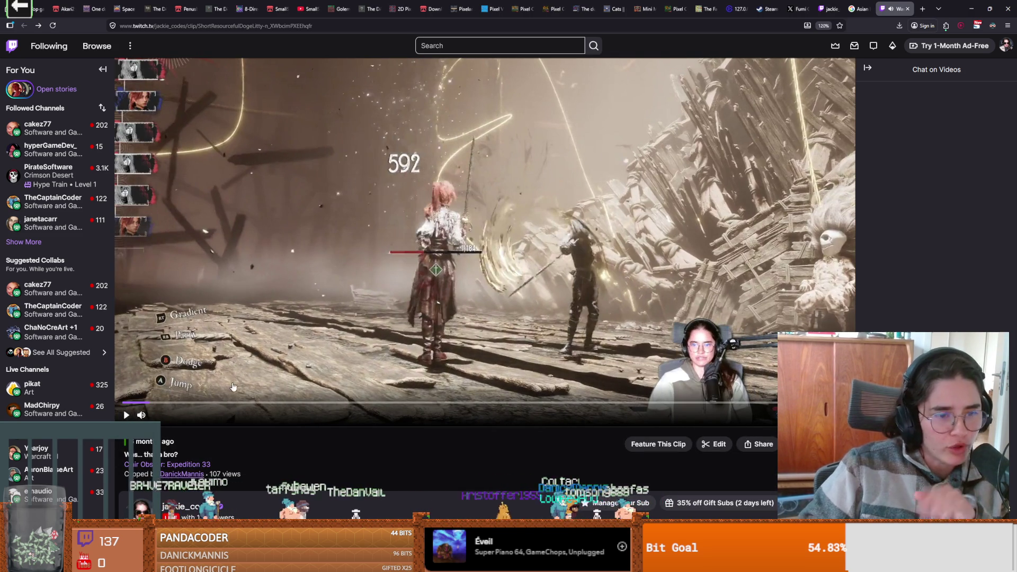
{"action": "left_click", "coordinate": [170, 401]}
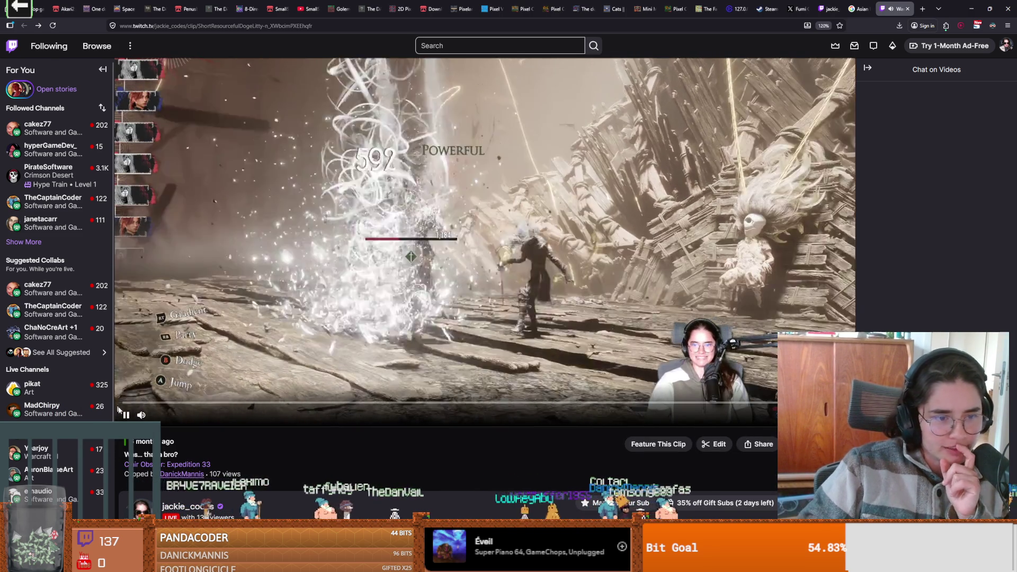
{"action": "left_click", "coordinate": [171, 401]}
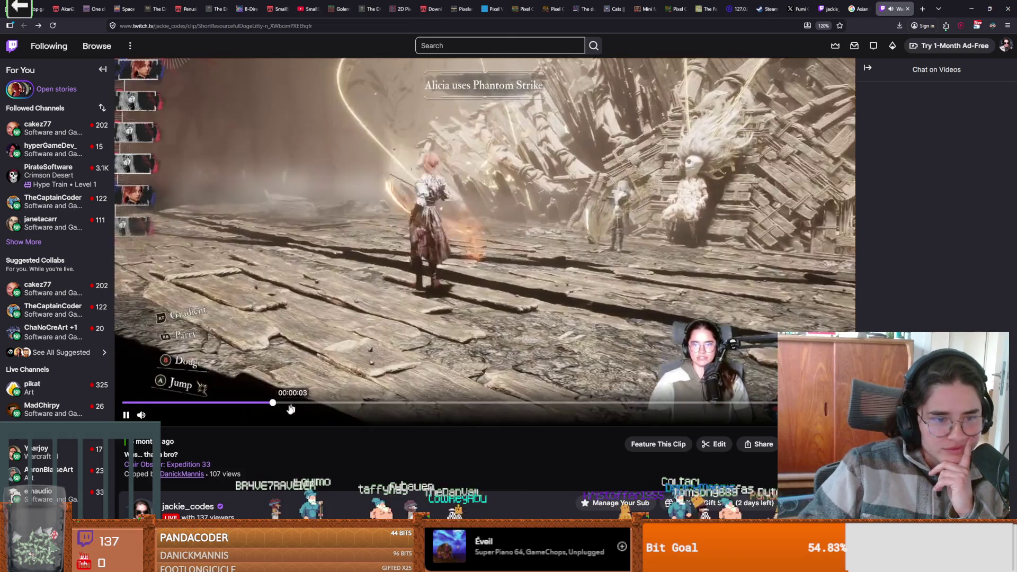
{"action": "mouse_move", "coordinate": [146, 415]}
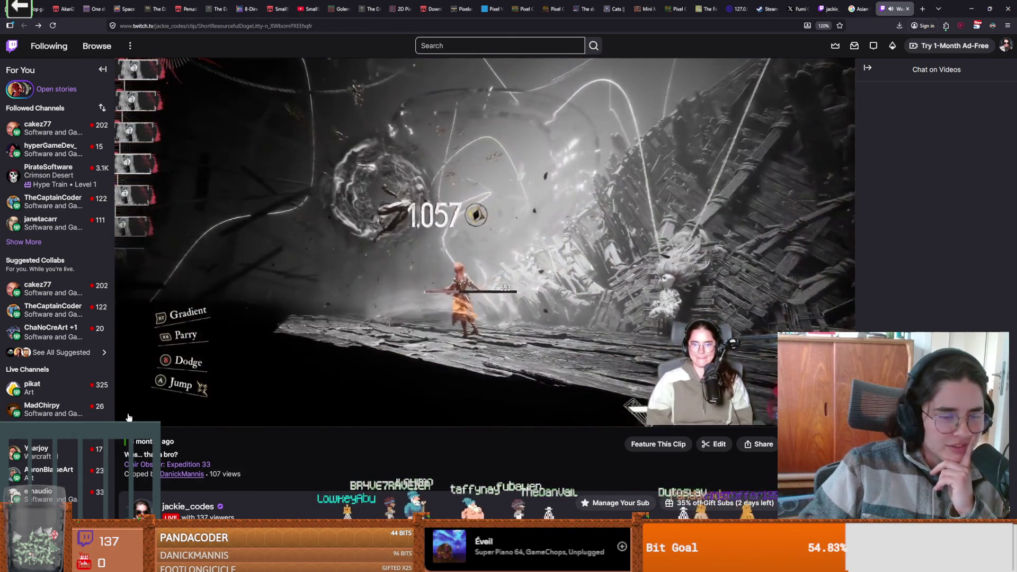
{"action": "left_click", "coordinate": [128, 416]}
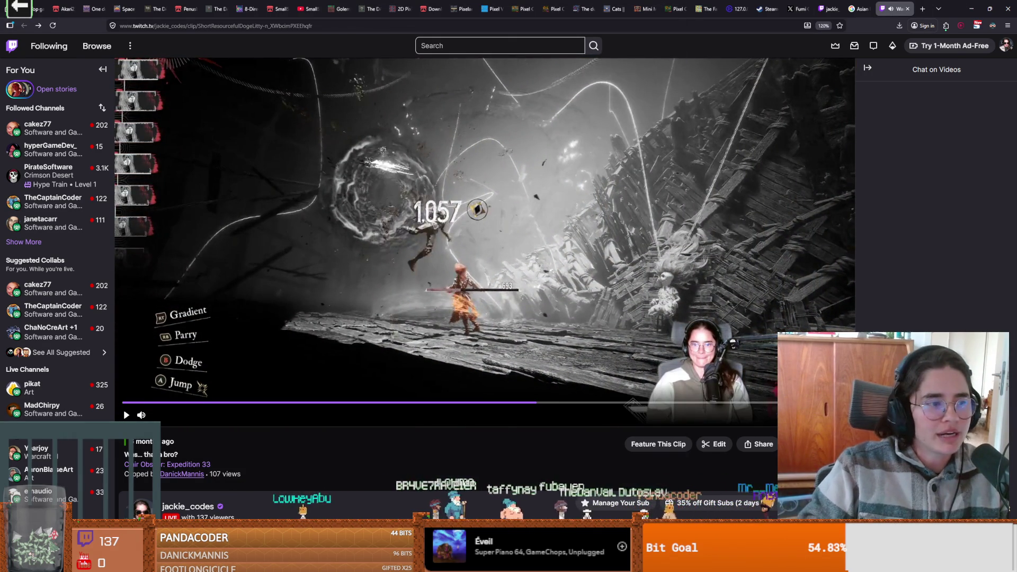
{"action": "left_click", "coordinate": [972, 9]}
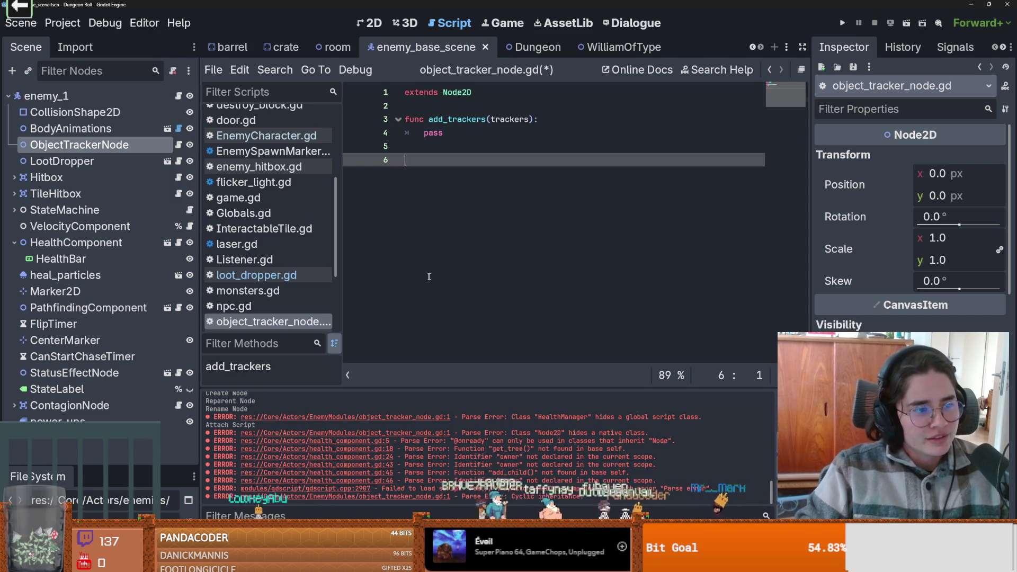
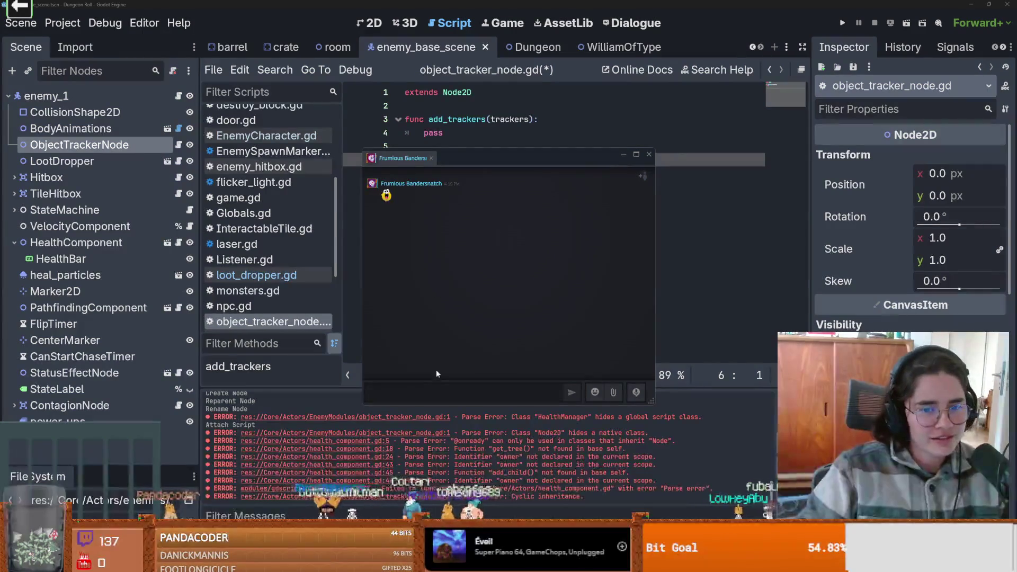
- Reply 'go away noob' and 'ur weird' in two of the whisper conversations
{"action": "type", "text": "go away noob"}
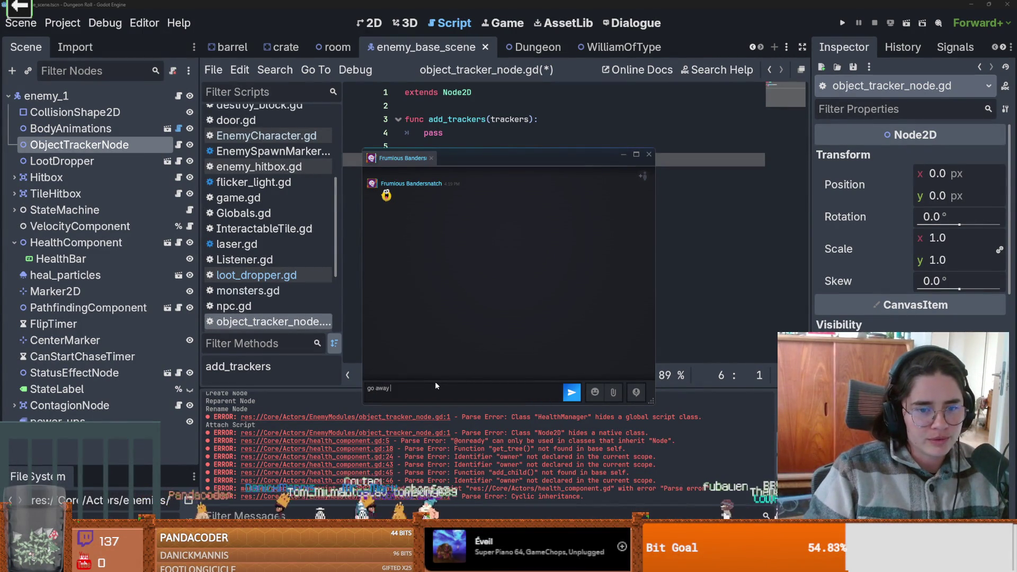
{"action": "key", "text": "Return"}
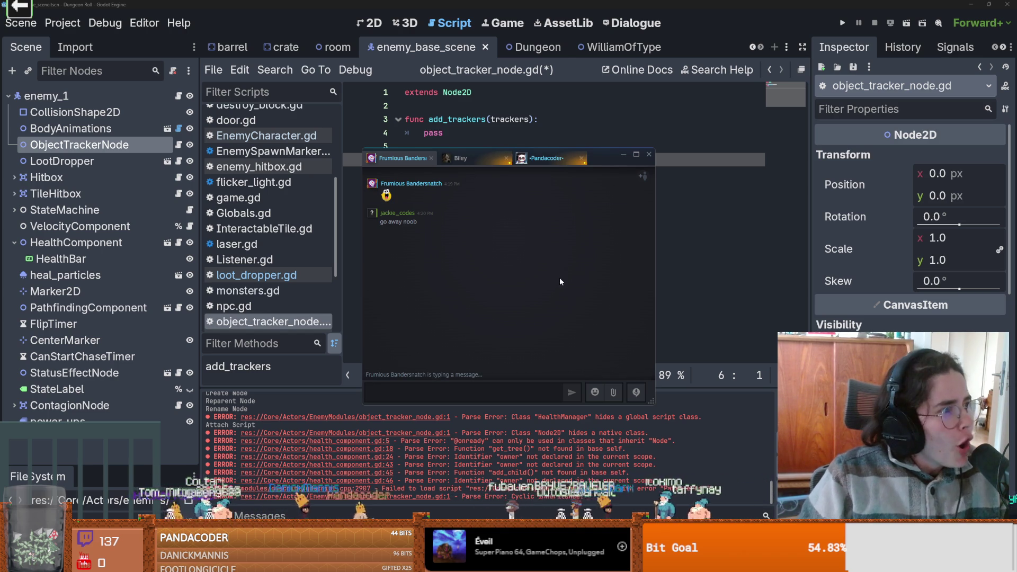
{"action": "left_click", "coordinate": [485, 162]}
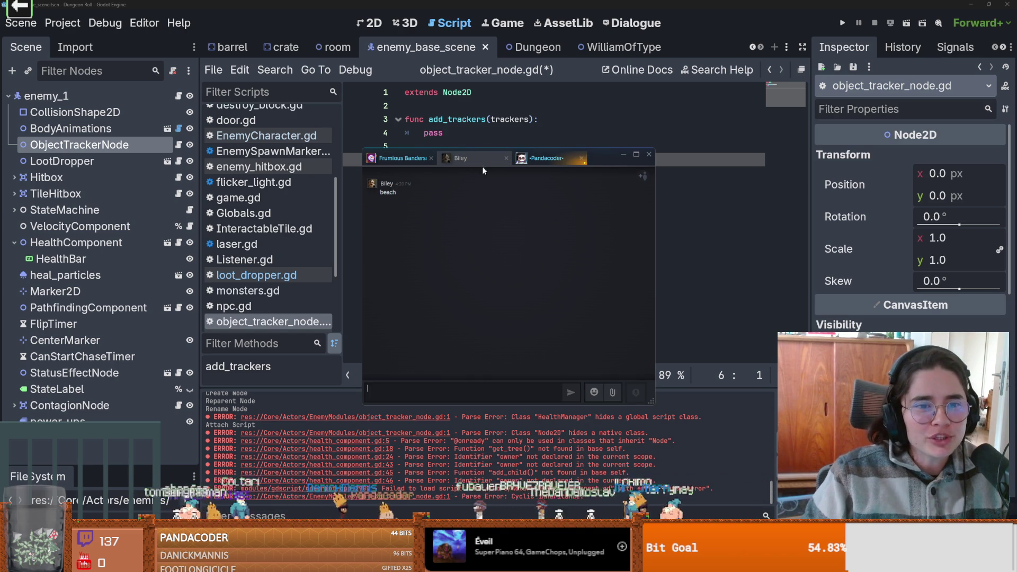
{"action": "left_click", "coordinate": [551, 166]}
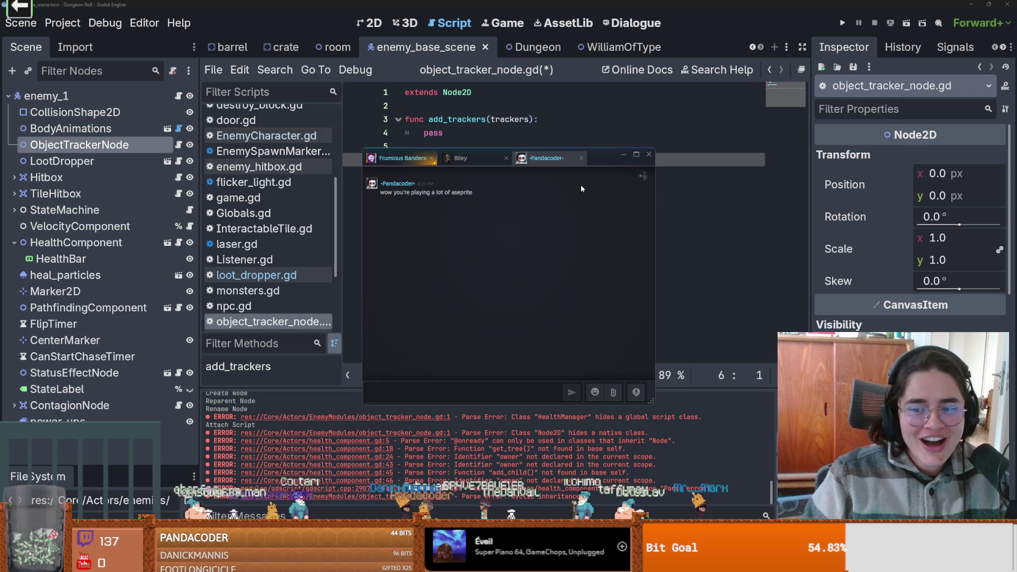
{"action": "left_click", "coordinate": [404, 161]}
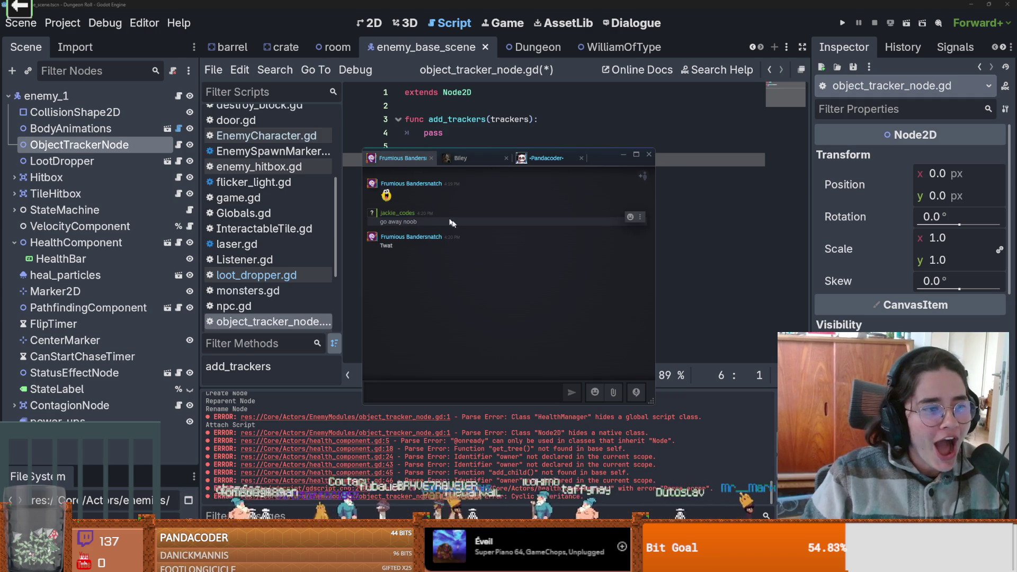
{"action": "left_click", "coordinate": [451, 158]}
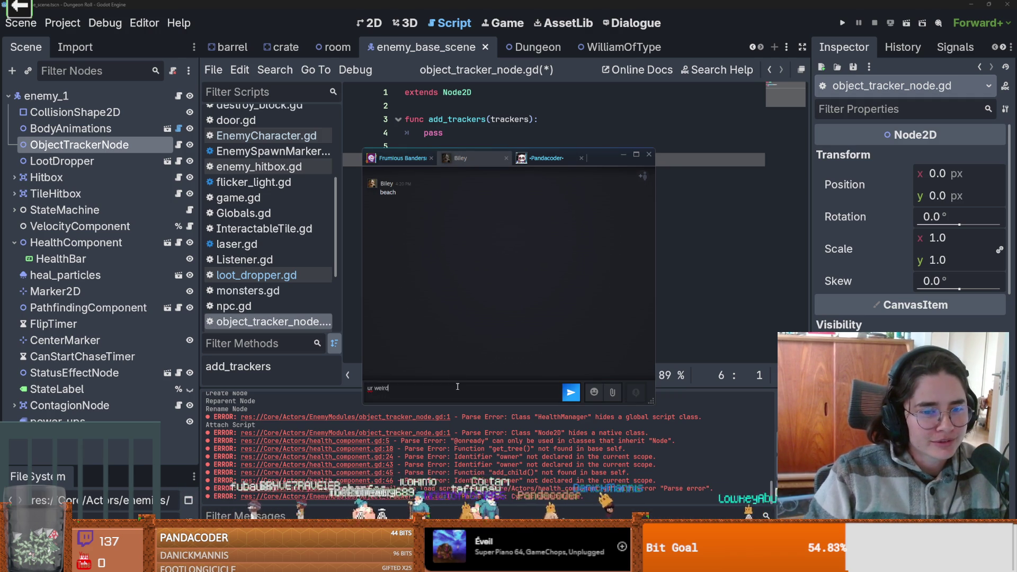
{"action": "key", "text": "Return"}
- Answer the aseprite whisper with 's u' and drag the chat window off screen
{"action": "left_click", "coordinate": [527, 158]}
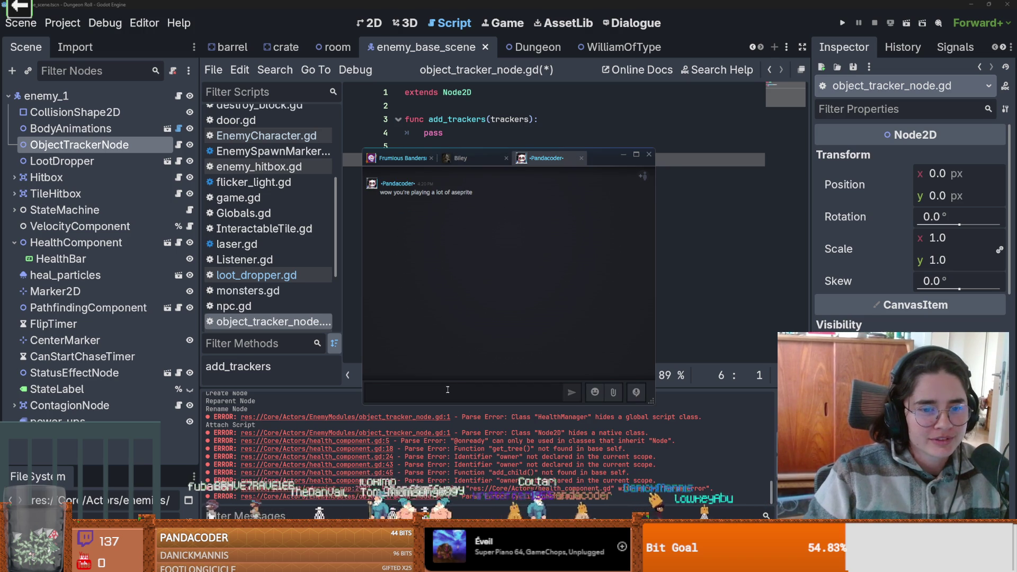
{"action": "type", "text": "so are"}
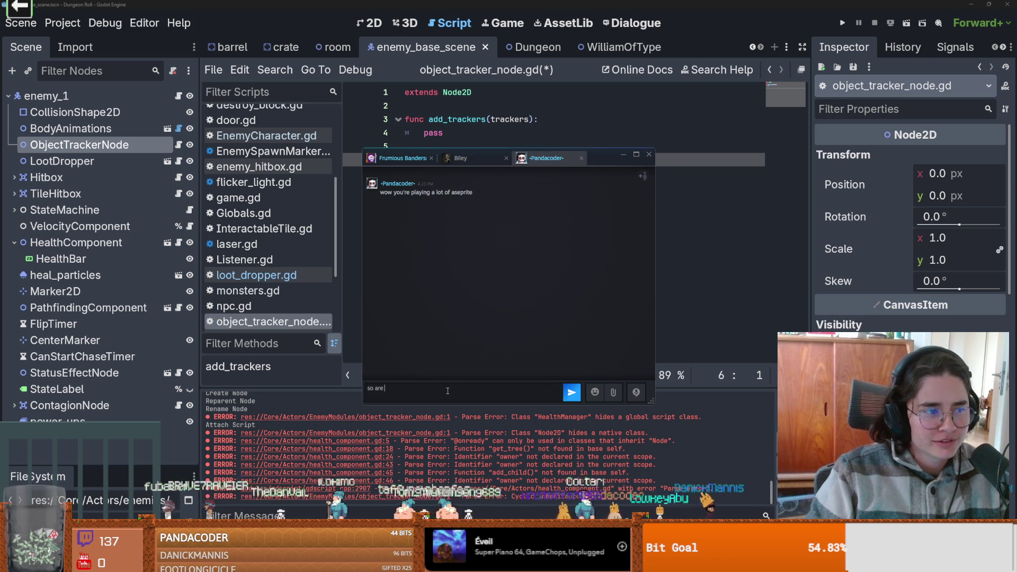
{"action": "type", "text": " u"}
{"action": "key", "text": "Return"}
{"action": "mouse_move", "coordinate": [599, 157]}
{"action": "left_mouse_down"}
{"action": "mouse_move", "coordinate": [711, 213]}
{"action": "mouse_move", "coordinate": [1016, 217]}
{"action": "left_mouse_up"}
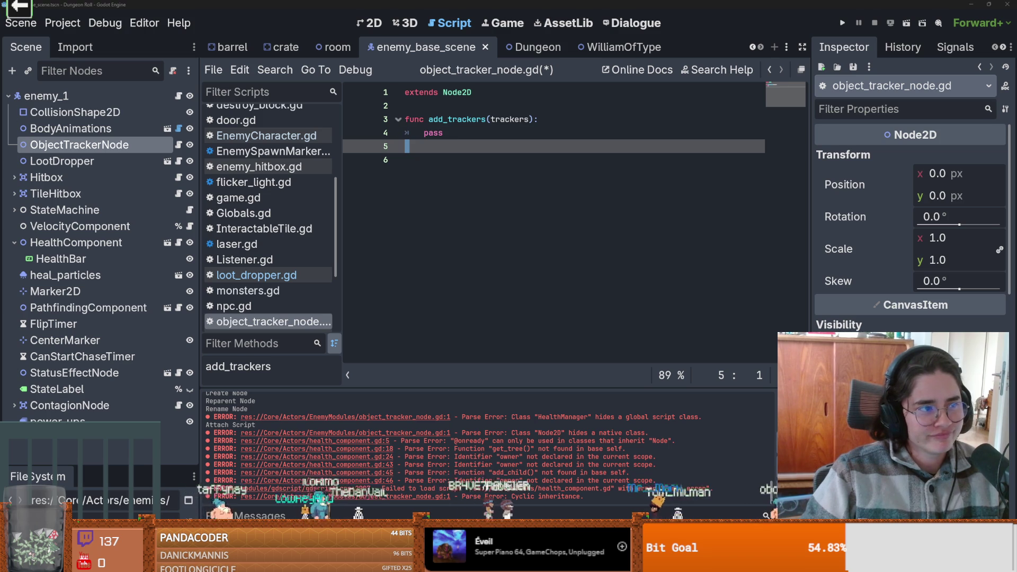
- Type the add_trackers parameter as trackers : Array[Node2D]
{"action": "key", "text": "Down"}
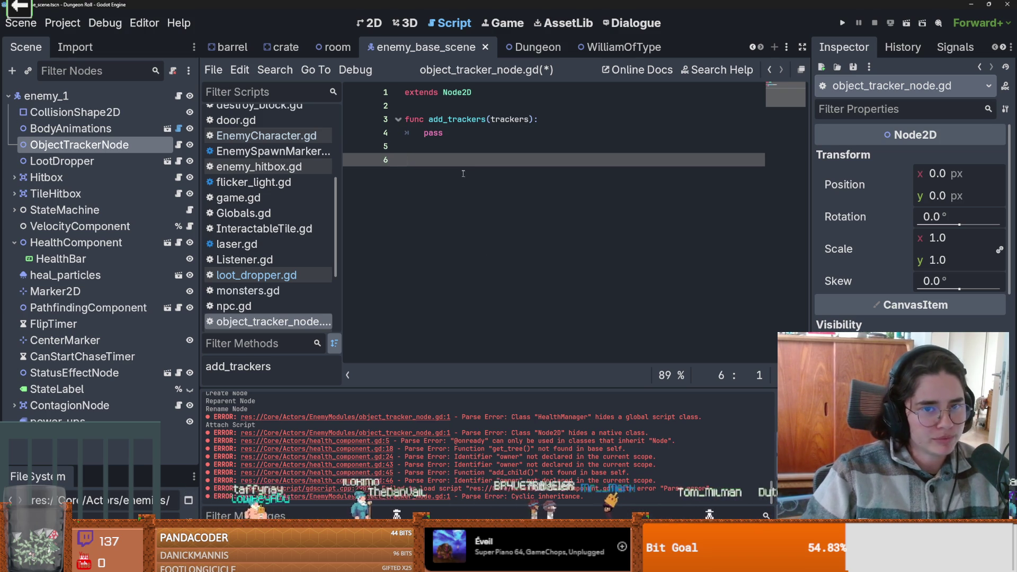
{"action": "key", "text": "Up"}
{"action": "key", "text": "Up"}
{"action": "left_click", "coordinate": [531, 120]}
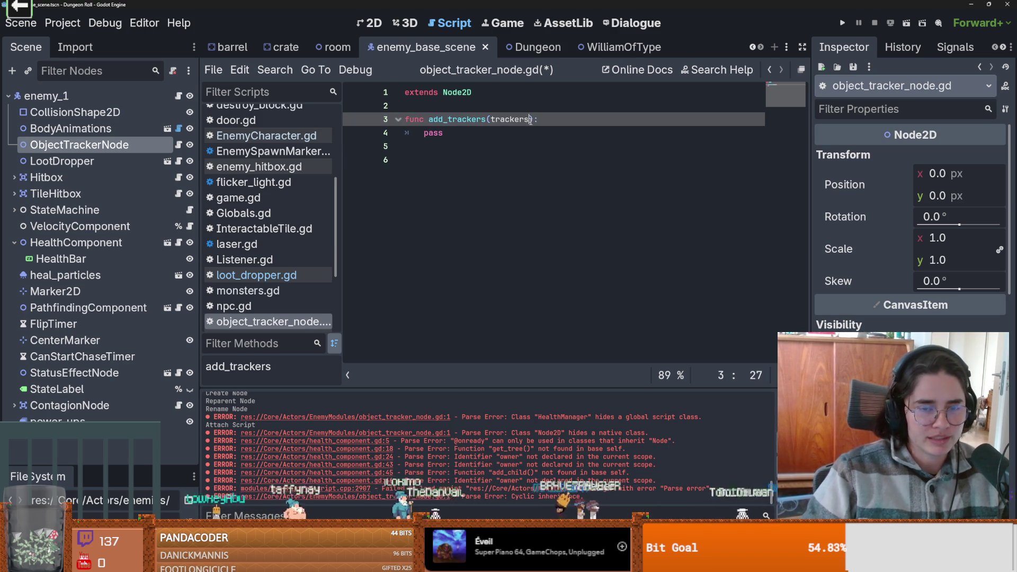
{"action": "type", "text": ": Array"}
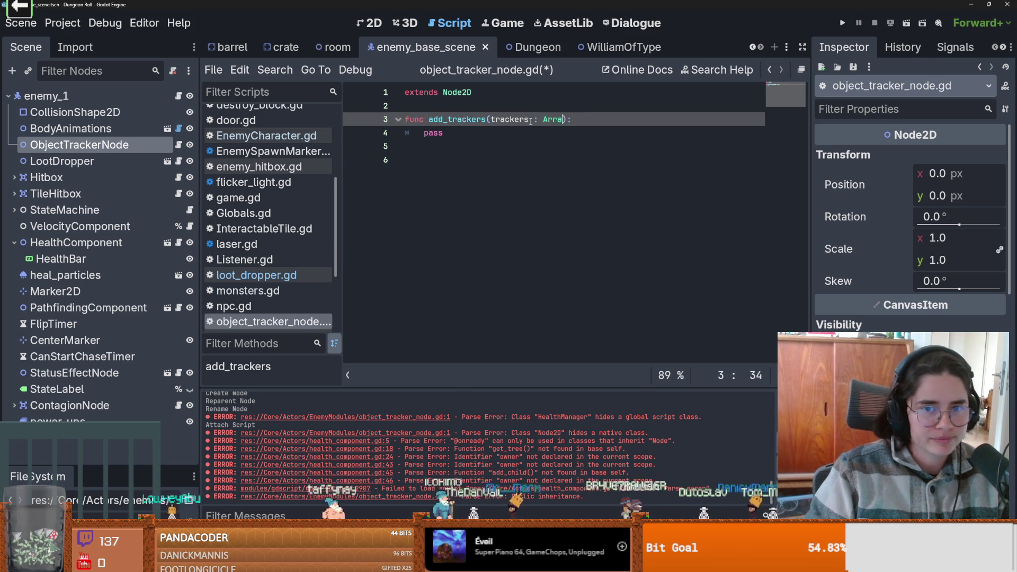
{"action": "type", "text": "["}
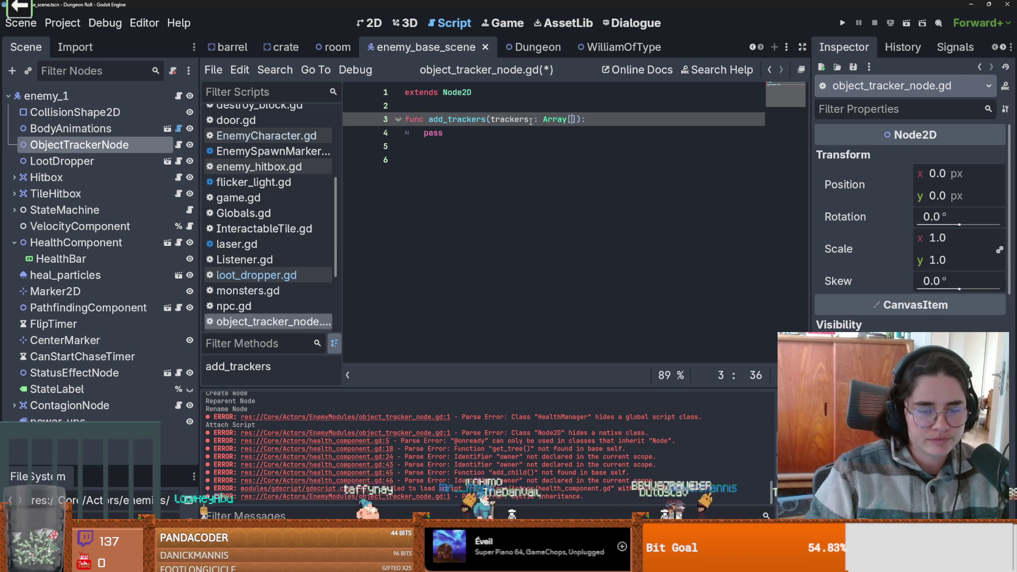
{"action": "type", "text": "Node2D"}
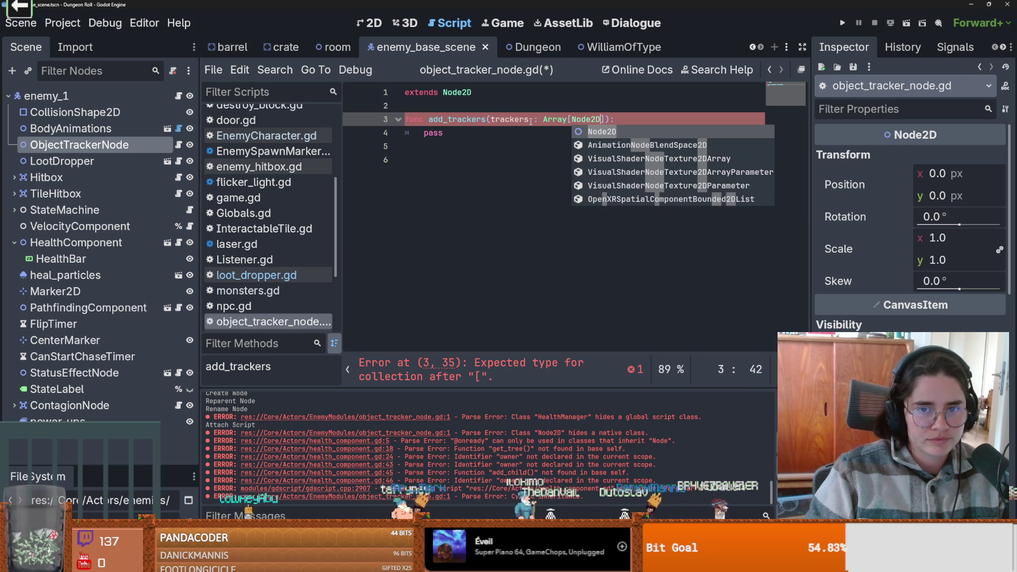
{"action": "key", "text": "Escape"}
- Declare var trackers on a new line above the add_trackers function
{"action": "left_click", "coordinate": [425, 109]}
{"action": "key", "text": "Return"}
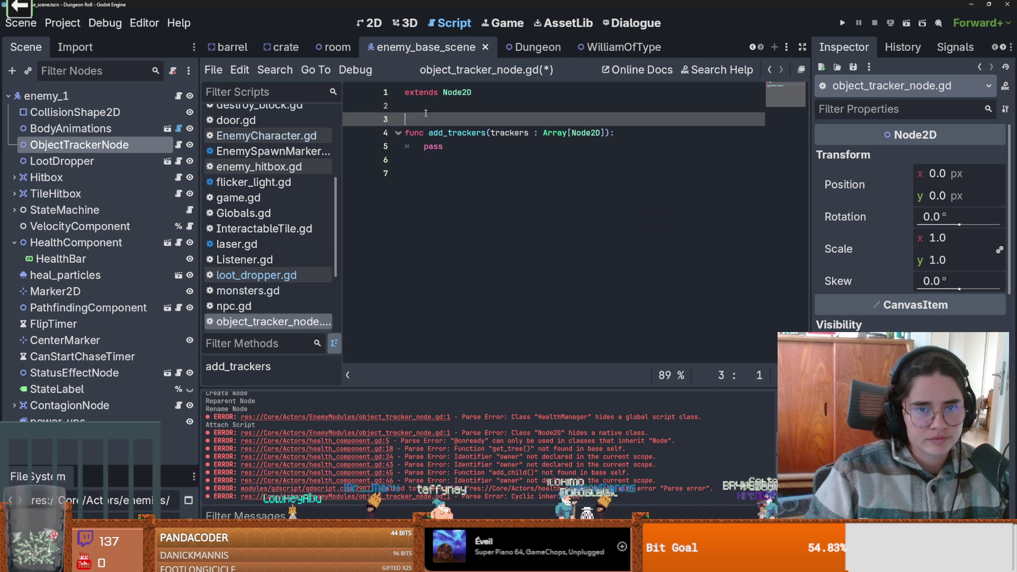
{"action": "key", "text": "Return"}
{"action": "key", "text": "Up"}
{"action": "type", "text": "var track"}
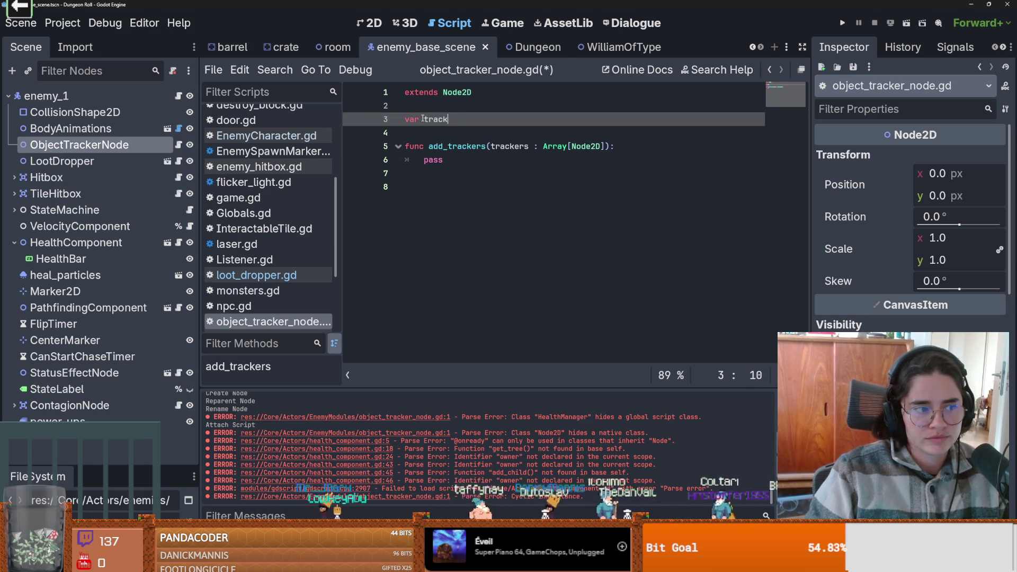
{"action": "type", "text": "er"}
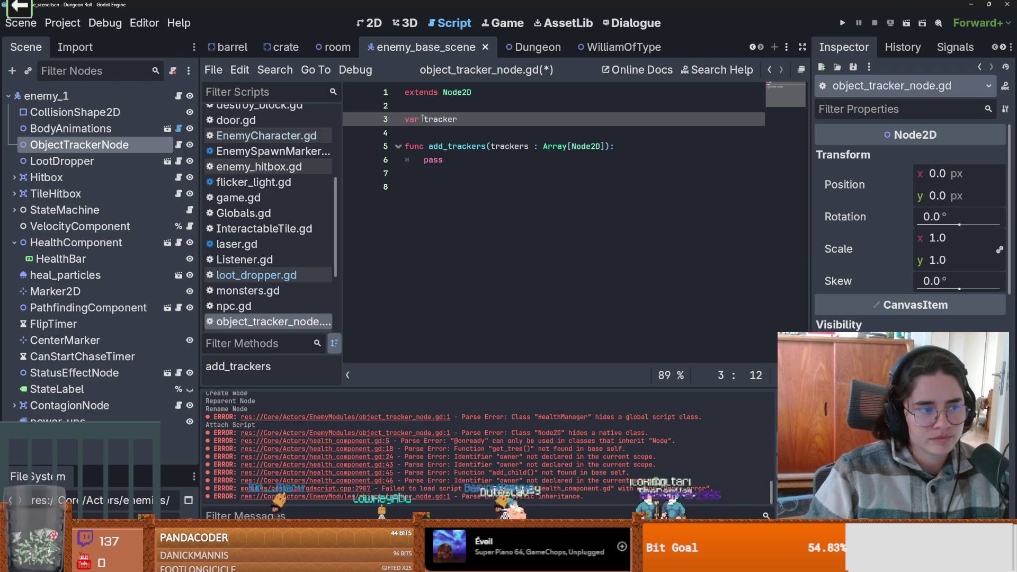
{"action": "double_click", "coordinate": [432, 161]}
{"action": "left_click", "coordinate": [438, 169]}
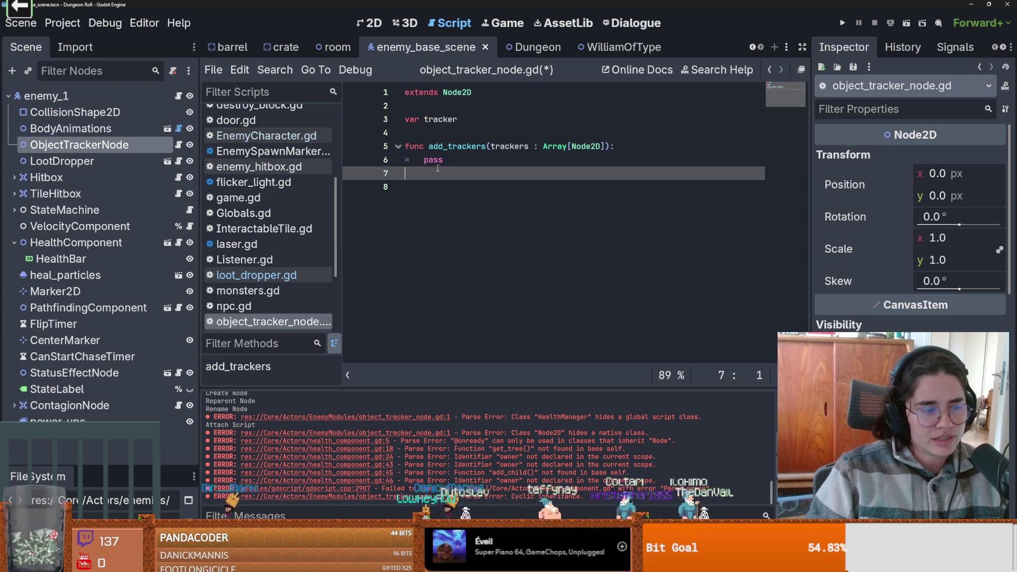
{"action": "double_click", "coordinate": [442, 161]}
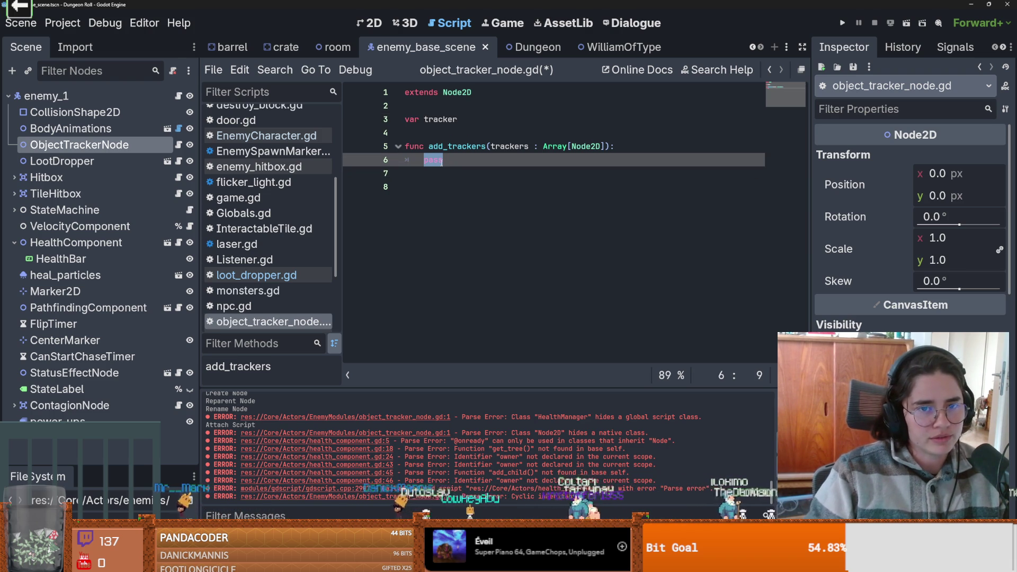
{"action": "left_click", "coordinate": [458, 119]}
{"action": "type", "text": "s"}
- Add a '#tracking ppl' comment line above the trackers variable
{"action": "double_click", "coordinate": [434, 160]}
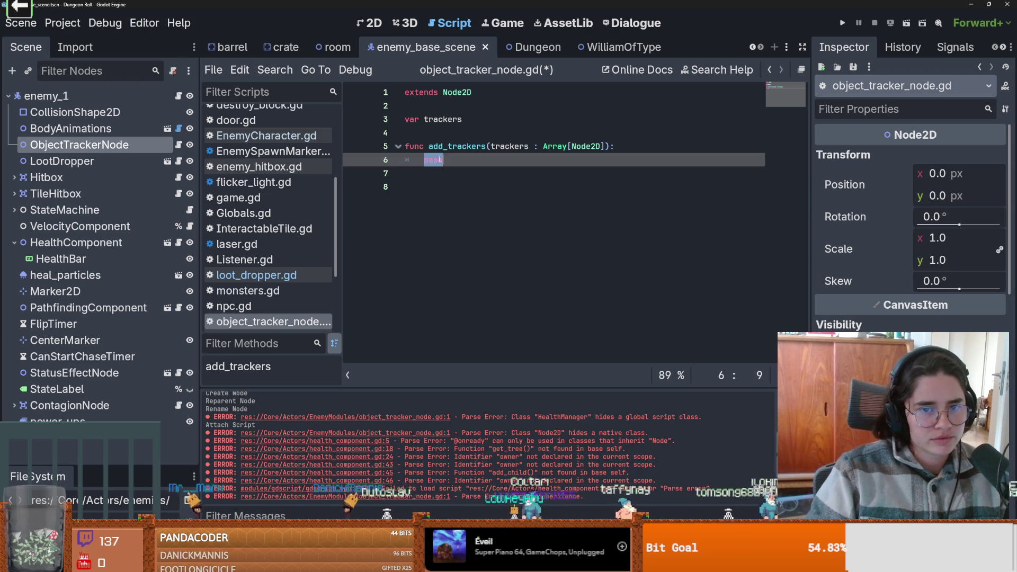
{"action": "left_click", "coordinate": [476, 163]}
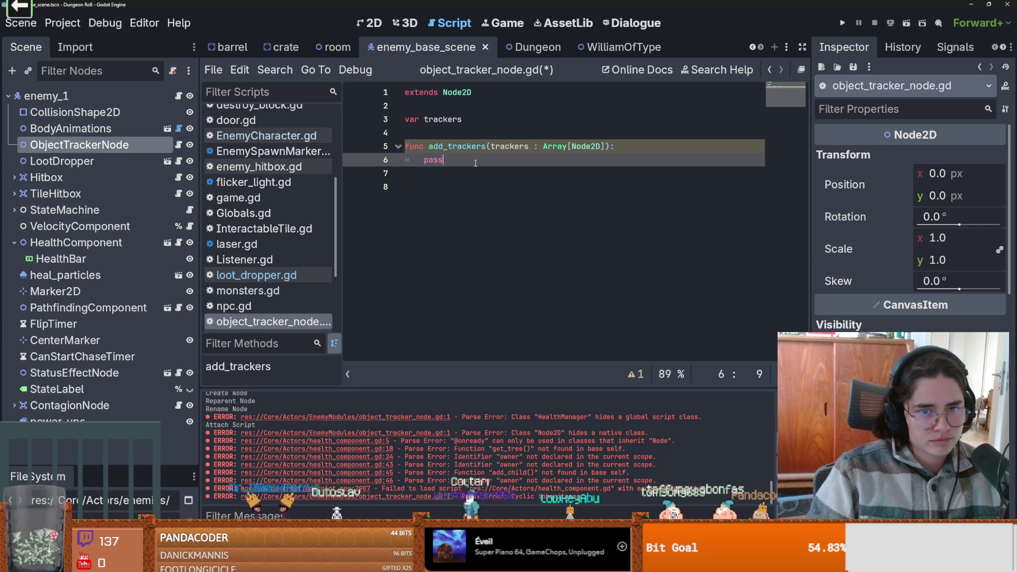
{"action": "double_click", "coordinate": [435, 161]}
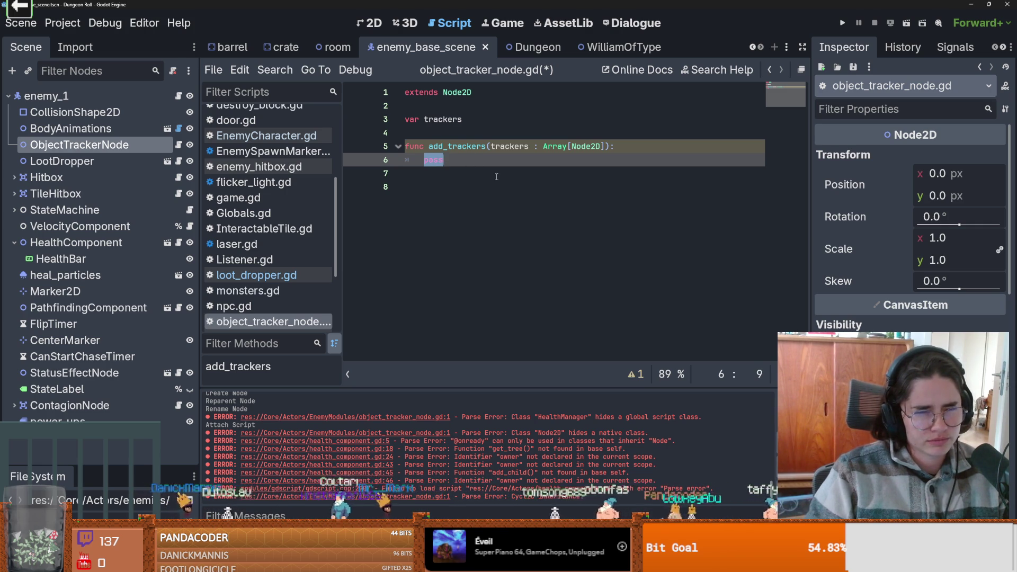
{"action": "left_click", "coordinate": [428, 108]}
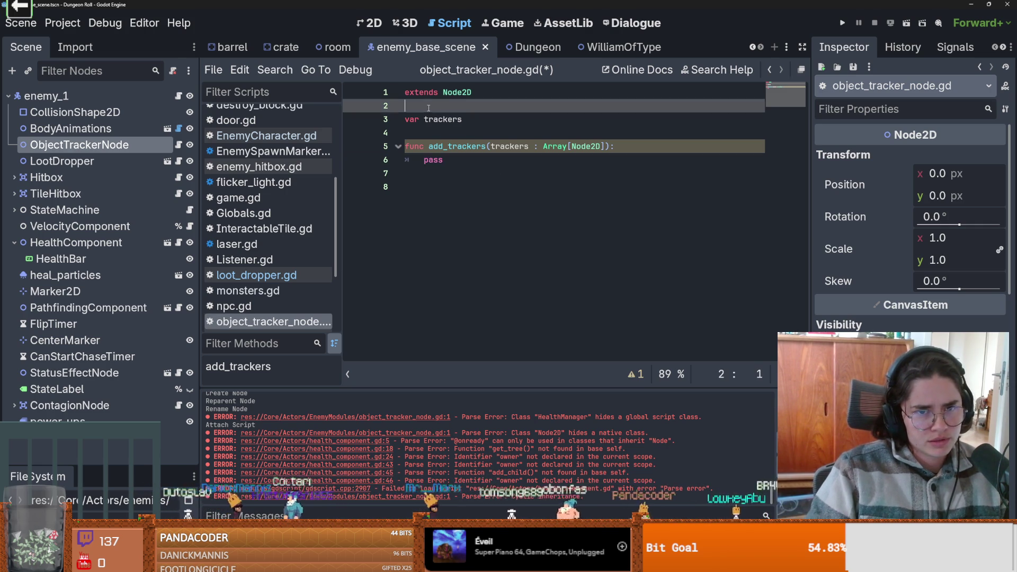
{"action": "key", "text": "Return"}
{"action": "type", "text": "#tracking ppl"}
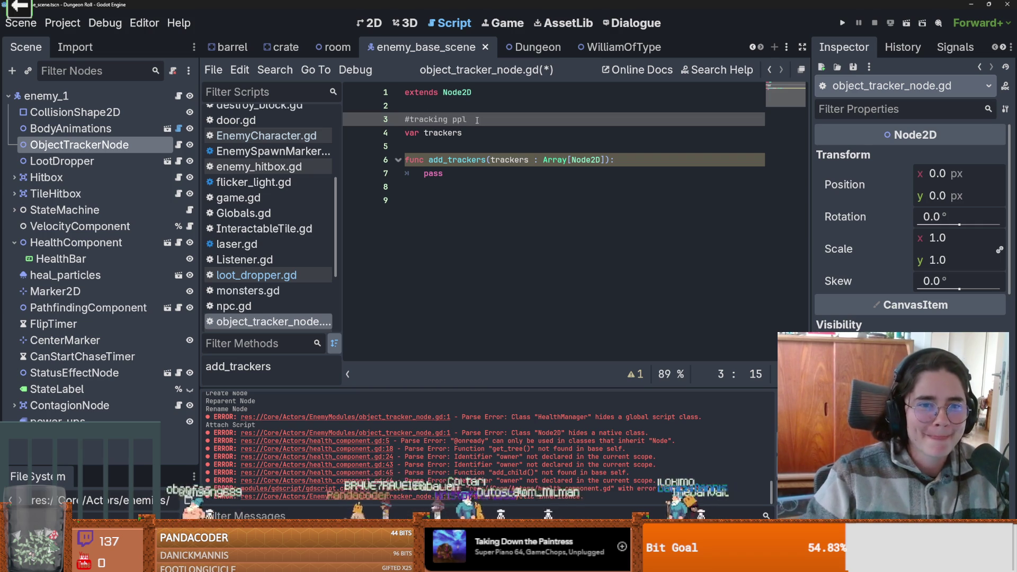
- Extend the comment with 'and objects', replace pass with a trackers assignment, and save
{"action": "type", "text": "and objec"}
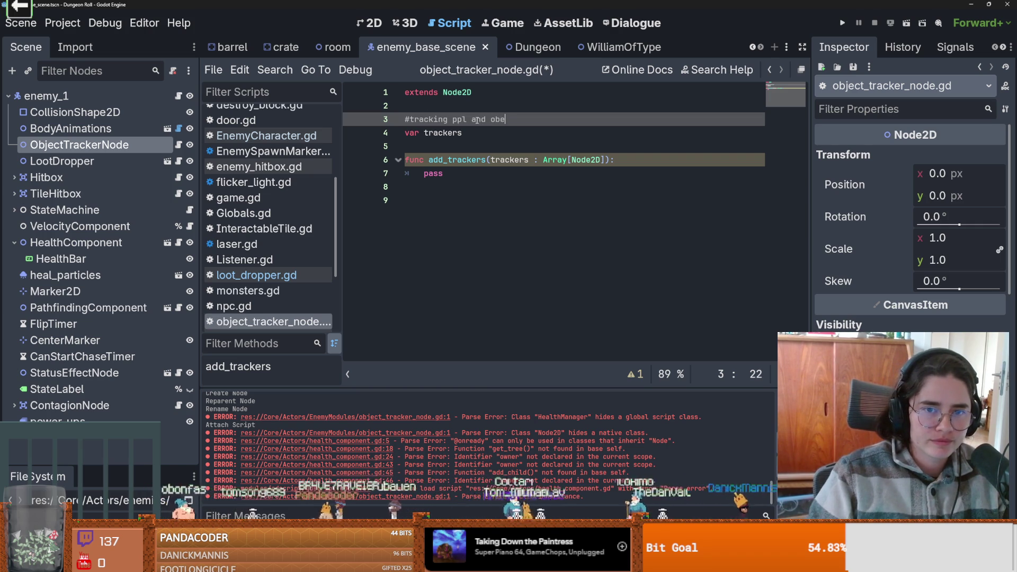
{"action": "type", "text": "ts"}
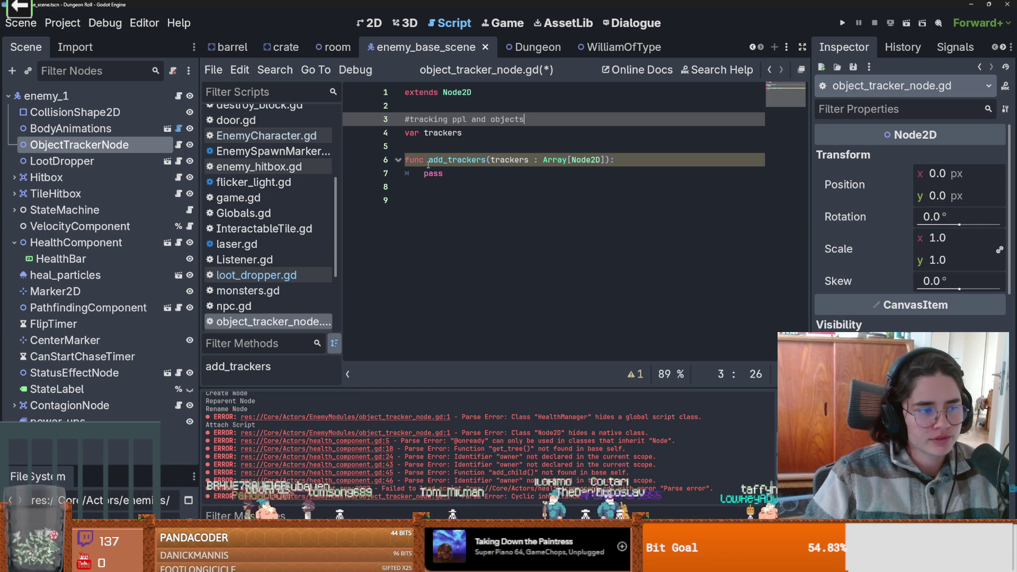
{"action": "double_click", "coordinate": [440, 133]}
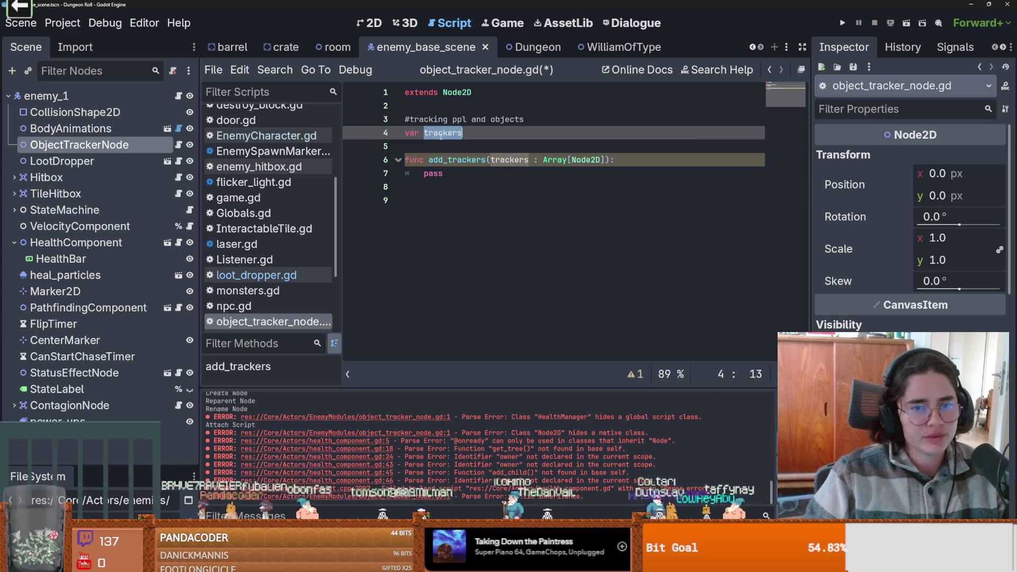
{"action": "double_click", "coordinate": [439, 174]}
{"action": "type", "text": "trackers 6 "}
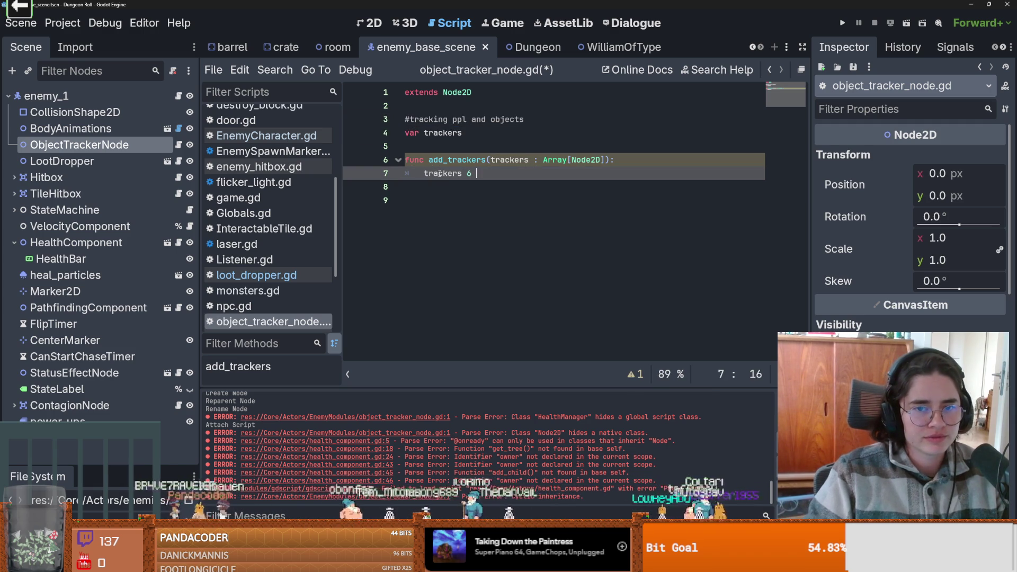
{"action": "type", "text": "tra"}
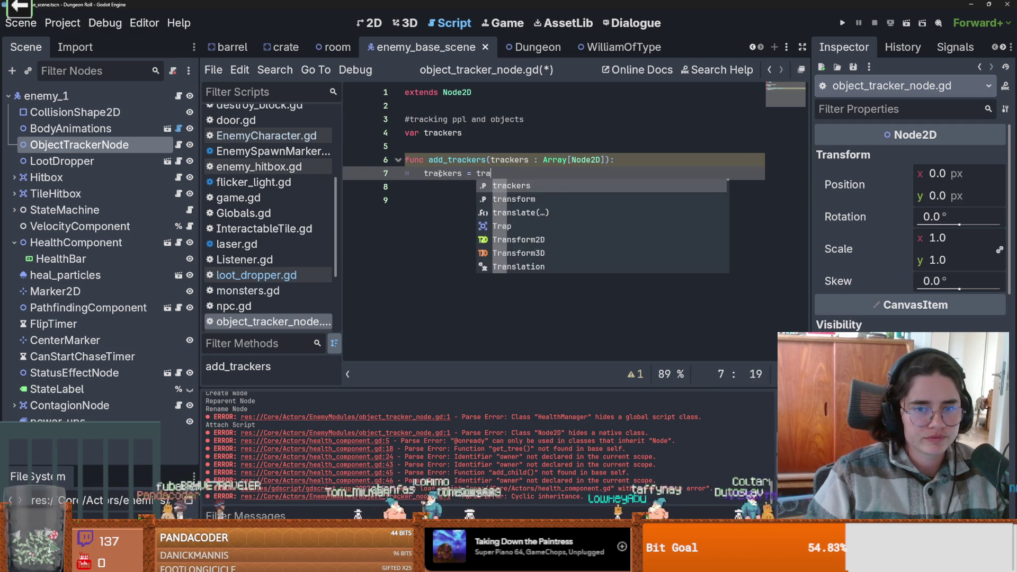
{"action": "key", "text": "Return"}
{"action": "key", "text": "ctrl+s"}
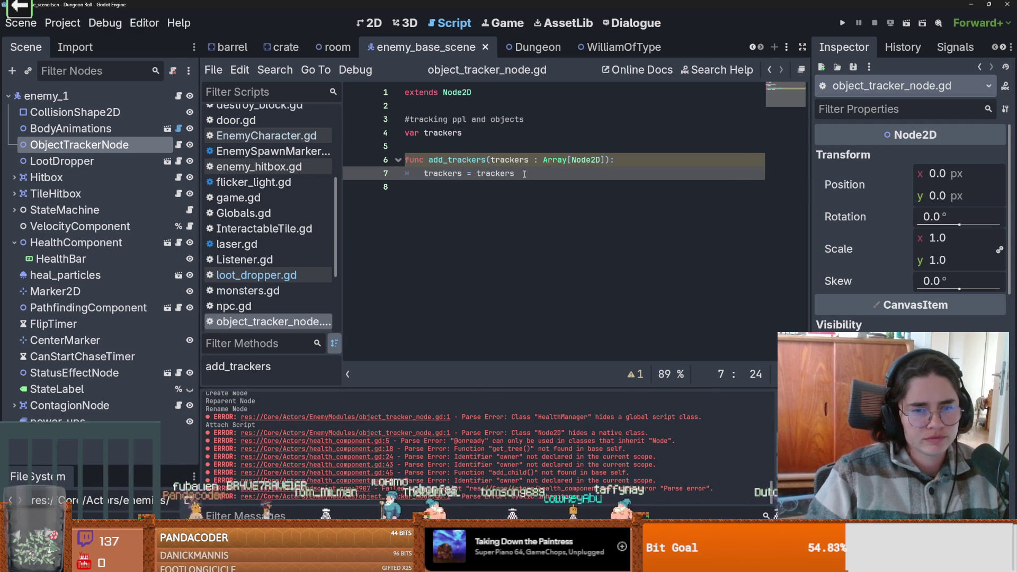
- Rename the variable to tracking_objects so line 7 reads tracking_objects = trackers, then save
{"action": "left_click", "coordinate": [462, 133]}
{"action": "key", "text": "BackSpace"}
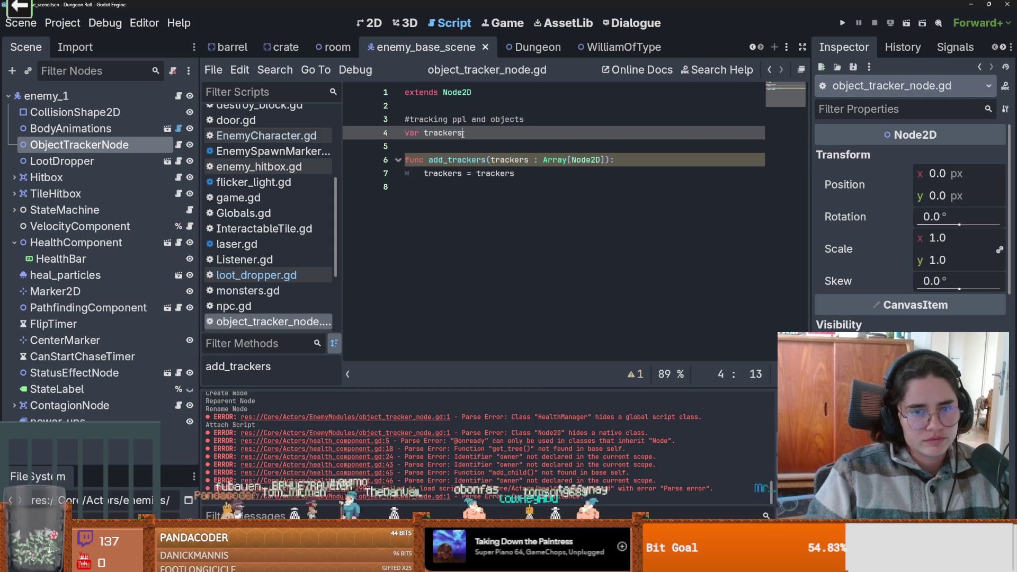
{"action": "key", "text": "BackSpace"}
{"action": "key", "text": "BackSpace"}
{"action": "type", "text": "ing_obje"}
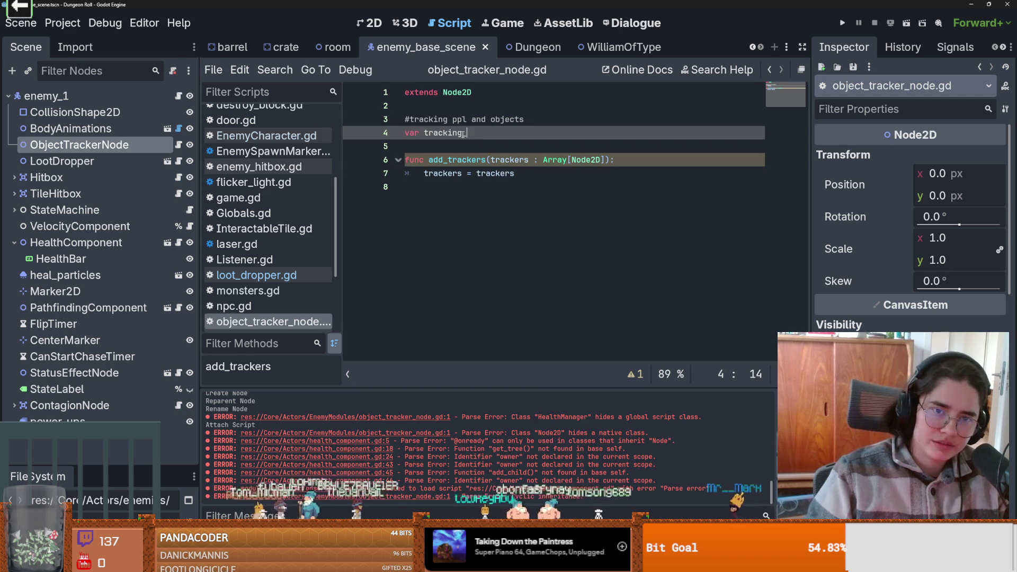
{"action": "type", "text": "cts"}
{"action": "left_click", "coordinate": [463, 133]}
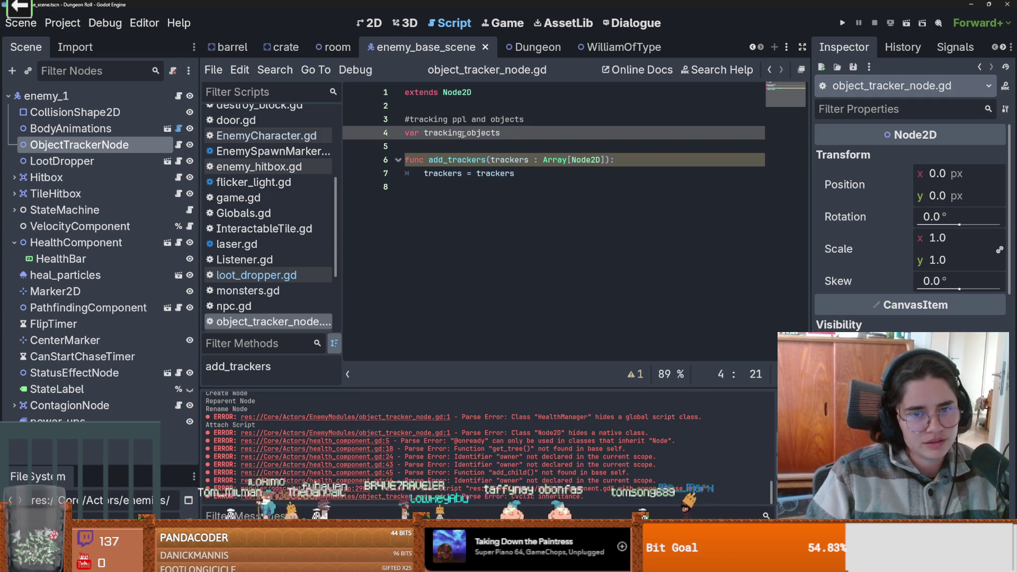
{"action": "double_click", "coordinate": [462, 133]}
{"action": "key", "text": "ctrl+c"}
{"action": "double_click", "coordinate": [443, 173]}
{"action": "key", "text": "ctrl+v"}
{"action": "key", "text": "ctrl+s"}
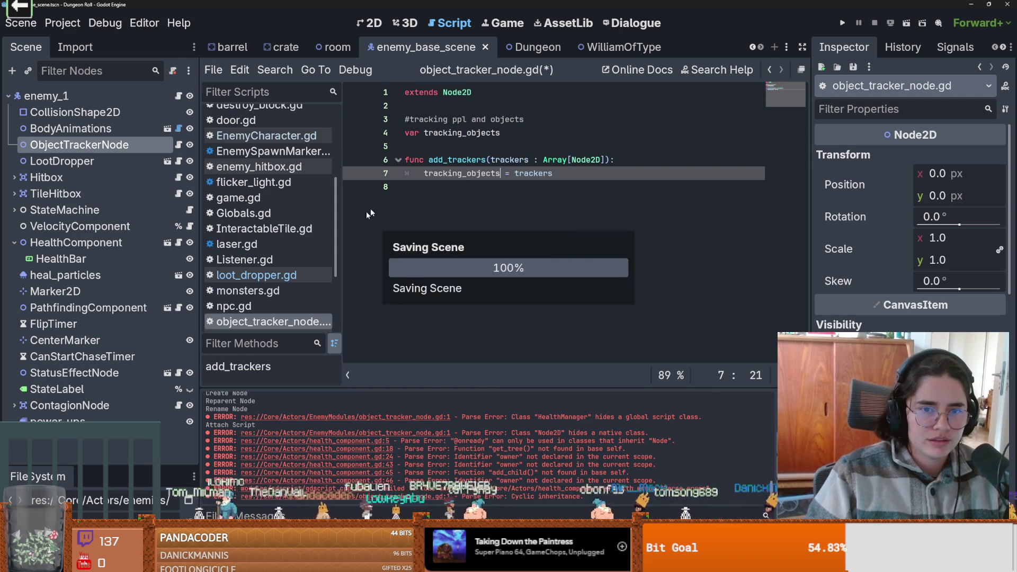
- Expand the enemy StateMachine to list its states, collapse idle_state, and select the add_trackers signature
{"action": "left_click", "coordinate": [18, 214]}
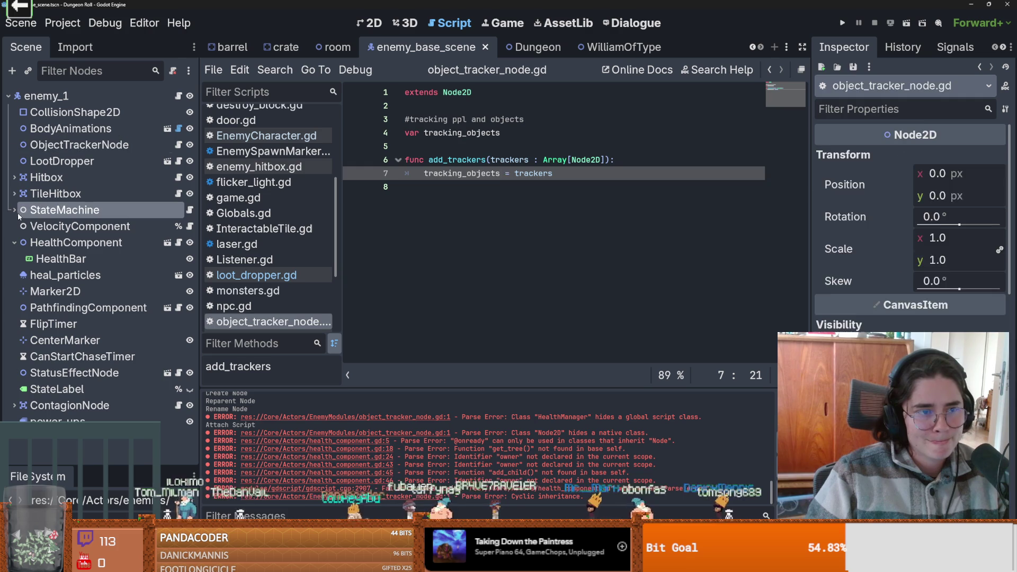
{"action": "left_click", "coordinate": [16, 211]}
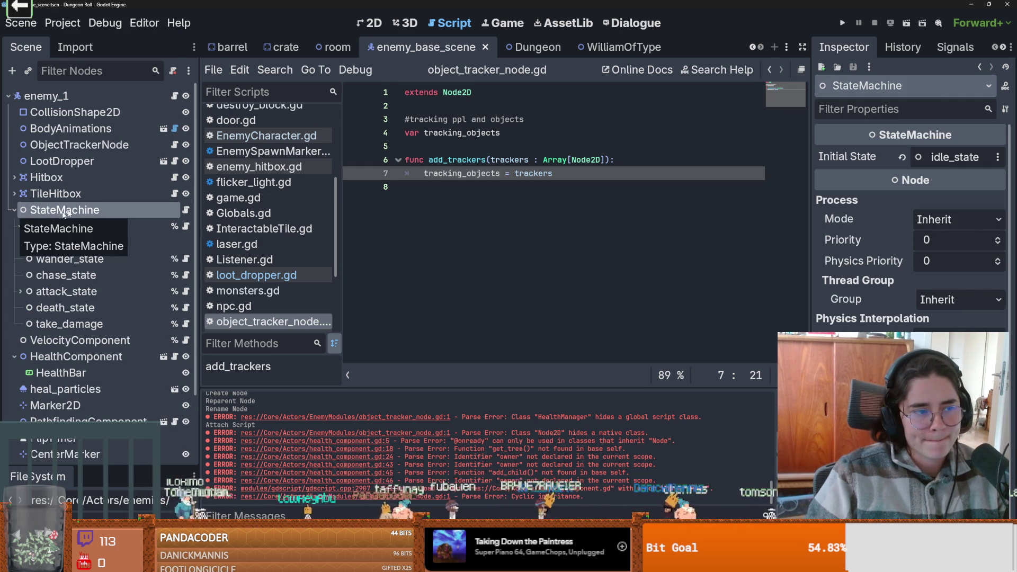
{"action": "left_click", "coordinate": [20, 227]}
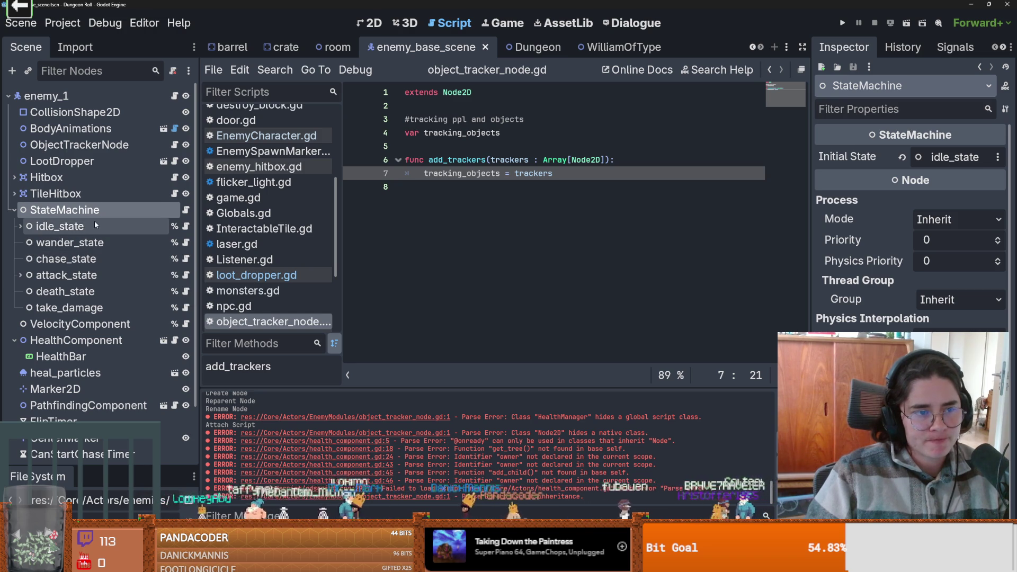
{"action": "double_click", "coordinate": [457, 161]}
{"action": "left_click_drag", "start_coordinate": [611, 159], "coordinate": [429, 159]}
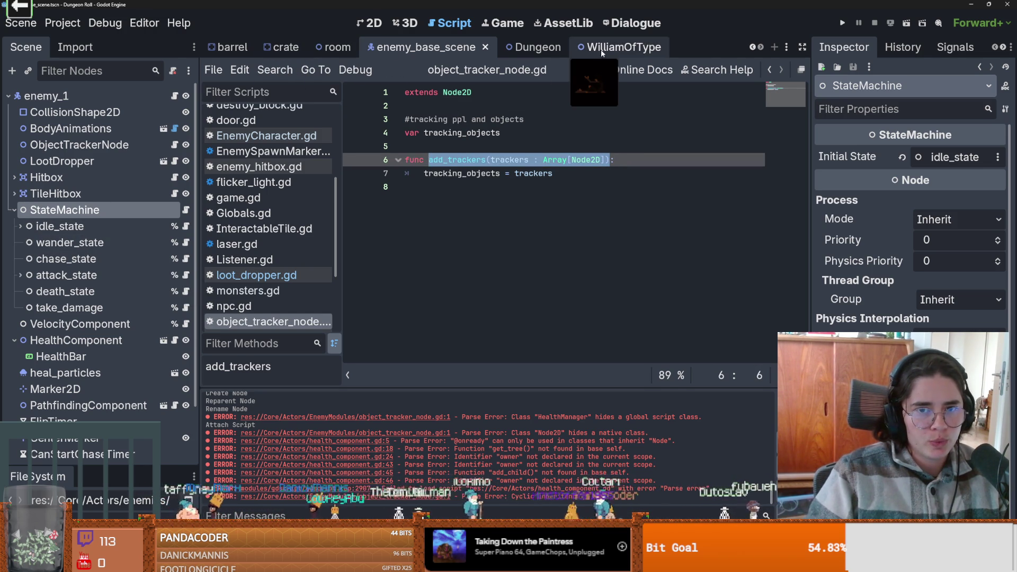
- Switch to the BaldwinRoom2 scene and open its monsters.gd script
{"action": "left_click", "coordinate": [754, 48]}
{"action": "left_click", "coordinate": [249, 47]}
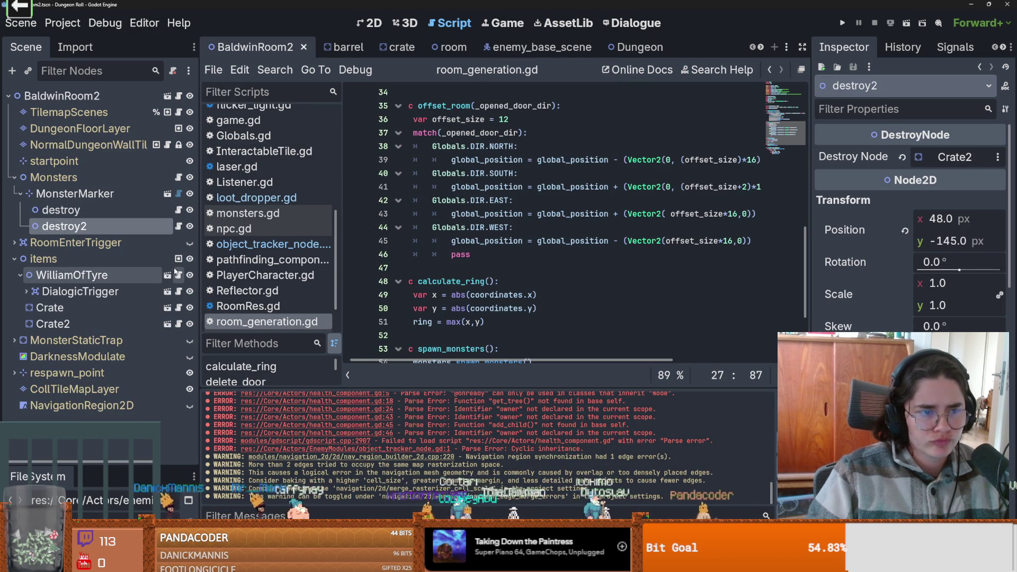
{"action": "left_click", "coordinate": [178, 210]}
- Add 'var tracking_objects = []' above the for-loop over the marker's children
{"action": "left_click", "coordinate": [551, 214]}
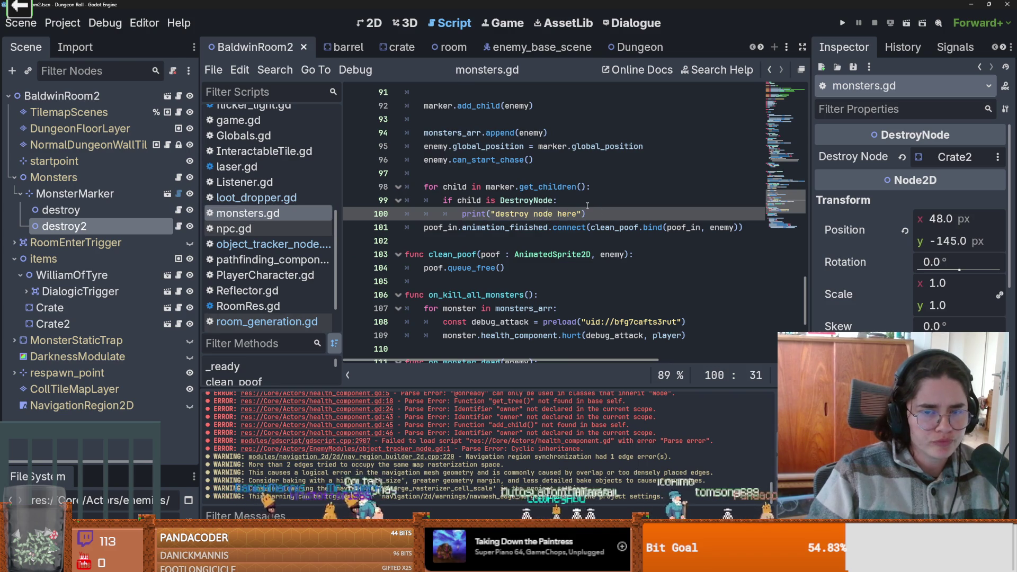
{"action": "left_click", "coordinate": [538, 186]}
{"action": "left_click", "coordinate": [499, 175]}
{"action": "key", "text": "Return"}
{"action": "key", "text": "Return"}
{"action": "key", "text": "Up"}
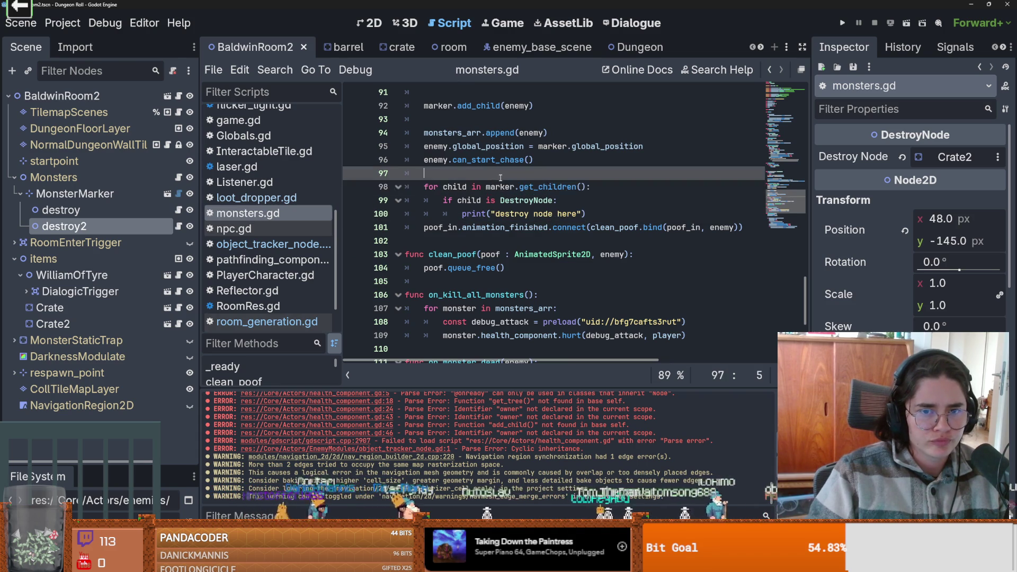
{"action": "type", "text": "var "}
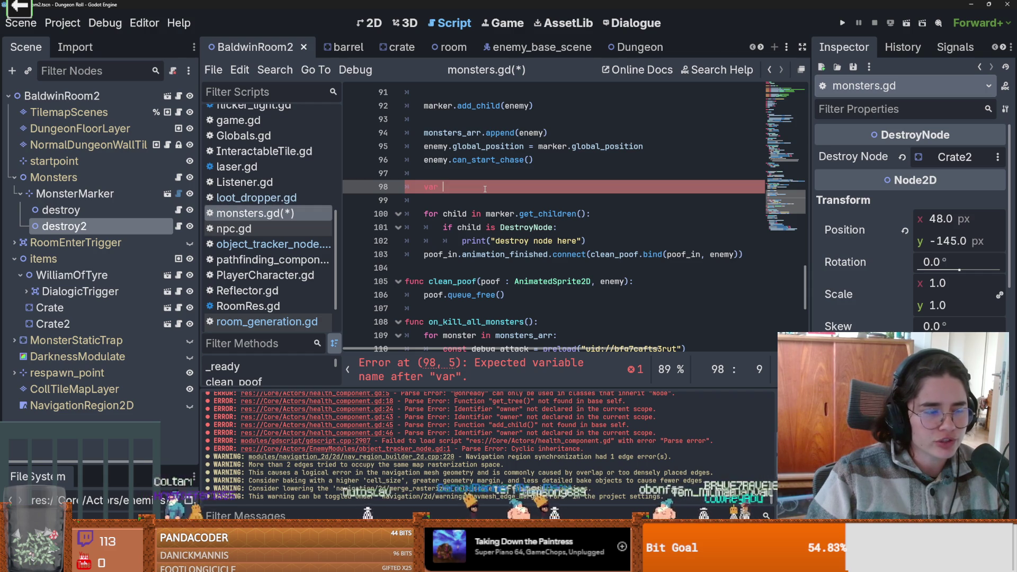
{"action": "type", "text": "add_trackers(trackers : Array[Node2D])"}
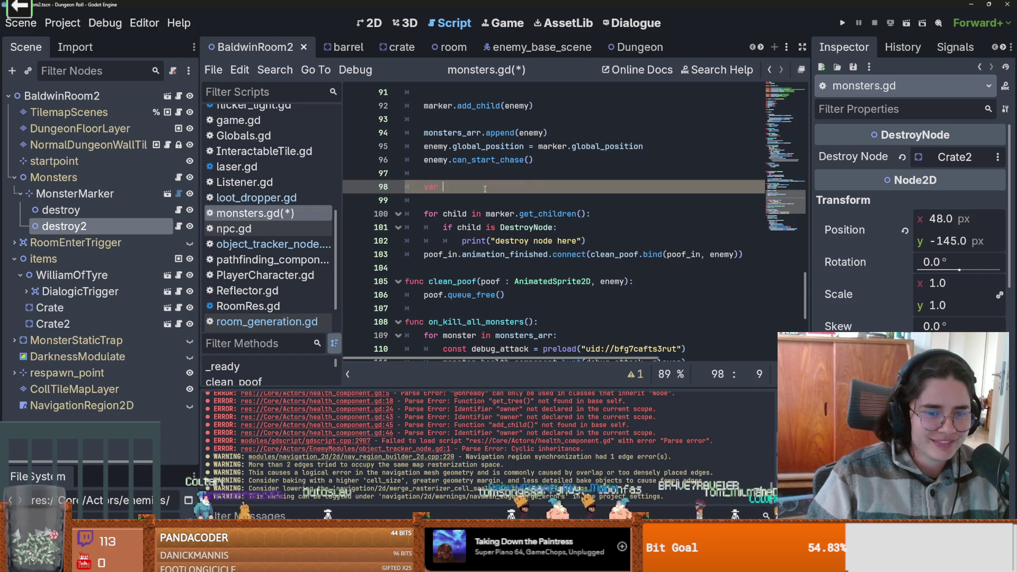
{"action": "key", "text": "ctrl+z"}
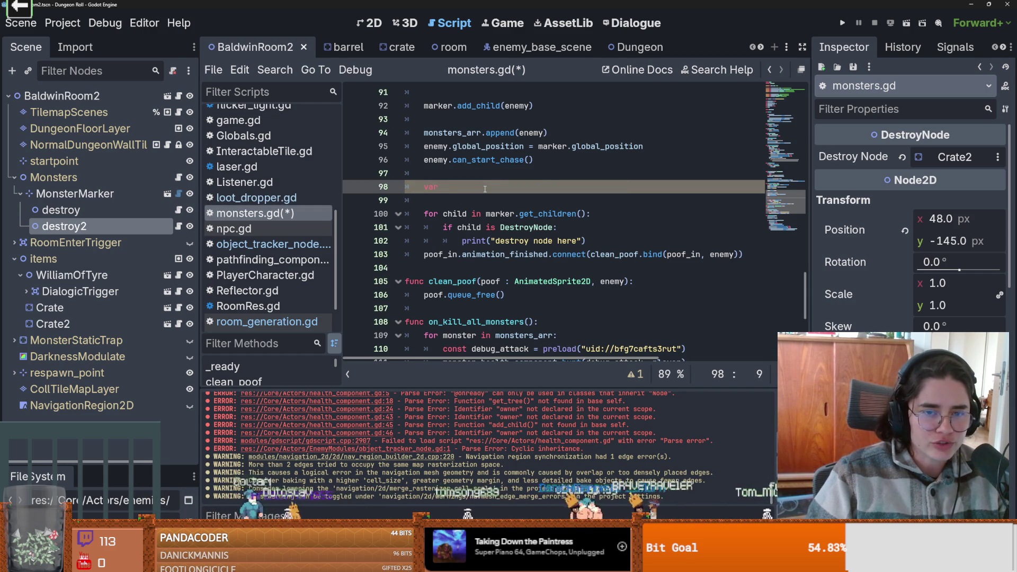
{"action": "type", "text": "tracking"}
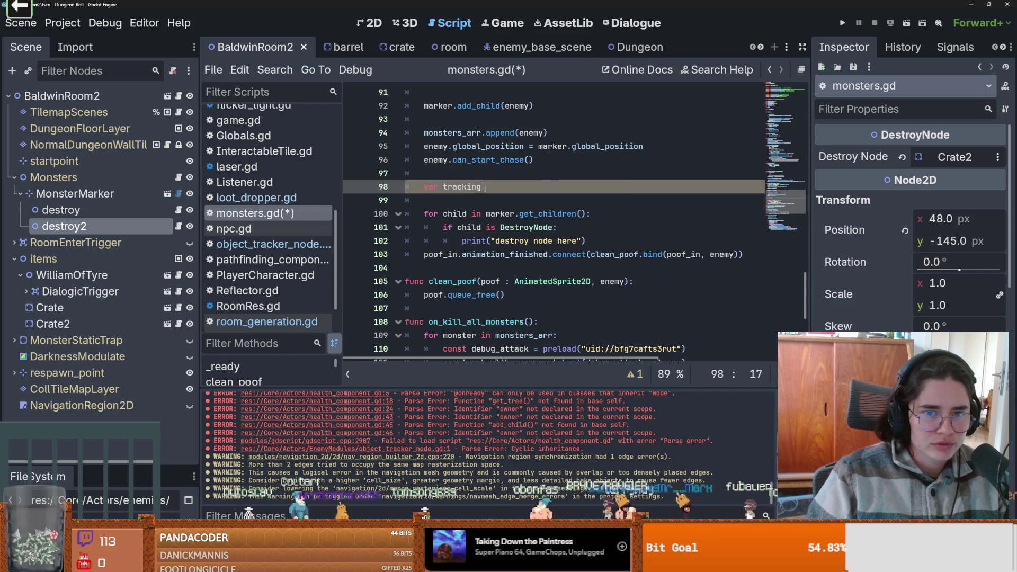
{"action": "type", "text": "_obje"}
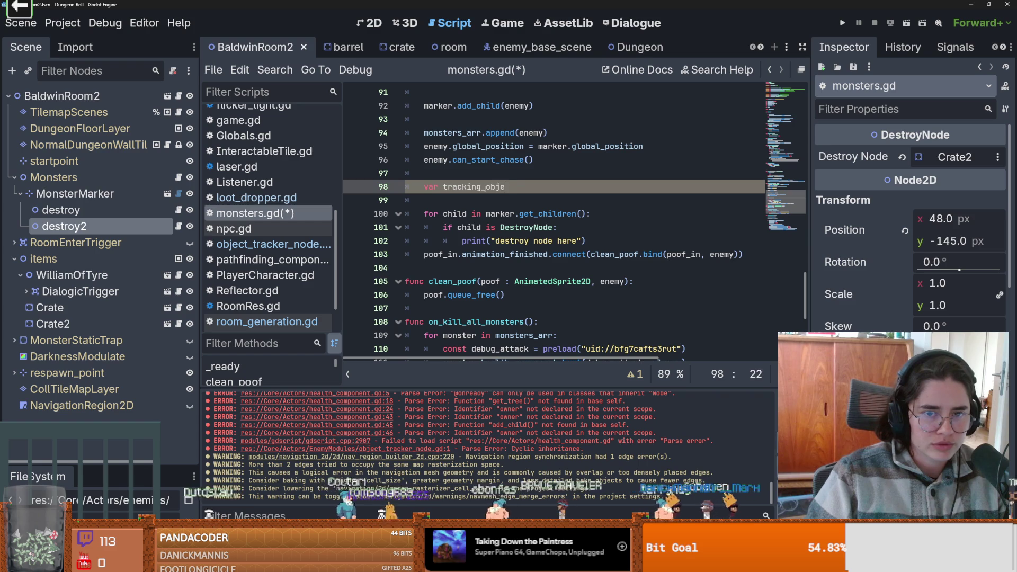
{"action": "type", "text": "cts = "}
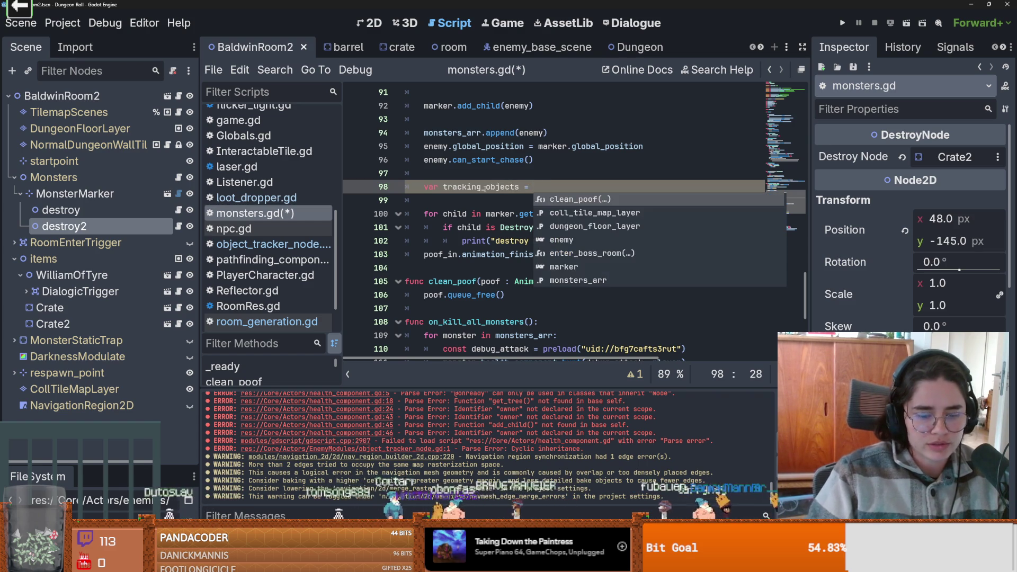
{"action": "type", "text": "[]"}
{"action": "double_click", "coordinate": [483, 187]}
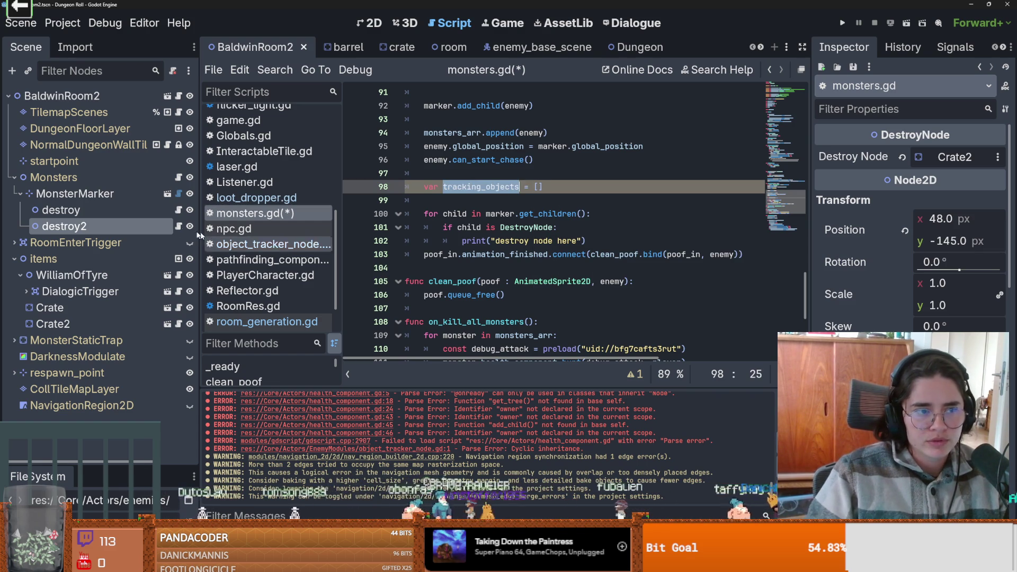
{"action": "left_click", "coordinate": [96, 210]}
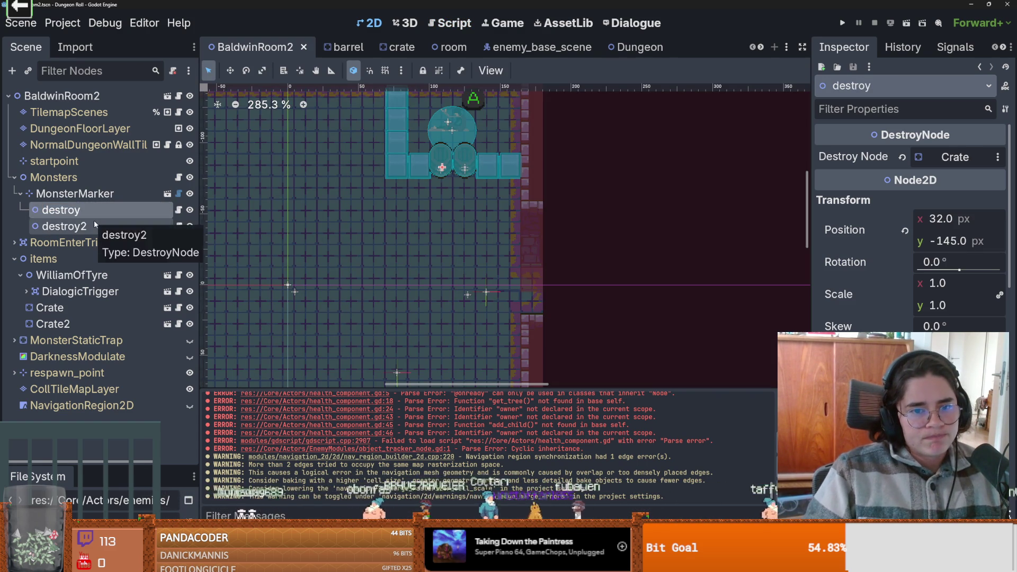
- Move WilliamOfTyre under MonsterMarker below destroy2 and save BaldwinRoom2
{"action": "left_click", "coordinate": [94, 224]}
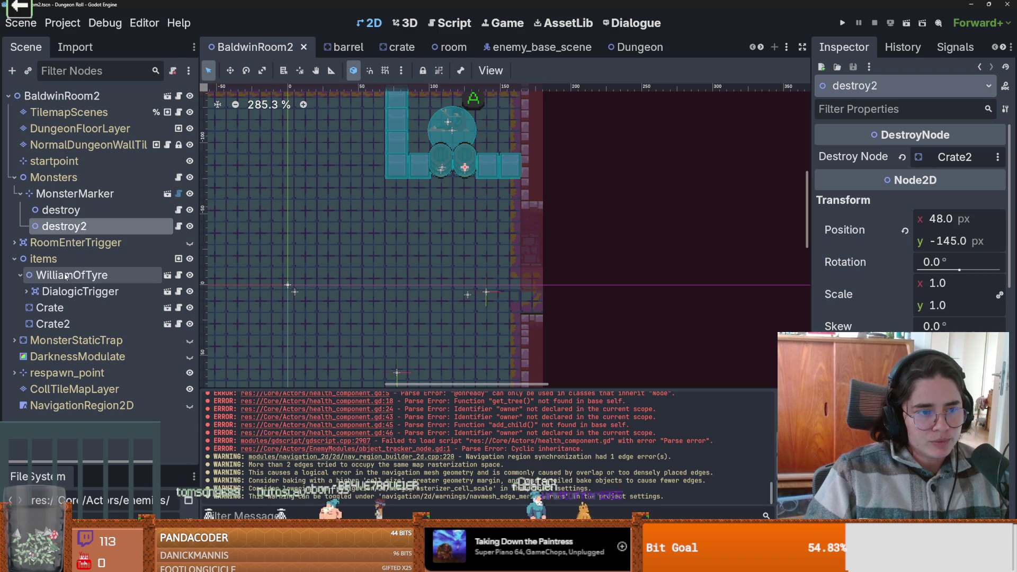
{"action": "mouse_move", "coordinate": [65, 276]}
{"action": "left_mouse_down"}
{"action": "mouse_move", "coordinate": [96, 241]}
{"action": "mouse_move", "coordinate": [101, 208]}
{"action": "mouse_move", "coordinate": [106, 232]}
{"action": "left_mouse_up"}
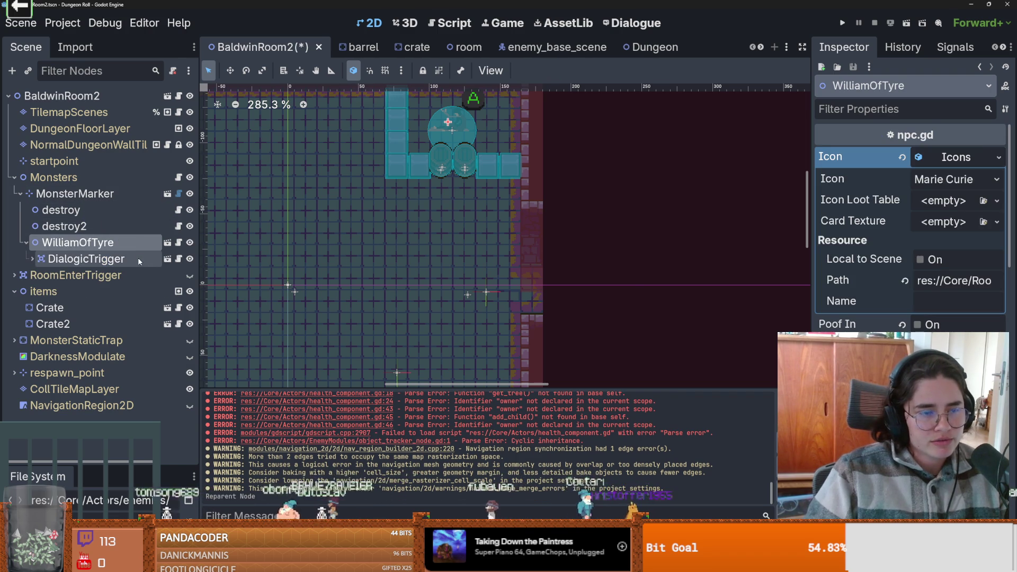
{"action": "key", "text": "ctrl+s"}
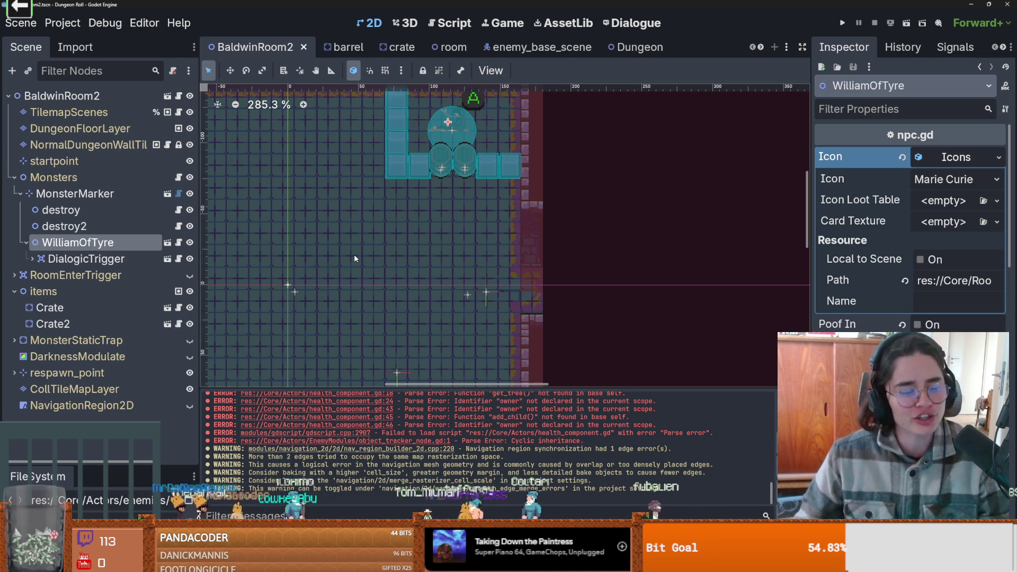
- Save the scene again and open the attached npc.gd script
{"action": "scroll", "coordinate": [444, 344], "scroll_direction": "up", "scroll_amount": 1}
{"action": "key", "text": "ctrl+s"}
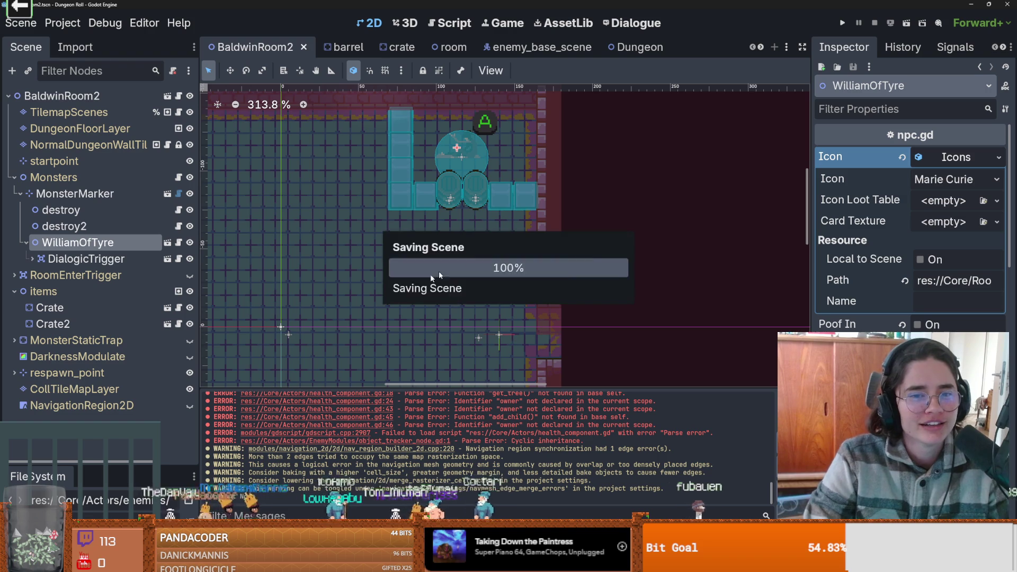
{"action": "scroll", "coordinate": [438, 271], "scroll_direction": "up", "scroll_amount": 2}
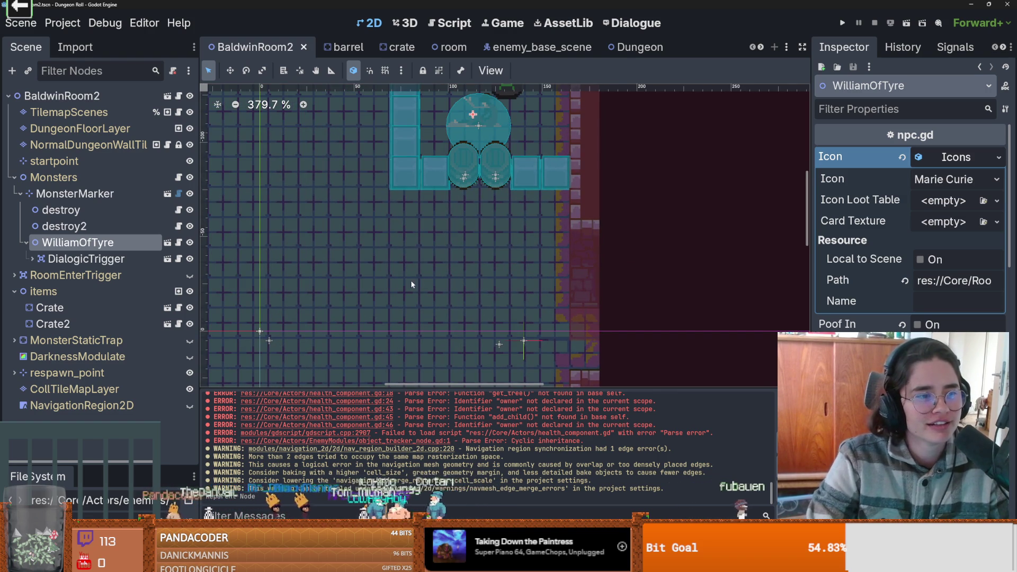
{"action": "scroll", "coordinate": [432, 281], "scroll_direction": "down", "scroll_amount": 1}
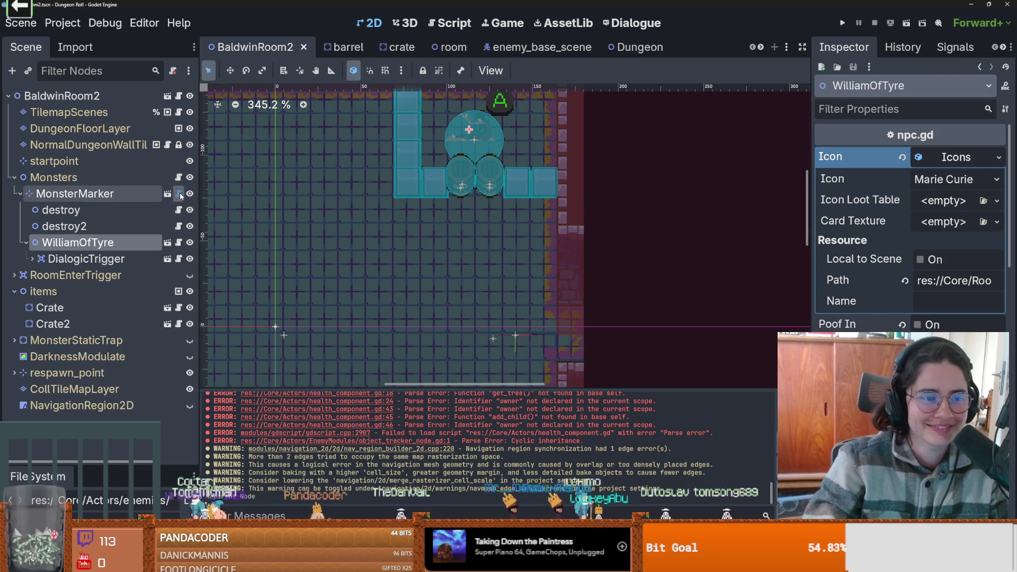
{"action": "left_click", "coordinate": [179, 194]}
{"action": "left_click", "coordinate": [179, 242]}
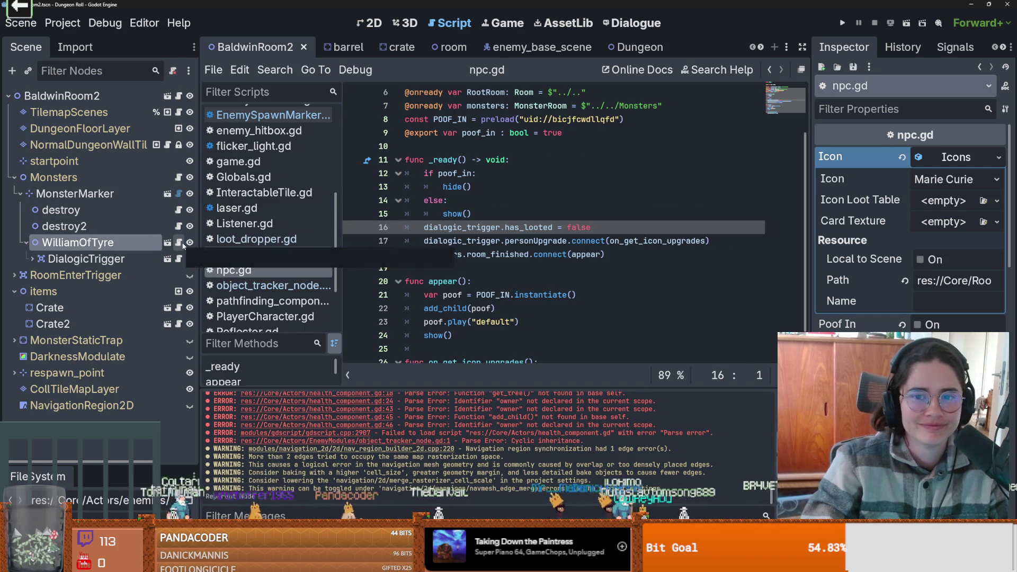
{"action": "scroll", "coordinate": [536, 269], "scroll_direction": "up", "scroll_amount": 2}
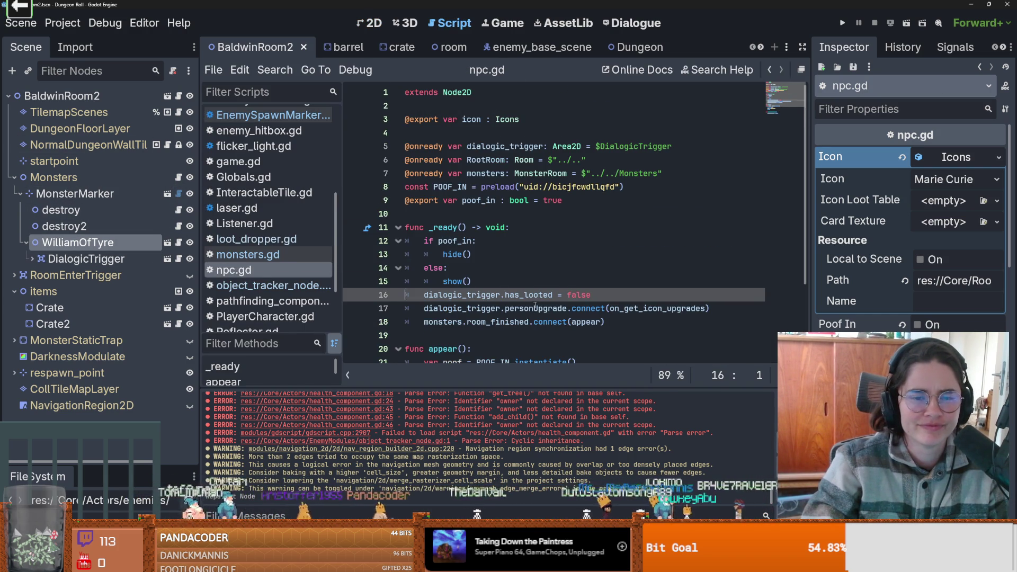
{"action": "left_click", "coordinate": [180, 194]}
{"action": "key", "text": "shift+Home"}
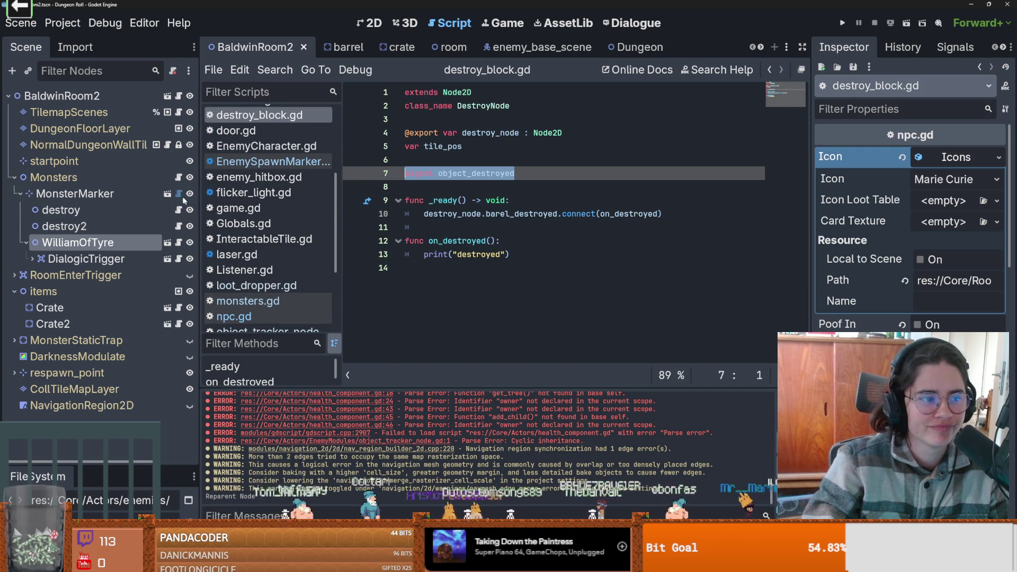
{"action": "left_click", "coordinate": [179, 243]}
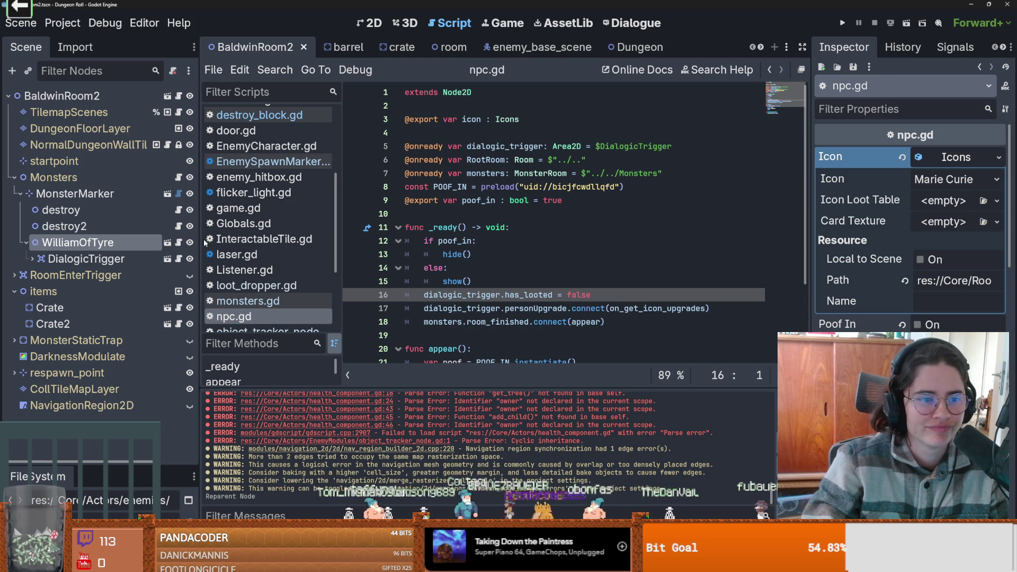
{"action": "left_click", "coordinate": [463, 212]}
{"action": "key", "text": "Return"}
{"action": "key", "text": "Return"}
{"action": "key", "text": "Up"}
{"action": "type", "text": "signal object_destroyed"}
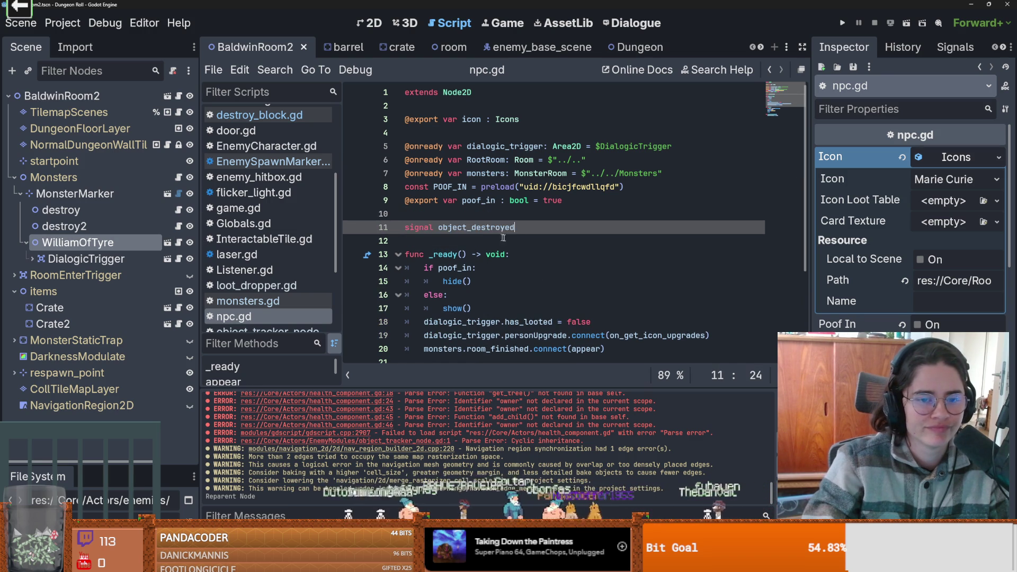
{"action": "scroll", "coordinate": [509, 228], "scroll_direction": "down", "scroll_amount": 3}
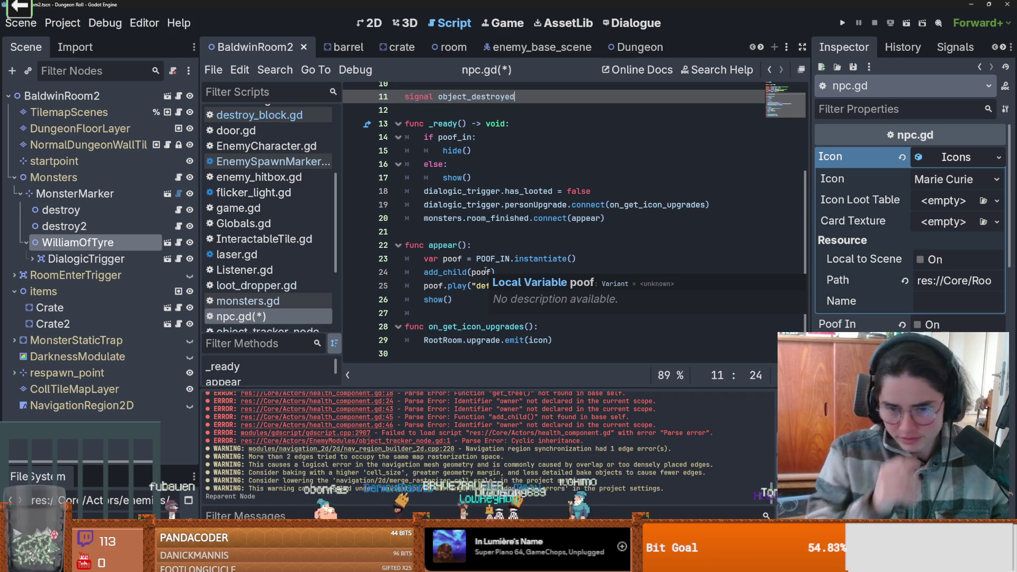
{"action": "left_click", "coordinate": [459, 245]}
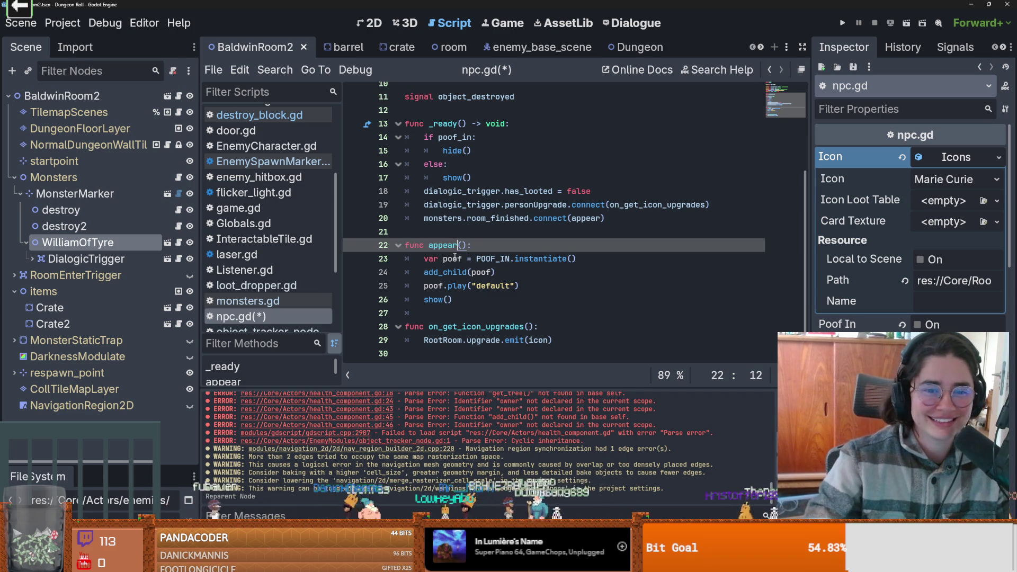
{"action": "scroll", "coordinate": [469, 272], "scroll_direction": "up", "scroll_amount": 3}
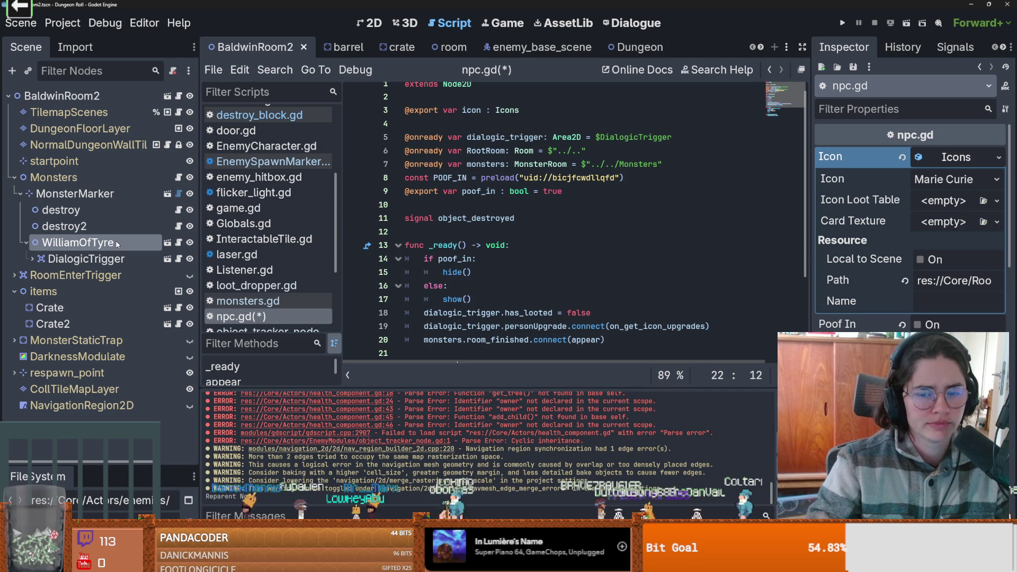
{"action": "left_click", "coordinate": [23, 243]}
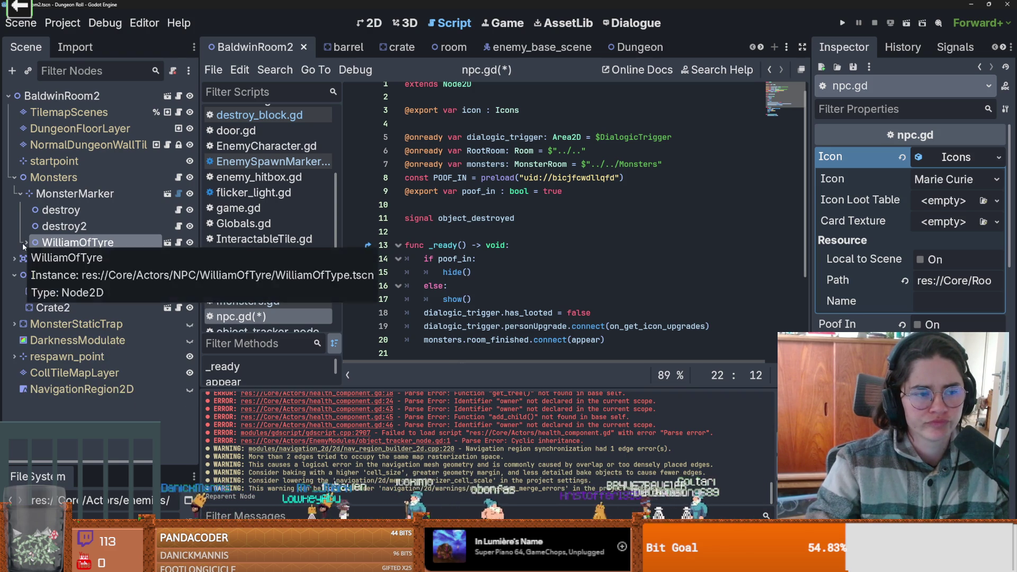
{"action": "left_click", "coordinate": [22, 242]}
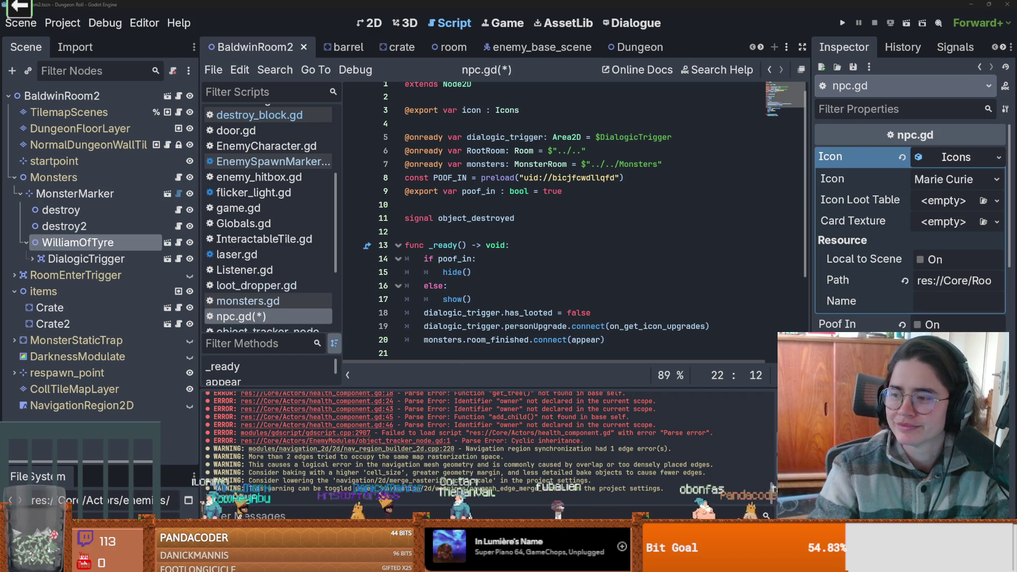
- In Twitch, collapse the channel sidebar, unmute the clip and replay it from the start
{"action": "key", "text": "alt+Tab"}
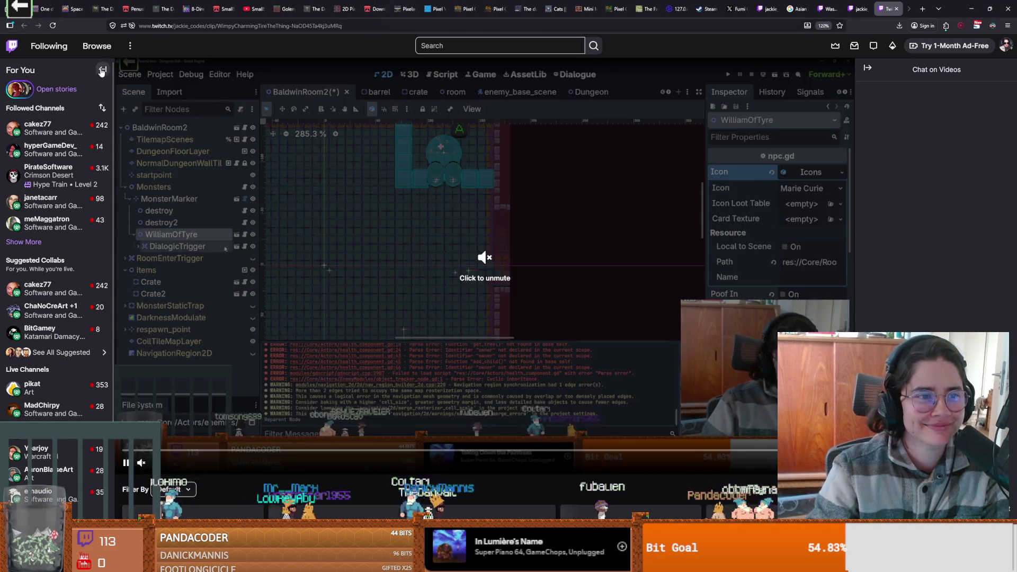
{"action": "left_click", "coordinate": [102, 71]}
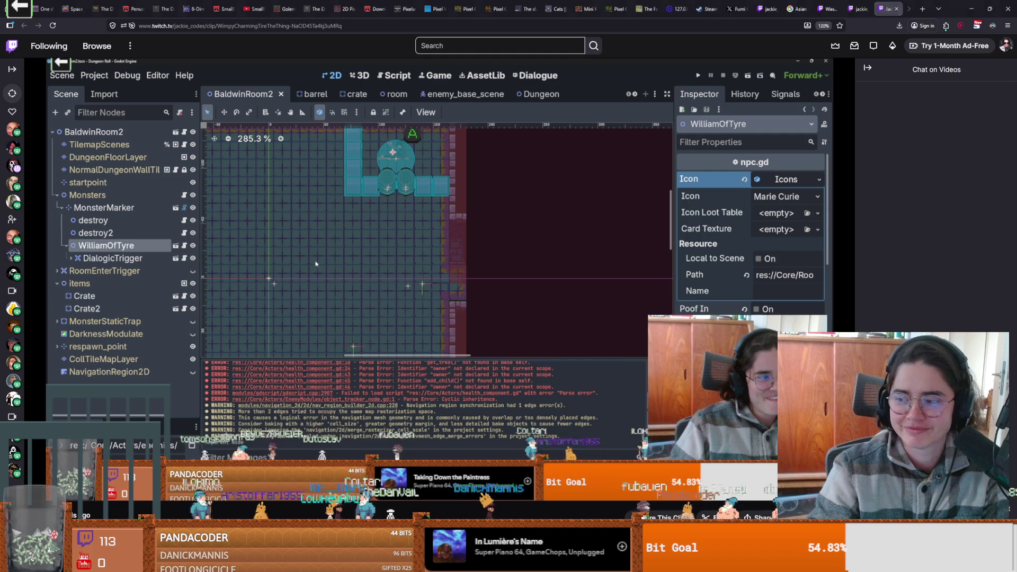
{"action": "left_click", "coordinate": [86, 491]}
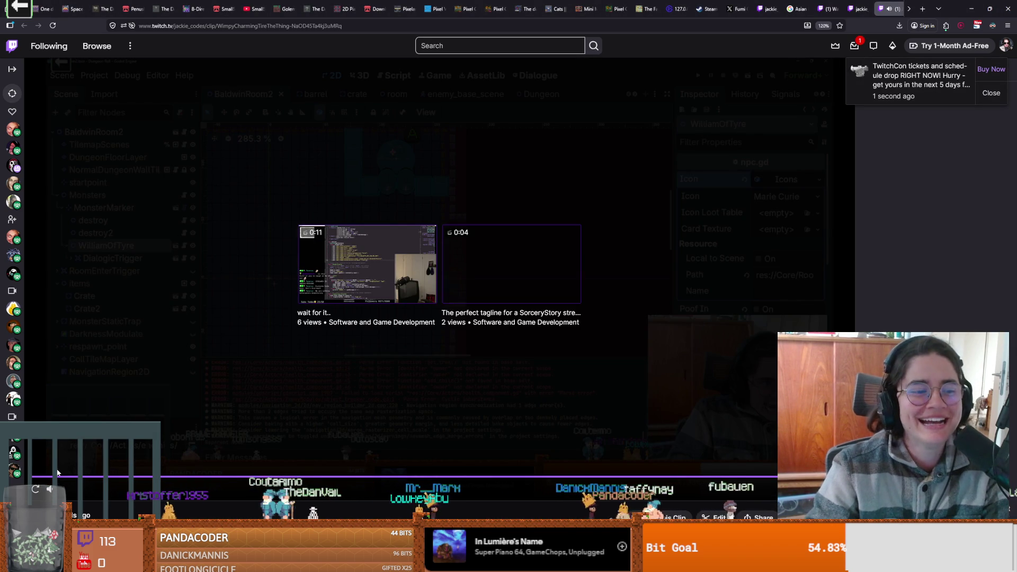
{"action": "left_click", "coordinate": [35, 489]}
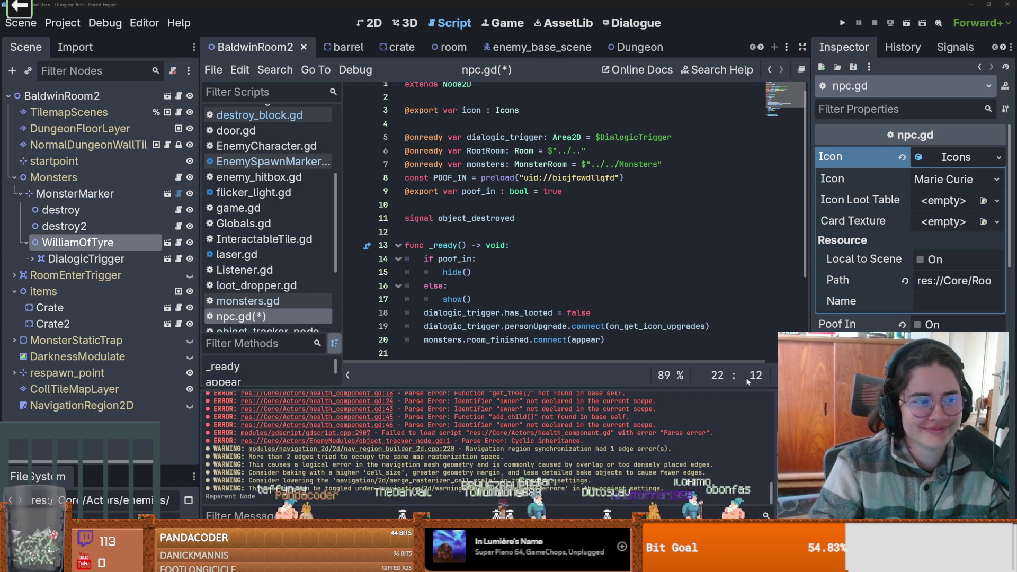
- Save npc.gd with its object_destroyed signal and _ready changes
{"action": "left_click", "coordinate": [519, 217]}
{"action": "key", "text": "ctrl+s"}
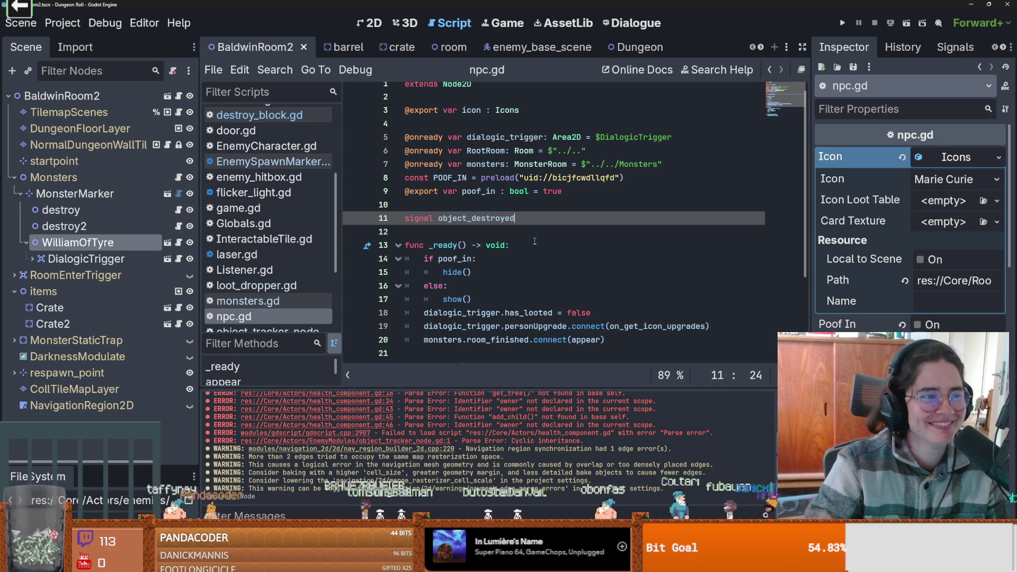
{"action": "left_click", "coordinate": [510, 245]}
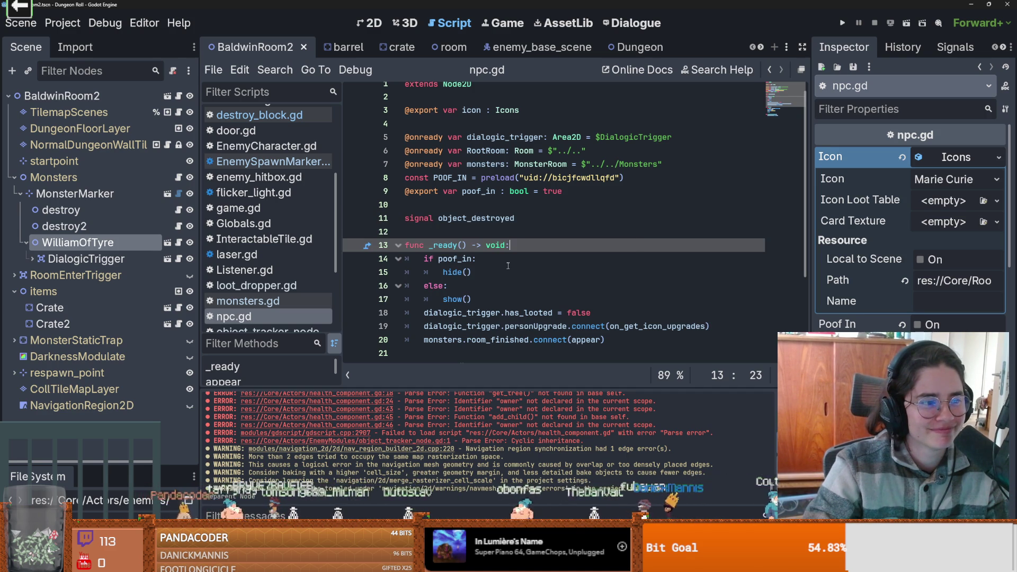
{"action": "scroll", "coordinate": [507, 266], "scroll_direction": "down", "scroll_amount": 1}
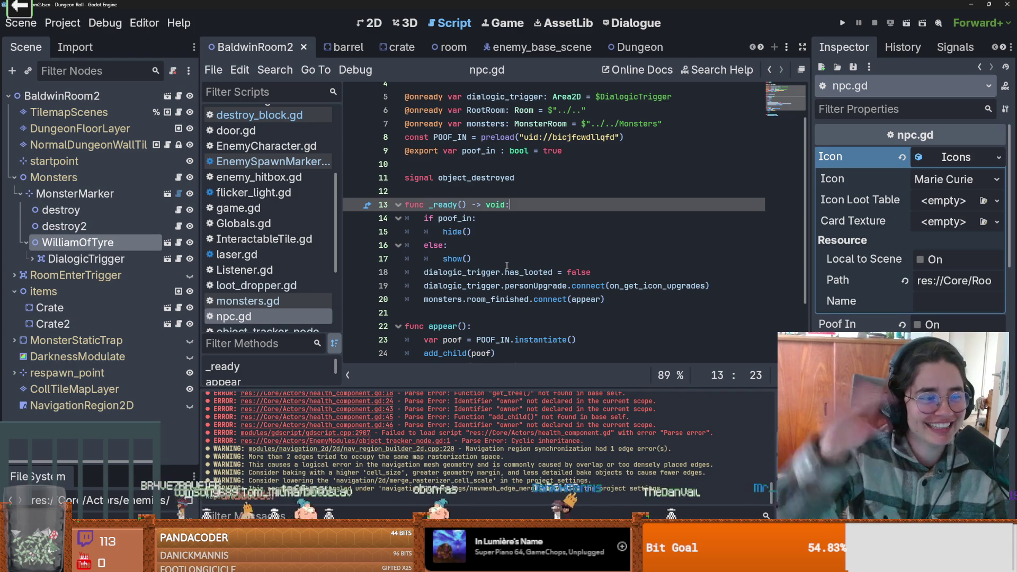
{"action": "left_click", "coordinate": [504, 260]}
{"action": "key", "text": "ctrl+s"}
{"action": "scroll", "coordinate": [503, 270], "scroll_direction": "down", "scroll_amount": 2}
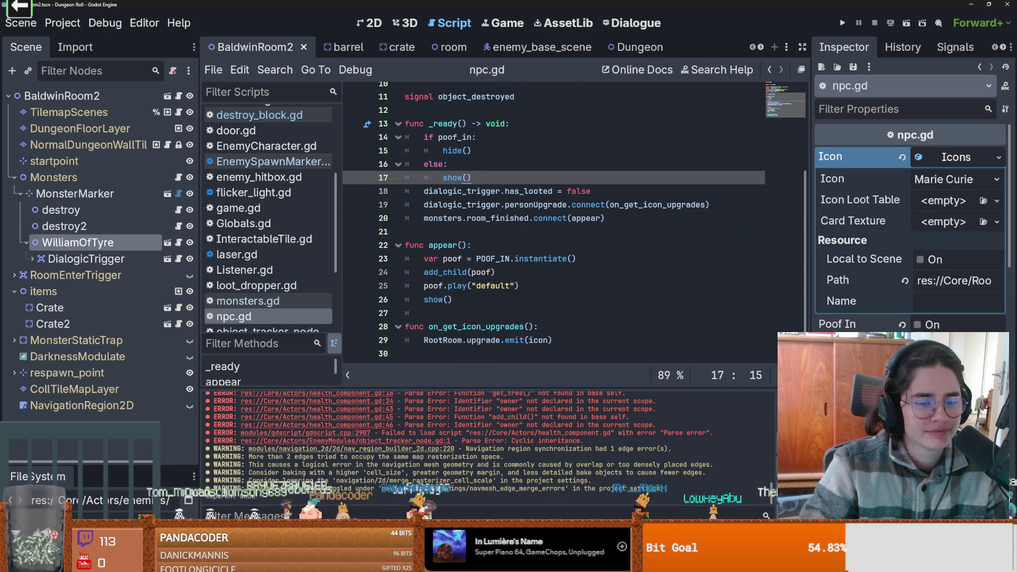
{"action": "key", "text": "alt+Tab"}
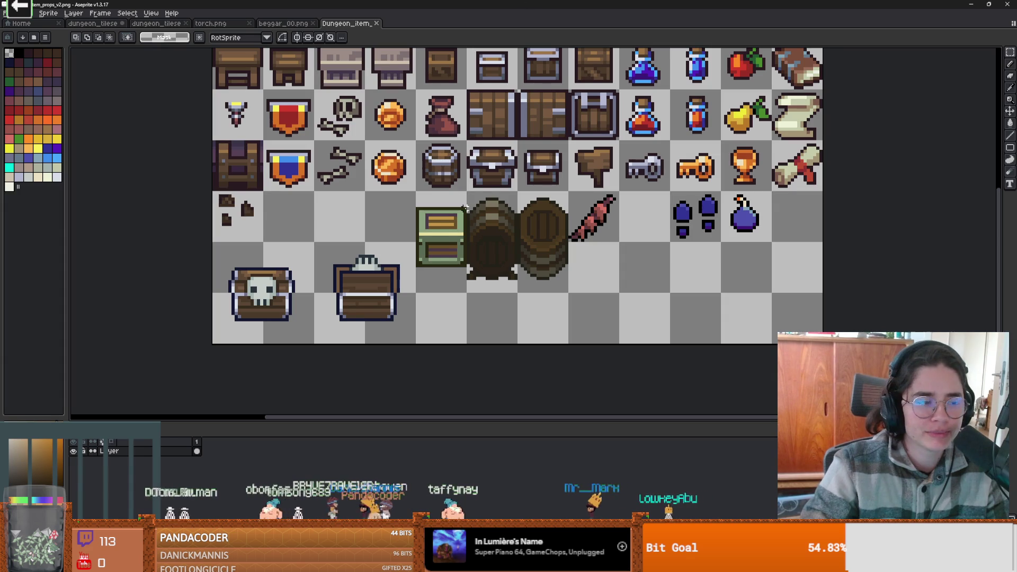
{"action": "key", "text": "alt+Tab"}
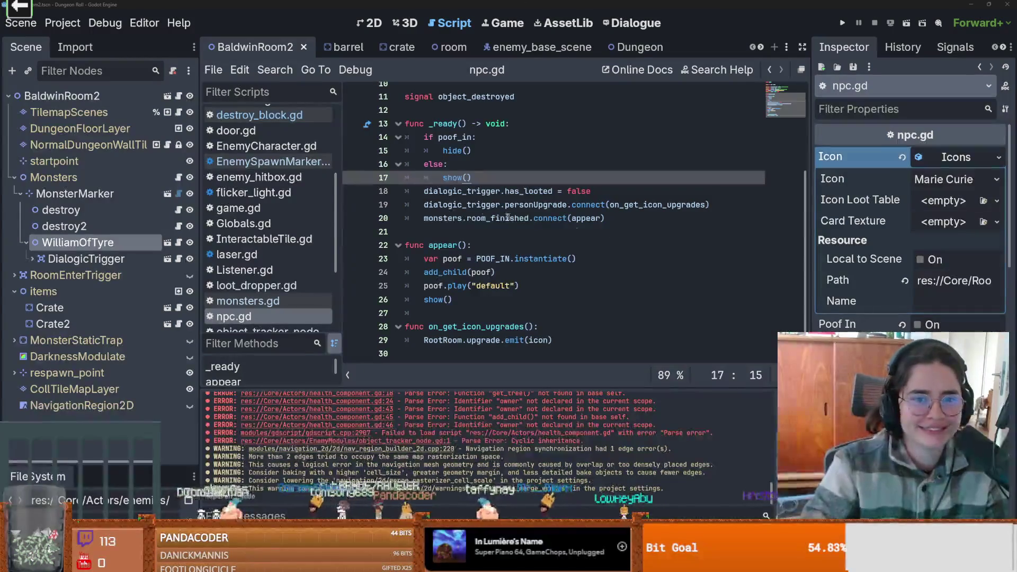
{"action": "left_click", "coordinate": [500, 218]}
{"action": "key", "text": "ctrl+s"}
- Switch to the 2D view and navigate over the BaldwinRoom2 room
{"action": "key", "text": "ctrl+F1"}
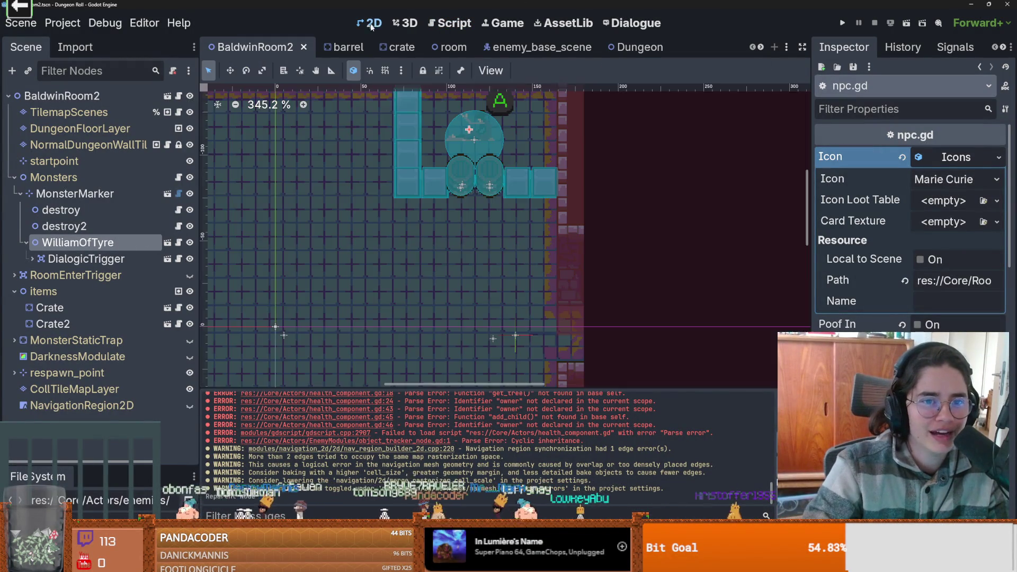
{"action": "scroll", "coordinate": [510, 202], "scroll_direction": "up", "scroll_amount": 4}
{"action": "scroll", "coordinate": [511, 206], "scroll_direction": "left", "scroll_amount": 2}
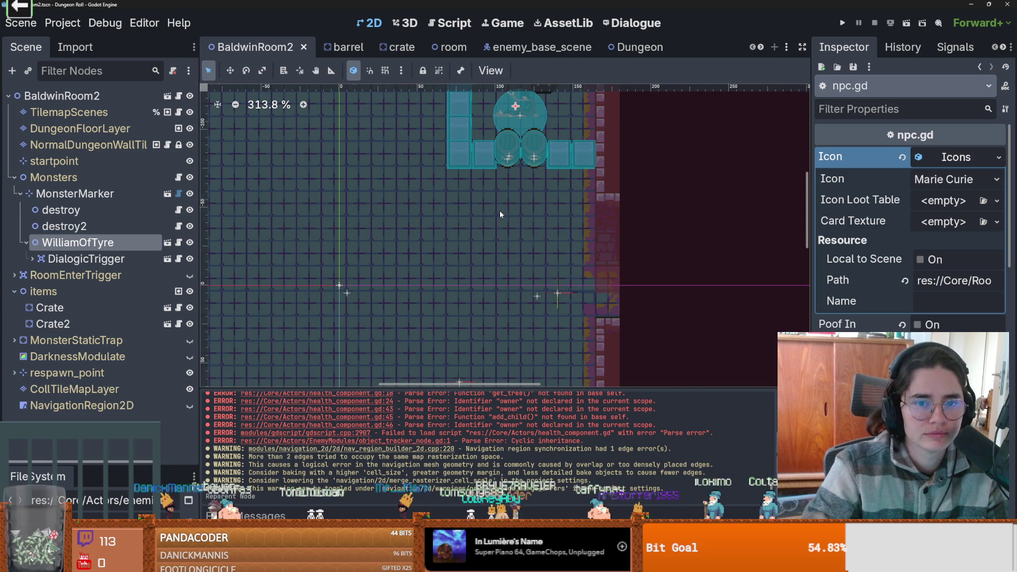
{"action": "scroll", "coordinate": [500, 213], "scroll_direction": "down", "scroll_amount": 1}
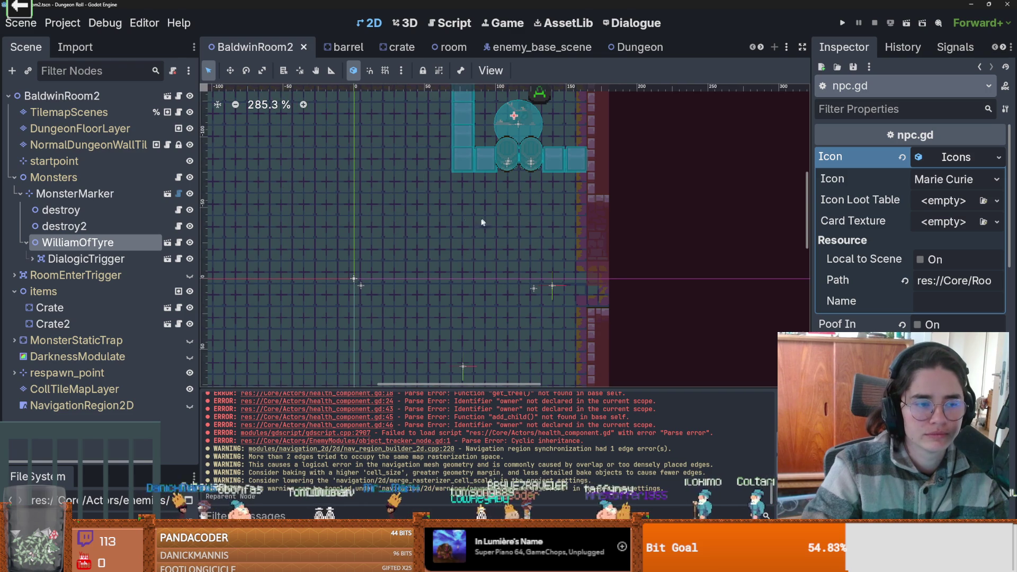
- Reopen WilliamOfTyre's npc.gd and save the scene again
{"action": "left_click", "coordinate": [181, 245]}
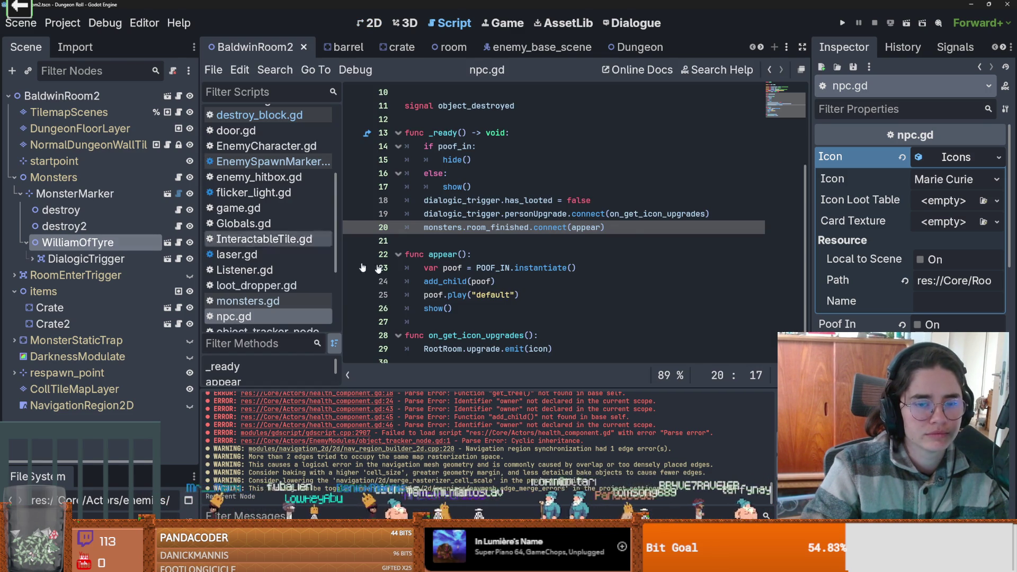
{"action": "key", "text": "ctrl+s"}
{"action": "left_click", "coordinate": [432, 239]}
{"action": "scroll", "coordinate": [495, 261], "scroll_direction": "down", "scroll_amount": 1}
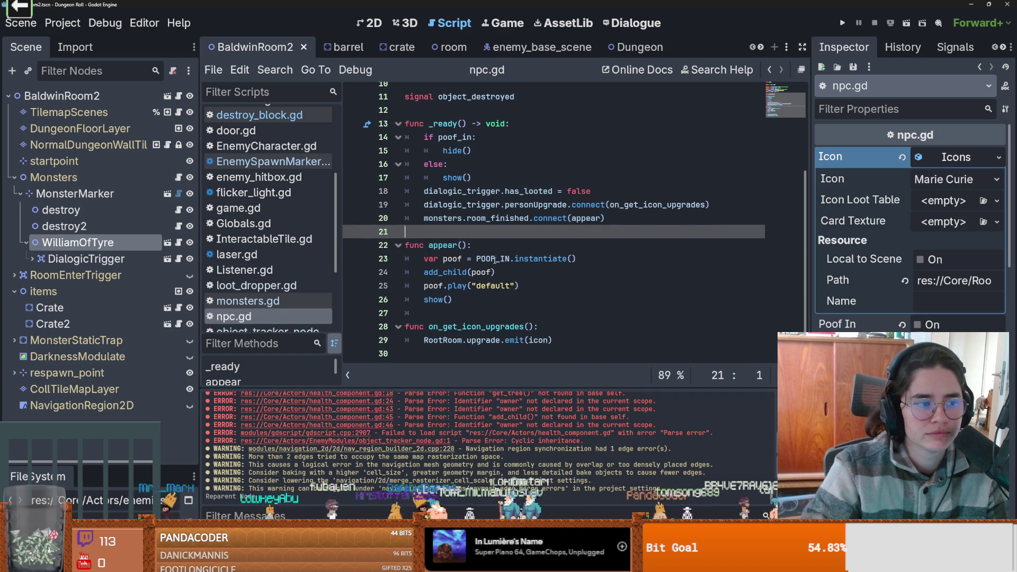
{"action": "key", "text": "ctrl+s"}
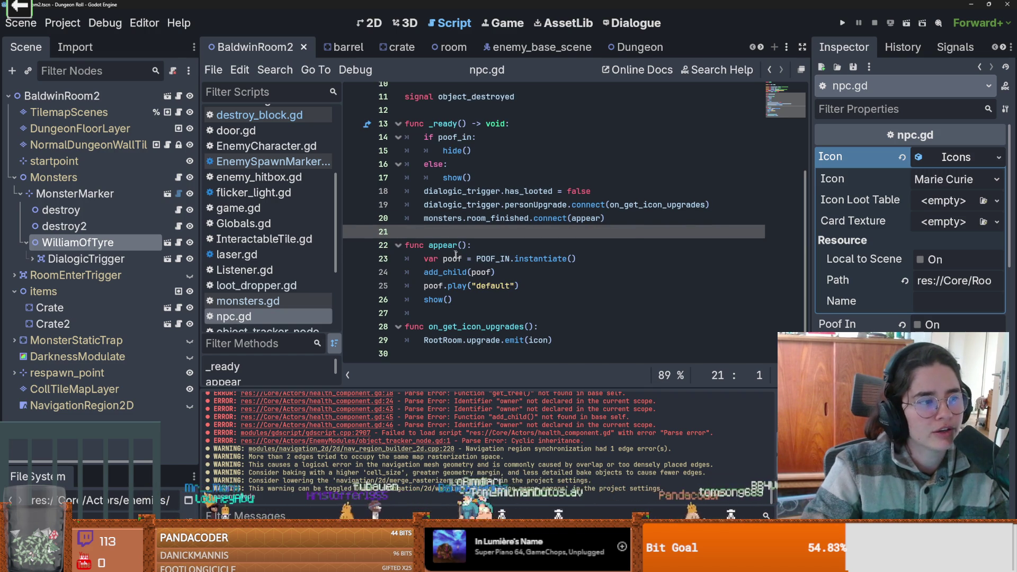
{"action": "left_click", "coordinate": [438, 312]}
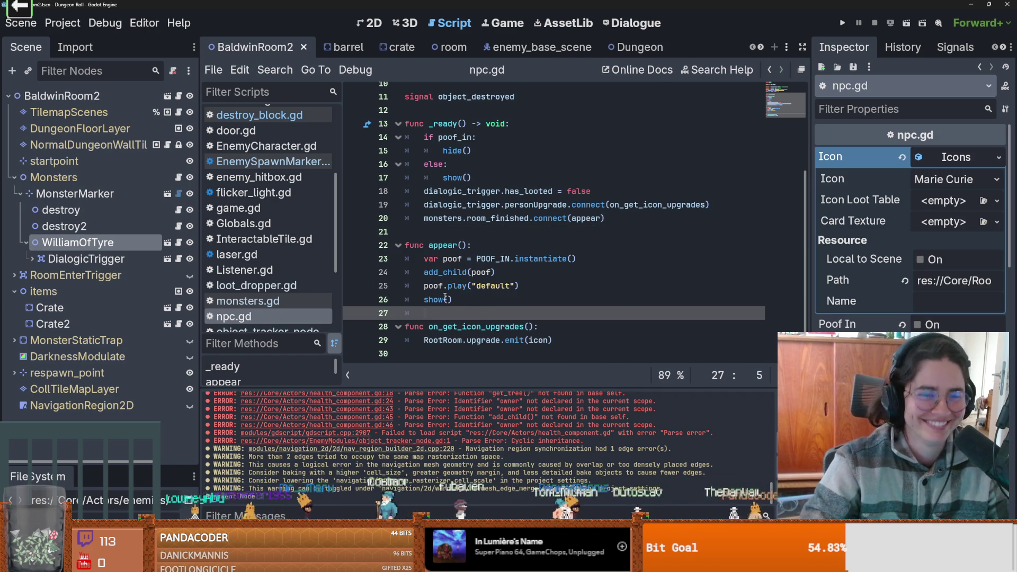
{"action": "scroll", "coordinate": [445, 298], "scroll_direction": "up", "scroll_amount": 1}
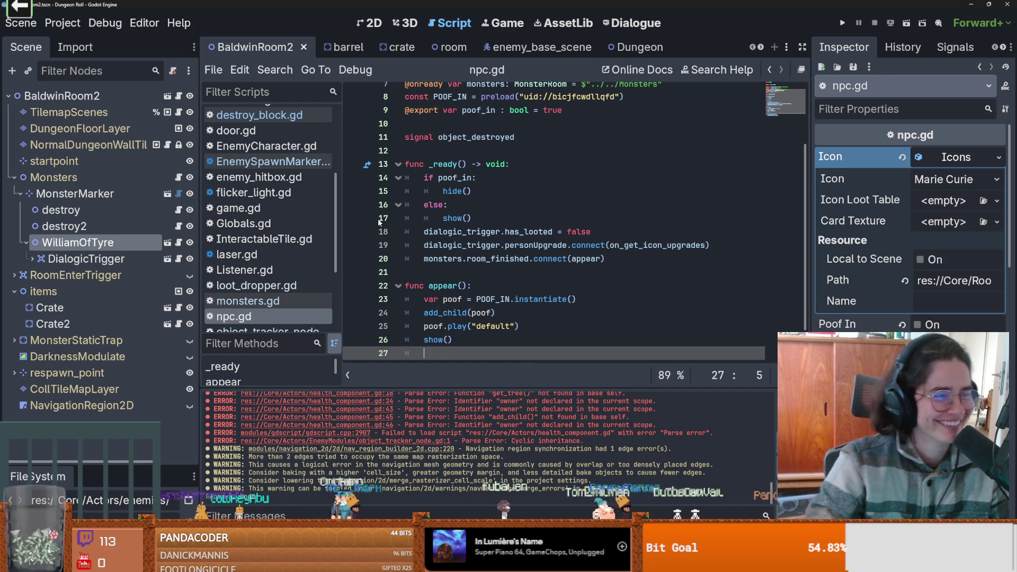
- Return to the 2D room view and save the scene
{"action": "left_click", "coordinate": [366, 24]}
{"action": "scroll", "coordinate": [488, 196], "scroll_direction": "down", "scroll_amount": 2}
{"action": "key", "text": "ctrl+s"}
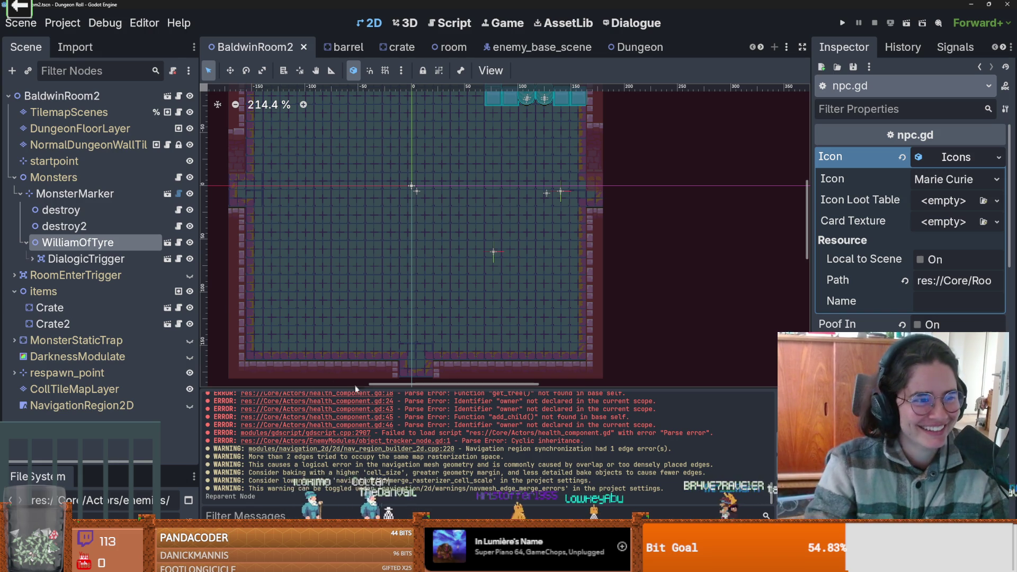
- Enlarge and widen the FileSystem dock, collapse the range_enemy_2 folder, and save
{"action": "left_click_drag", "start_coordinate": [182, 467], "coordinate": [182, 220]}
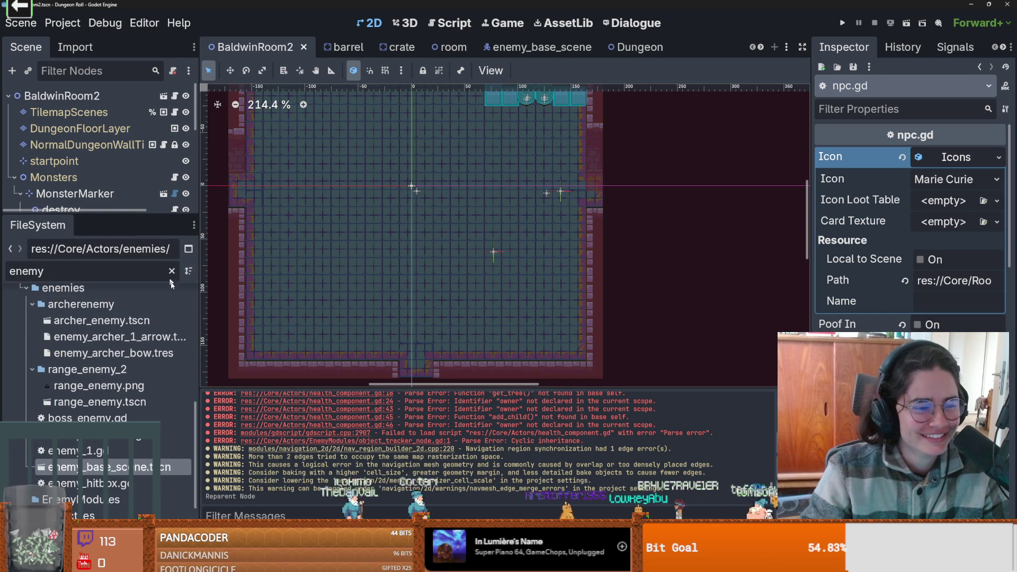
{"action": "left_click_drag", "start_coordinate": [199, 294], "coordinate": [315, 331]}
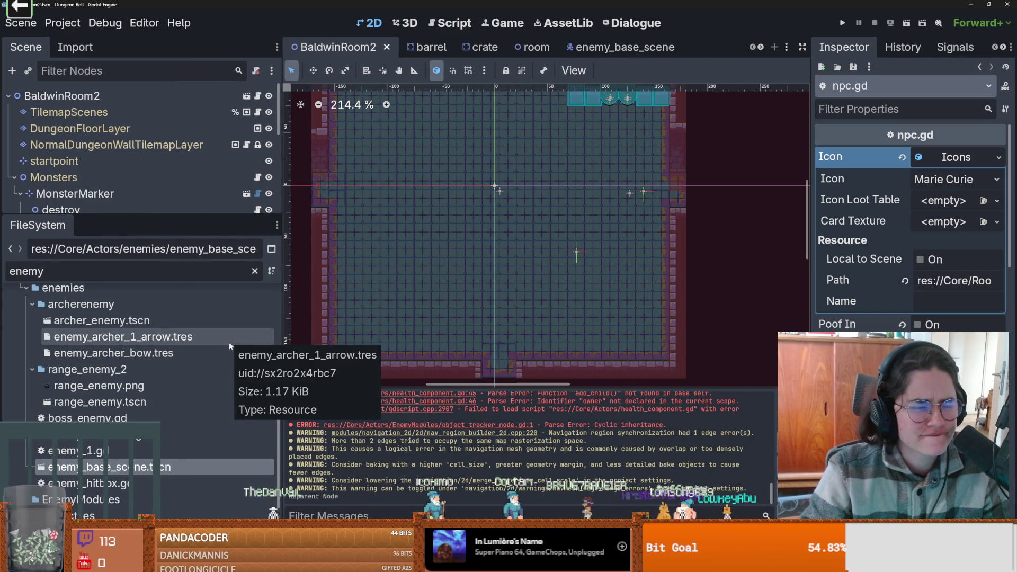
{"action": "left_click", "coordinate": [32, 369]}
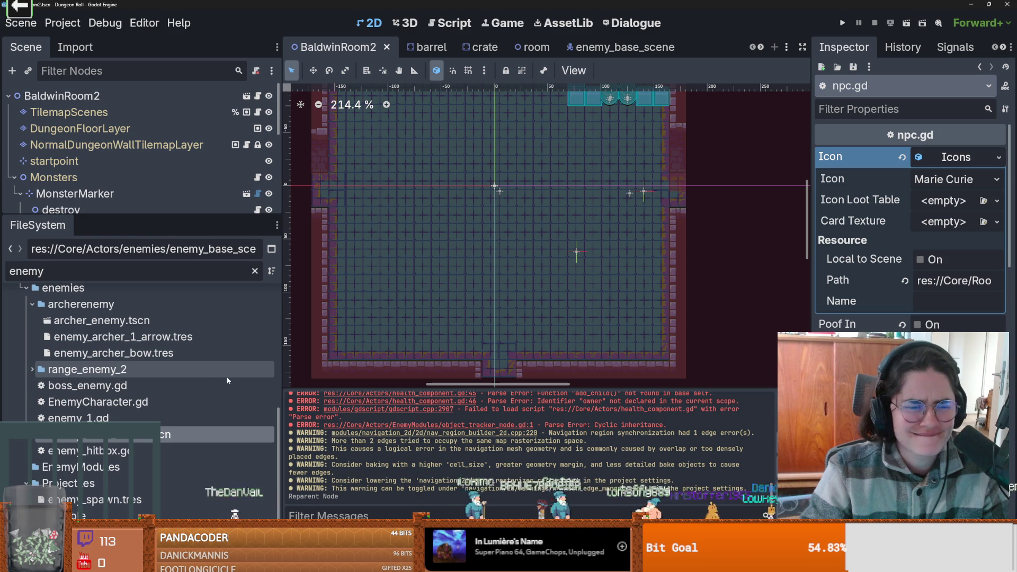
{"action": "key", "text": "ctrl+s"}
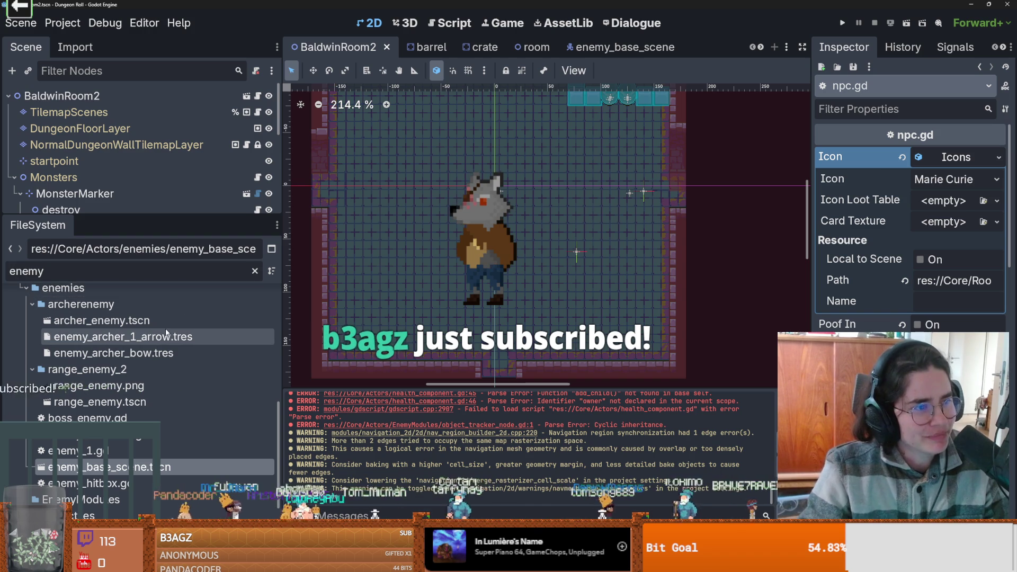
{"action": "scroll", "coordinate": [198, 361], "scroll_direction": "down", "scroll_amount": 4}
{"action": "scroll", "coordinate": [201, 373], "scroll_direction": "up", "scroll_amount": 6}
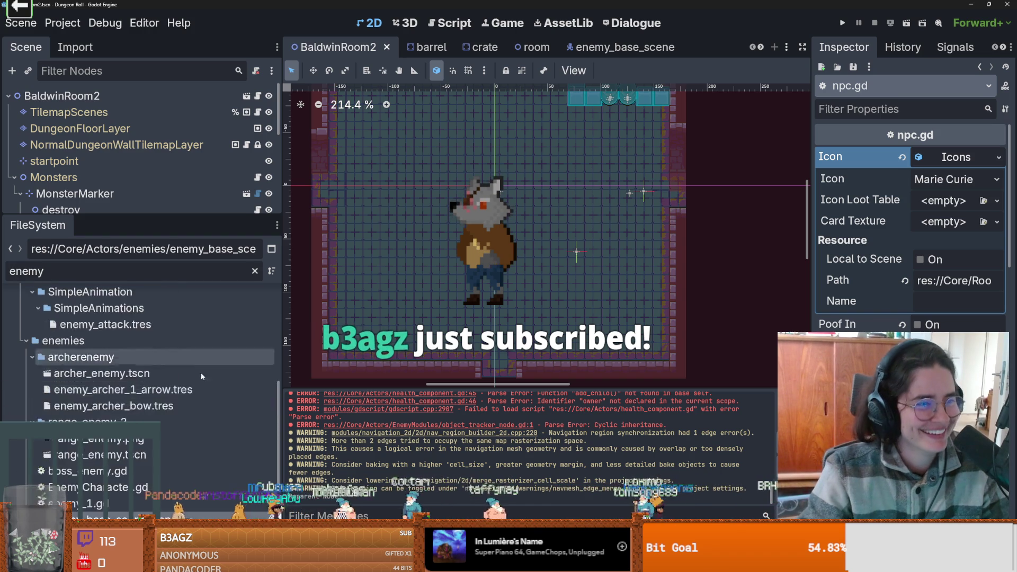
{"action": "scroll", "coordinate": [202, 378], "scroll_direction": "up", "scroll_amount": 10}
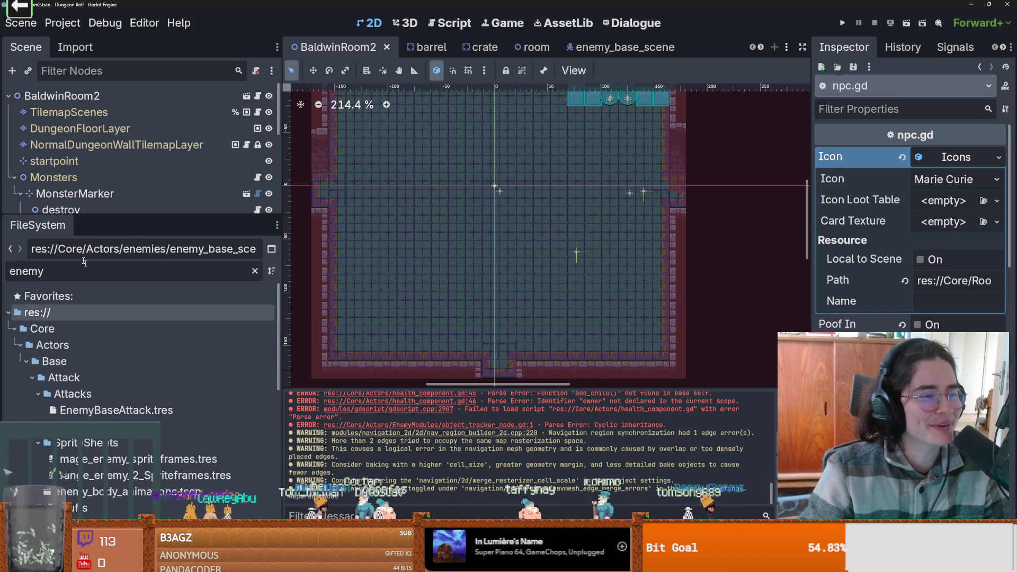
- Resize the docks, scroll to enemy_base_scene.tscn and open it
{"action": "left_click_drag", "start_coordinate": [140, 216], "coordinate": [137, 260]}
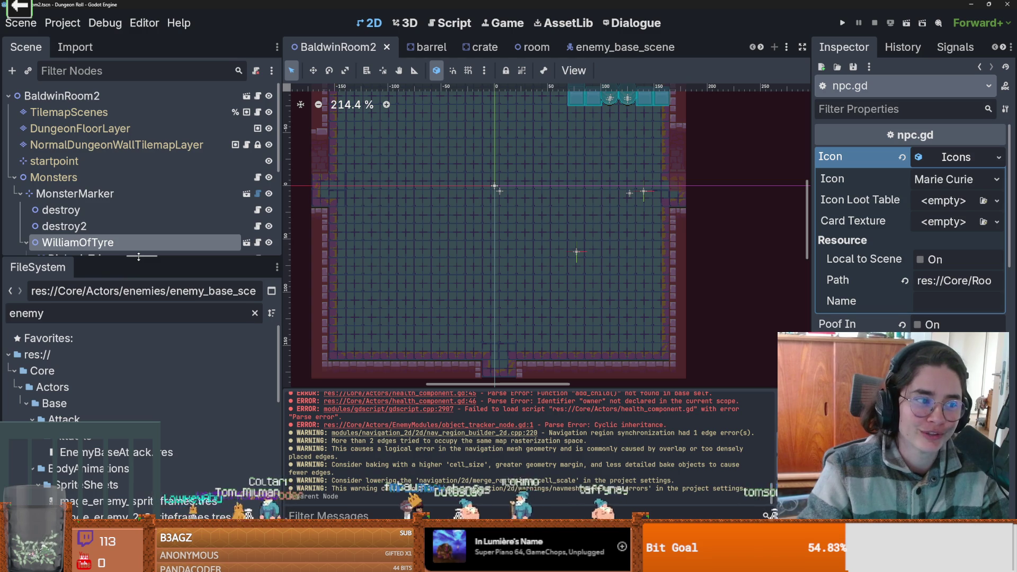
{"action": "left_click_drag", "start_coordinate": [138, 257], "coordinate": [139, 280]}
{"action": "scroll", "coordinate": [144, 253], "scroll_direction": "down", "scroll_amount": 3}
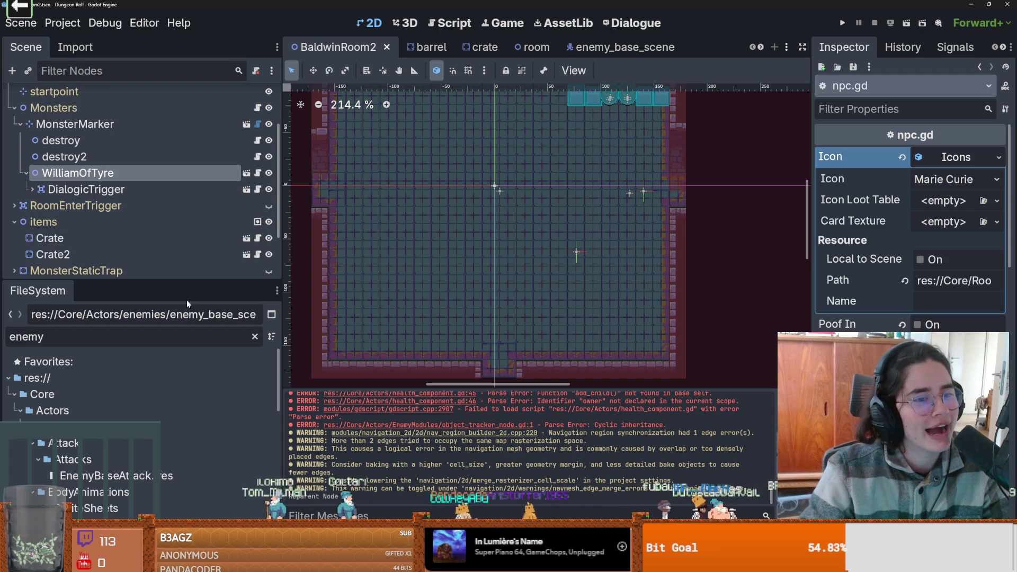
{"action": "mouse_move", "coordinate": [214, 281]}
{"action": "left_mouse_down"}
{"action": "mouse_move", "coordinate": [215, 239]}
{"action": "mouse_move", "coordinate": [215, 256]}
{"action": "left_mouse_up"}
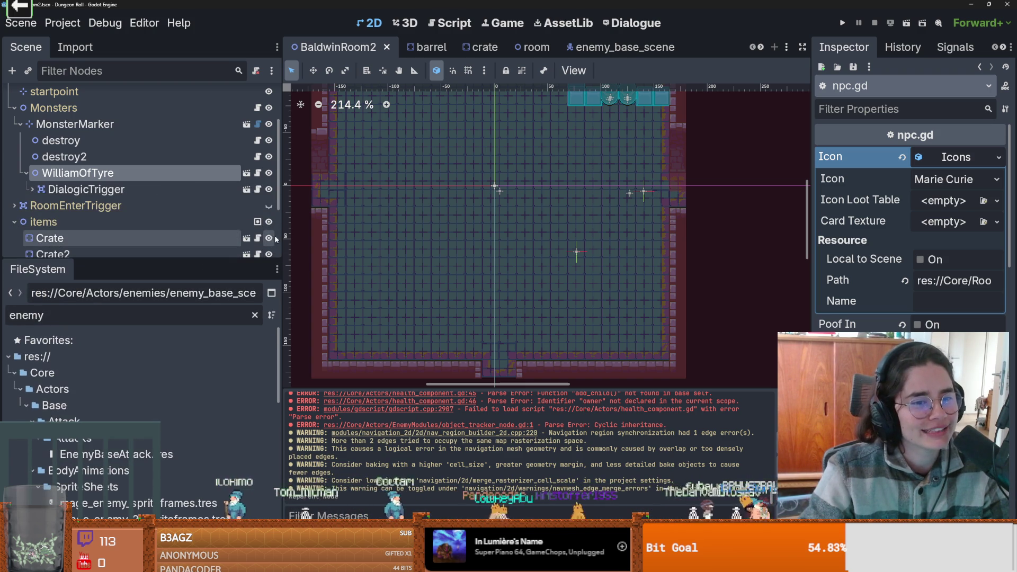
{"action": "left_click_drag", "start_coordinate": [282, 265], "coordinate": [223, 265]}
{"action": "scroll", "coordinate": [192, 377], "scroll_direction": "down", "scroll_amount": 5}
{"action": "scroll", "coordinate": [191, 424], "scroll_direction": "down", "scroll_amount": 5}
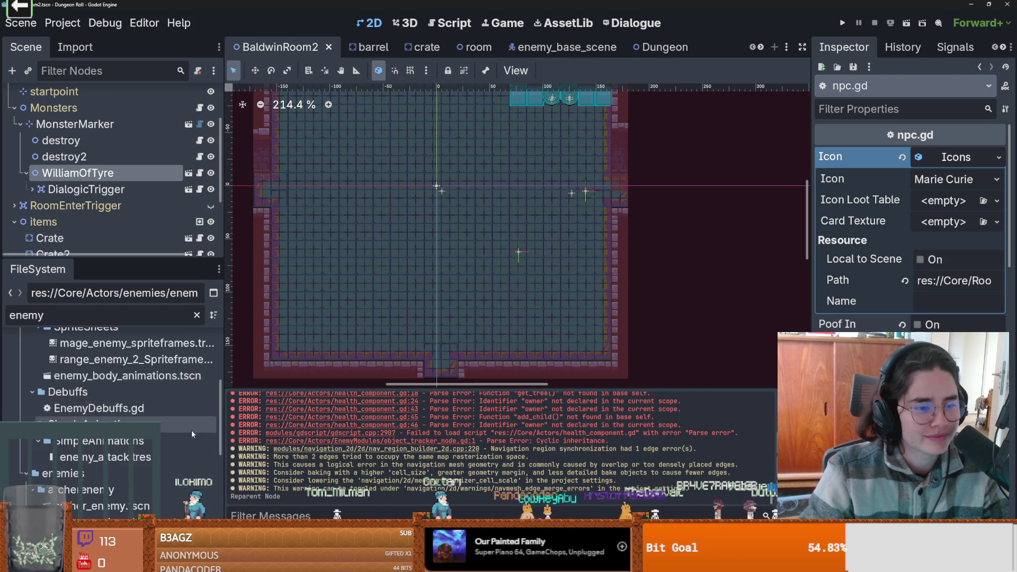
{"action": "left_click_drag", "start_coordinate": [222, 472], "coordinate": [221, 472]}
{"action": "scroll", "coordinate": [221, 472], "scroll_direction": "down", "scroll_amount": 5}
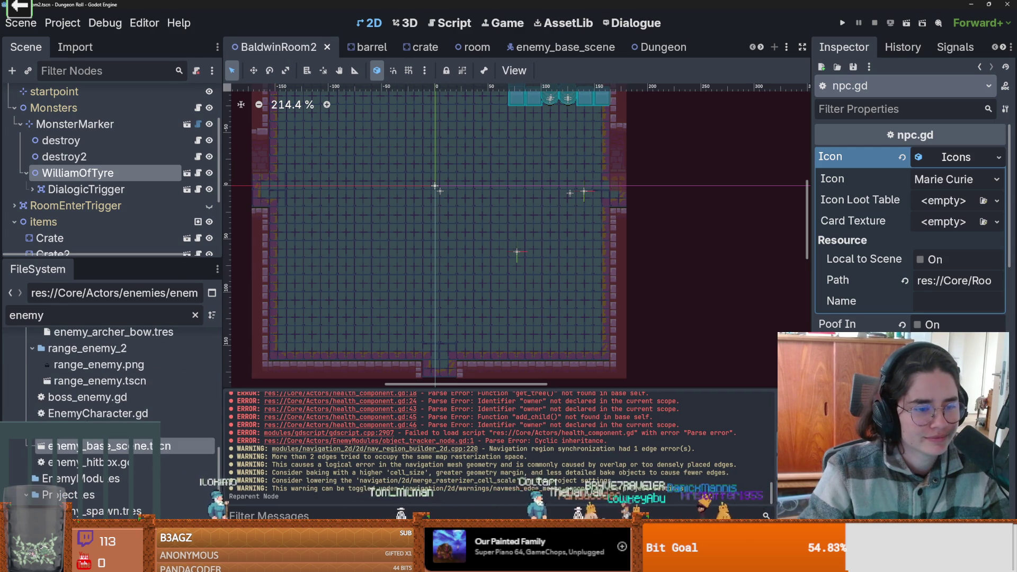
{"action": "left_click_drag", "start_coordinate": [223, 485], "coordinate": [273, 477]}
{"action": "scroll", "coordinate": [170, 466], "scroll_direction": "down", "scroll_amount": 3}
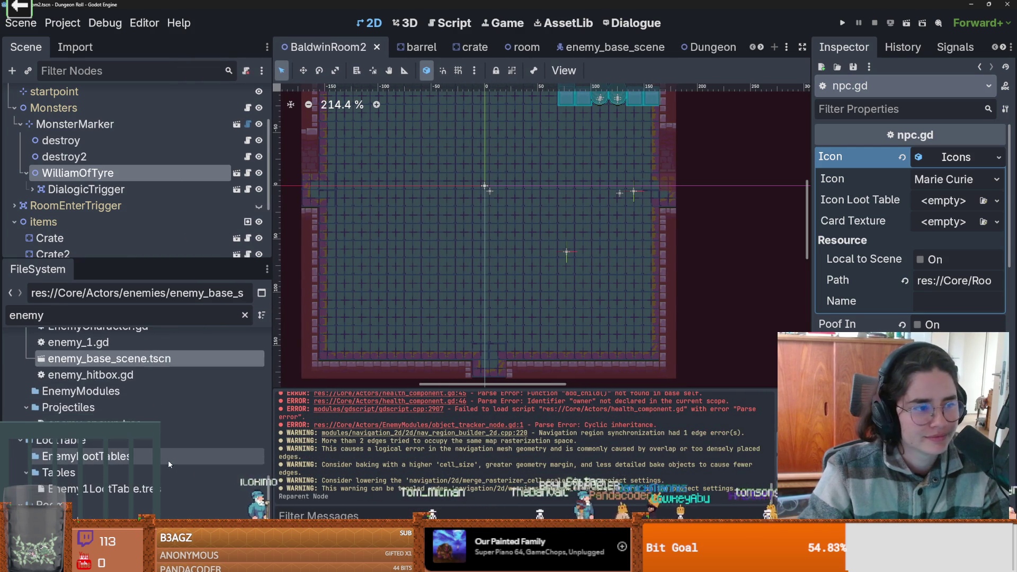
{"action": "scroll", "coordinate": [169, 464], "scroll_direction": "up", "scroll_amount": 3}
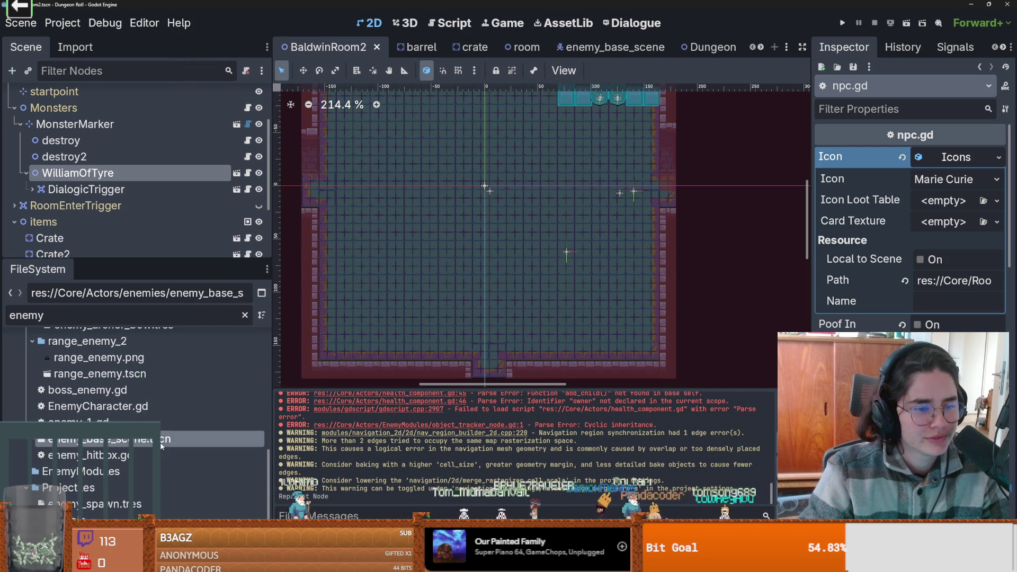
{"action": "double_click", "coordinate": [168, 439]}
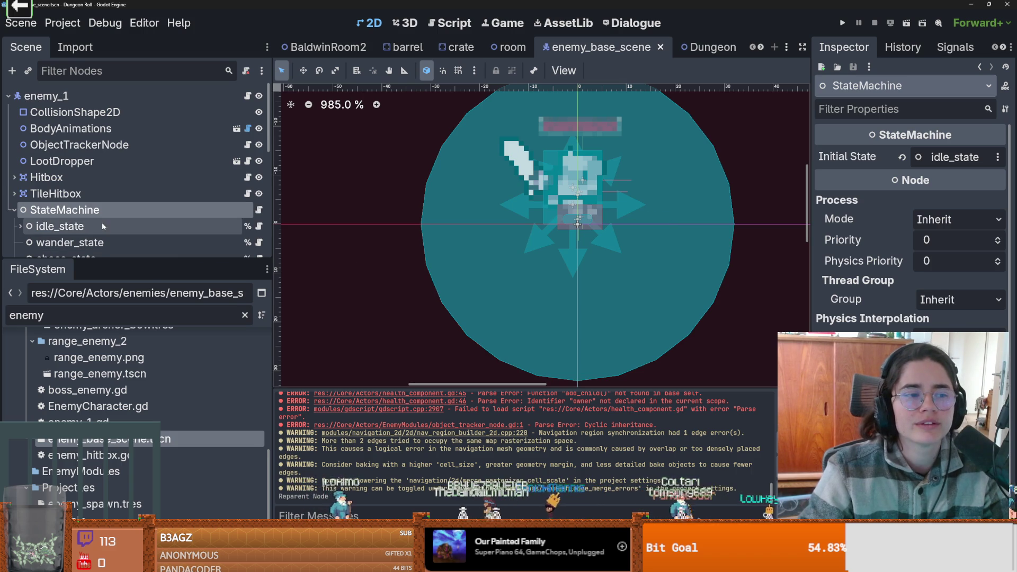
- Enlarge the scene tree, collapse StateMachine and HealthComponent, and select HealthComponent
{"action": "left_click_drag", "start_coordinate": [92, 260], "coordinate": [92, 428]}
{"action": "left_click", "coordinate": [14, 210]}
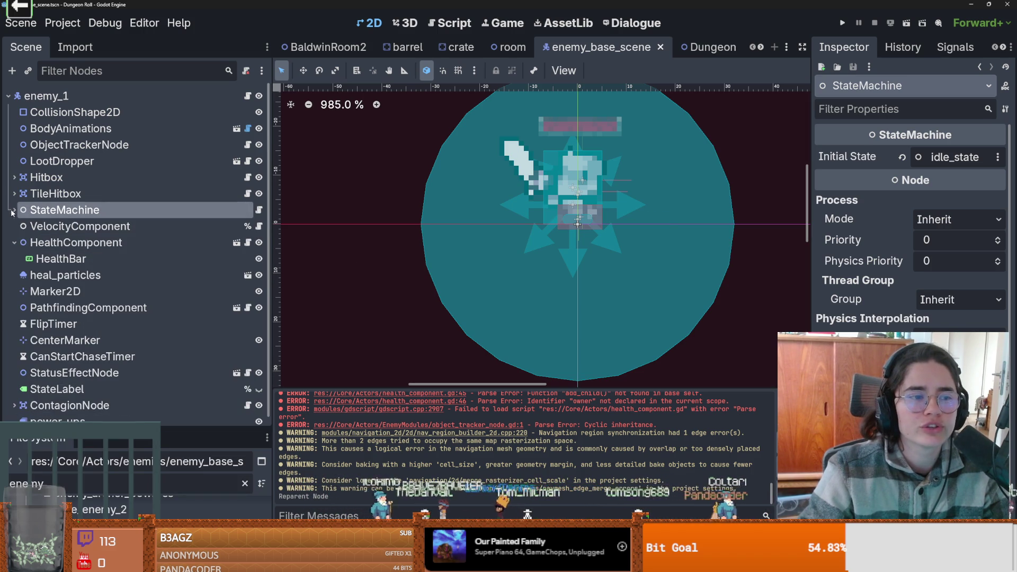
{"action": "left_click", "coordinate": [13, 243]}
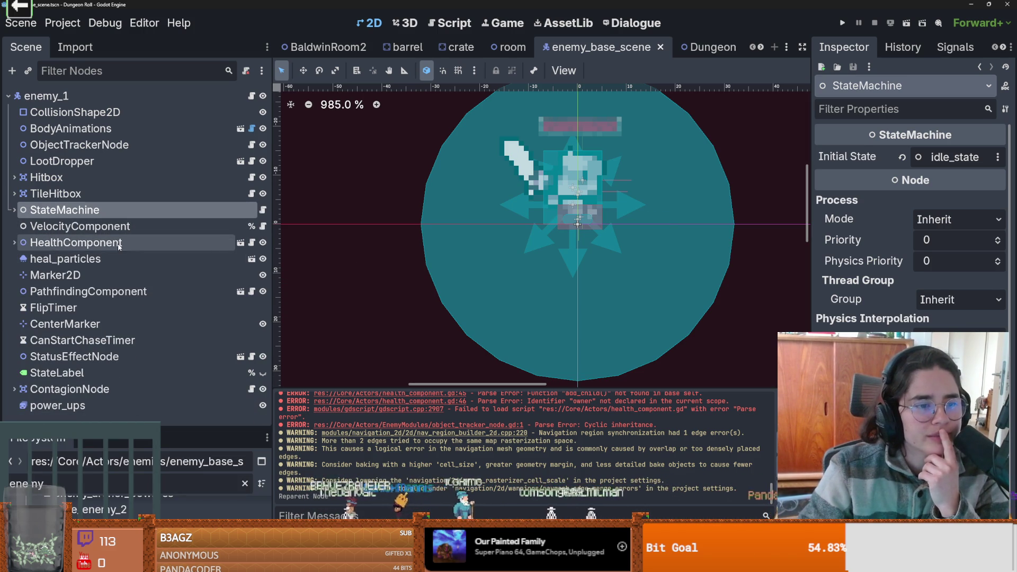
{"action": "left_click", "coordinate": [31, 245]}
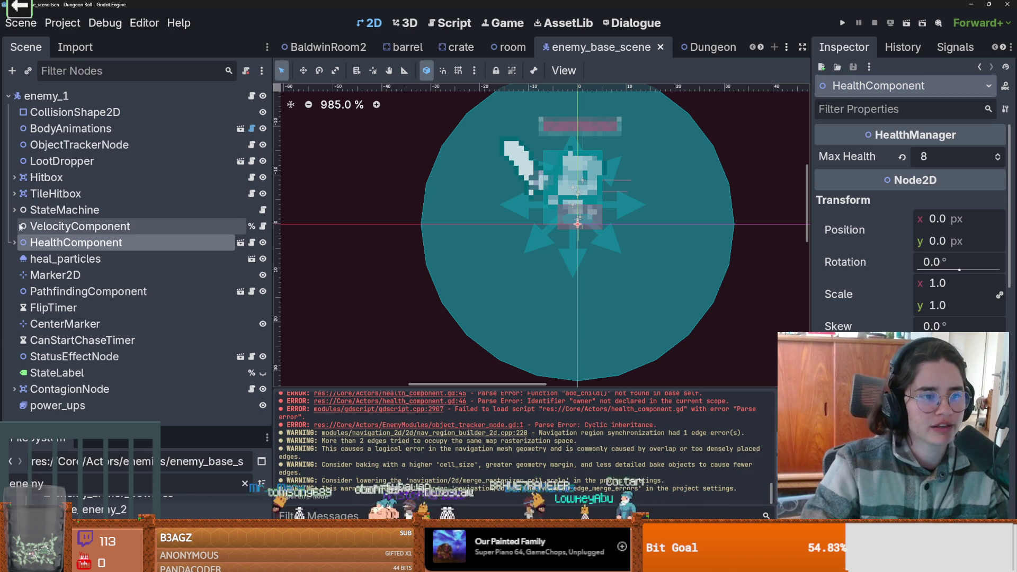
- Frame HealthComponent in the view, save enemy_base_scene, and narrow the Inspector
{"action": "left_click", "coordinate": [14, 210]}
{"action": "left_click", "coordinate": [14, 209]}
{"action": "key", "text": "f"}
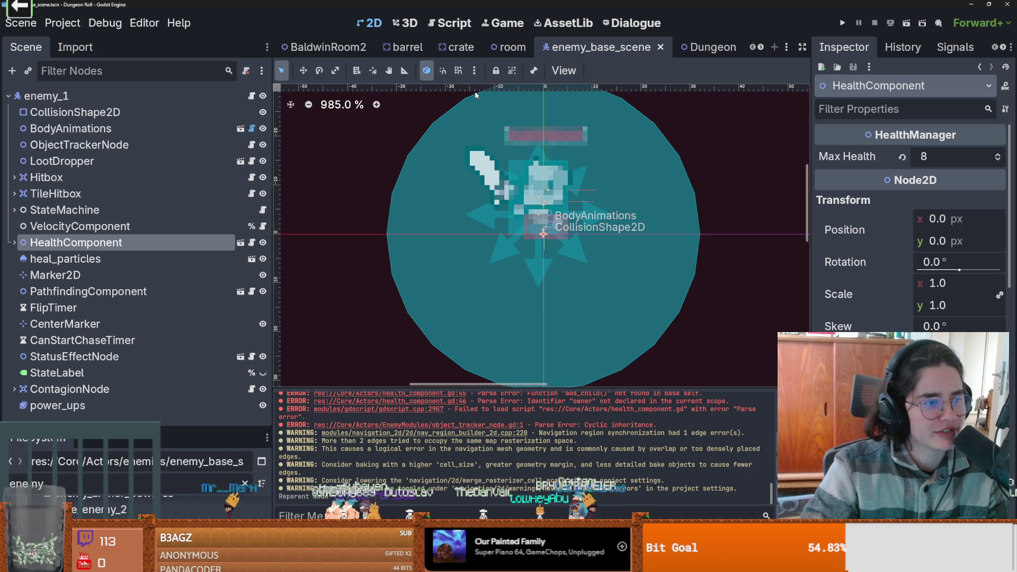
{"action": "key", "text": "ctrl+s"}
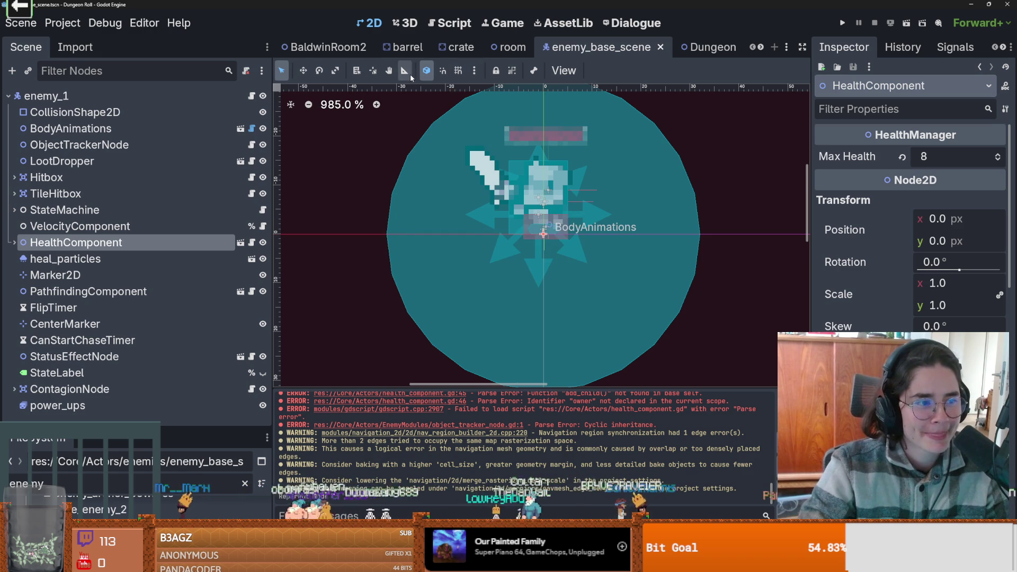
{"action": "left_click_drag", "start_coordinate": [811, 294], "coordinate": [907, 294]}
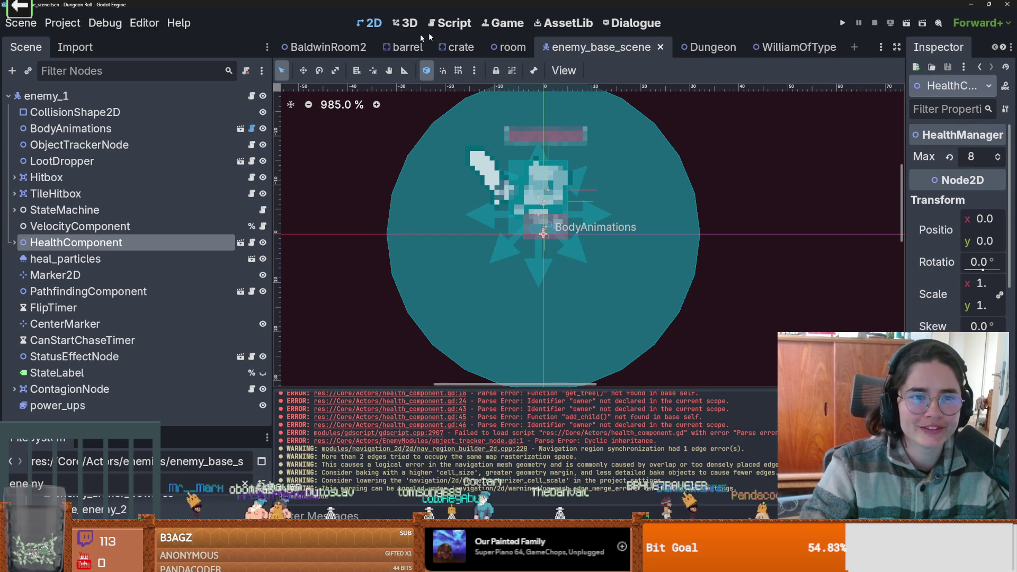
- Switch to the WilliamOfTyre scene and save it
{"action": "left_click", "coordinate": [763, 51]}
{"action": "scroll", "coordinate": [720, 136], "scroll_direction": "up", "scroll_amount": 1}
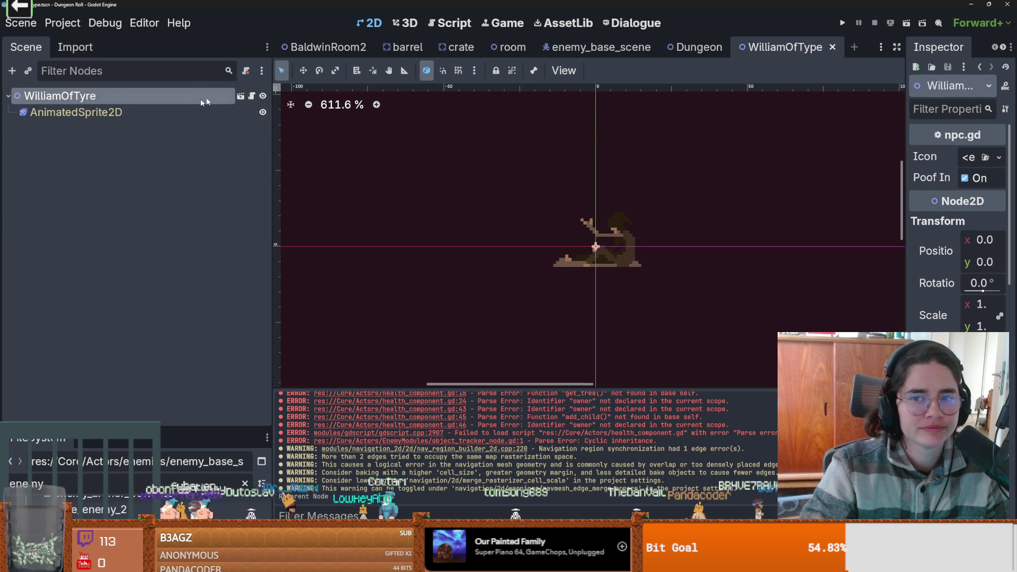
{"action": "scroll", "coordinate": [585, 189], "scroll_direction": "down", "scroll_amount": 3}
{"action": "scroll", "coordinate": [573, 177], "scroll_direction": "up", "scroll_amount": 2}
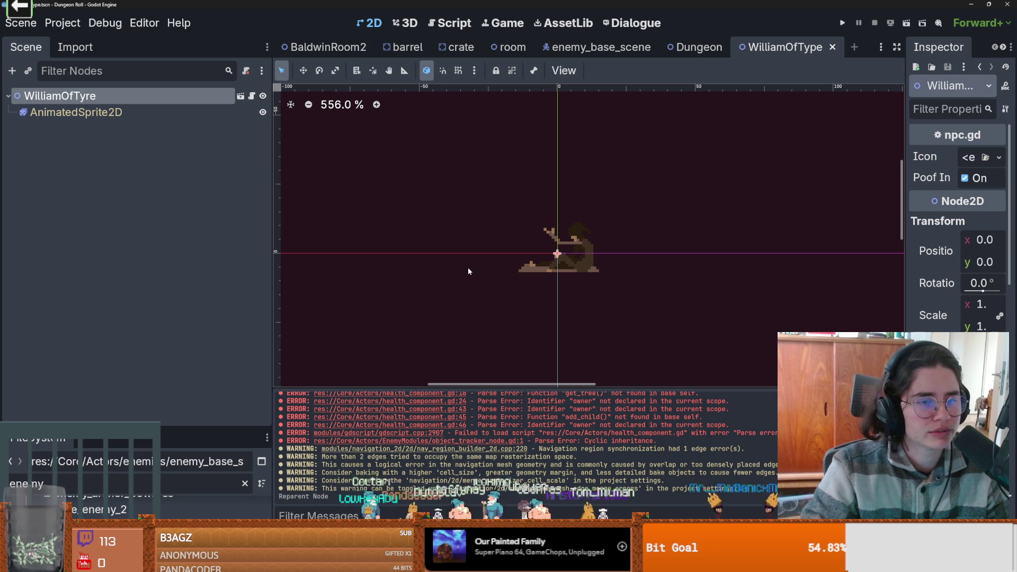
{"action": "key", "text": "ctrl+s"}
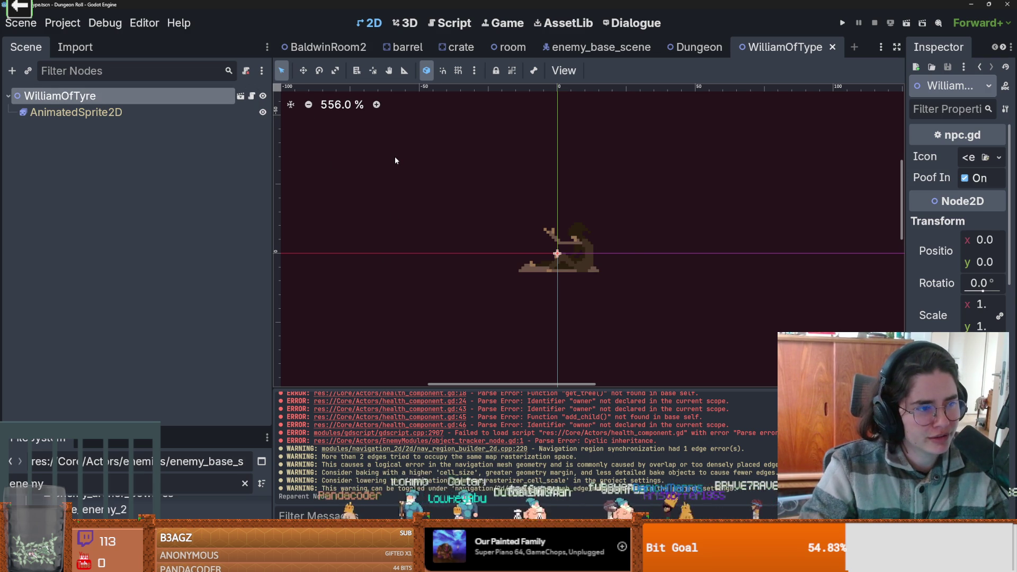
{"action": "scroll", "coordinate": [402, 250], "scroll_direction": "up", "scroll_amount": 1}
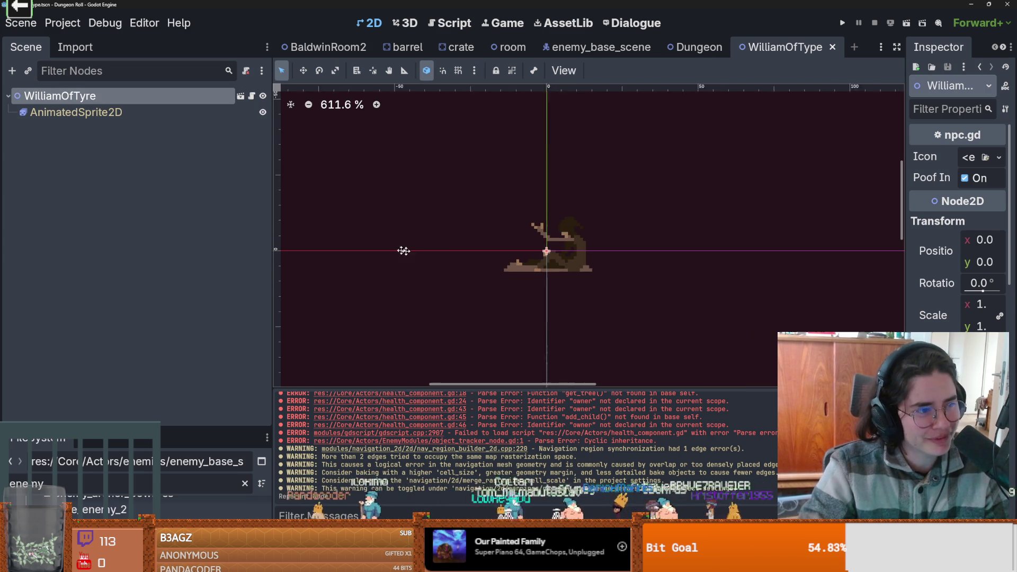
{"action": "scroll", "coordinate": [331, 231], "scroll_direction": "down", "scroll_amount": 2}
{"action": "key", "text": "ctrl+s"}
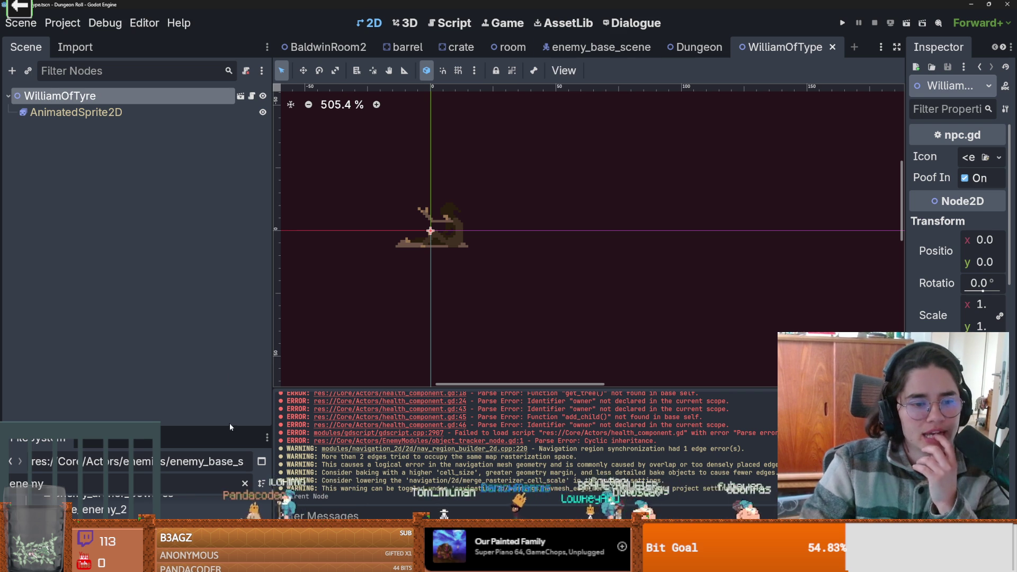
- Resize the FileSystem dock so more files are visible
{"action": "left_click_drag", "start_coordinate": [227, 428], "coordinate": [224, 191]}
{"action": "left_click_drag", "start_coordinate": [223, 227], "coordinate": [222, 222]}
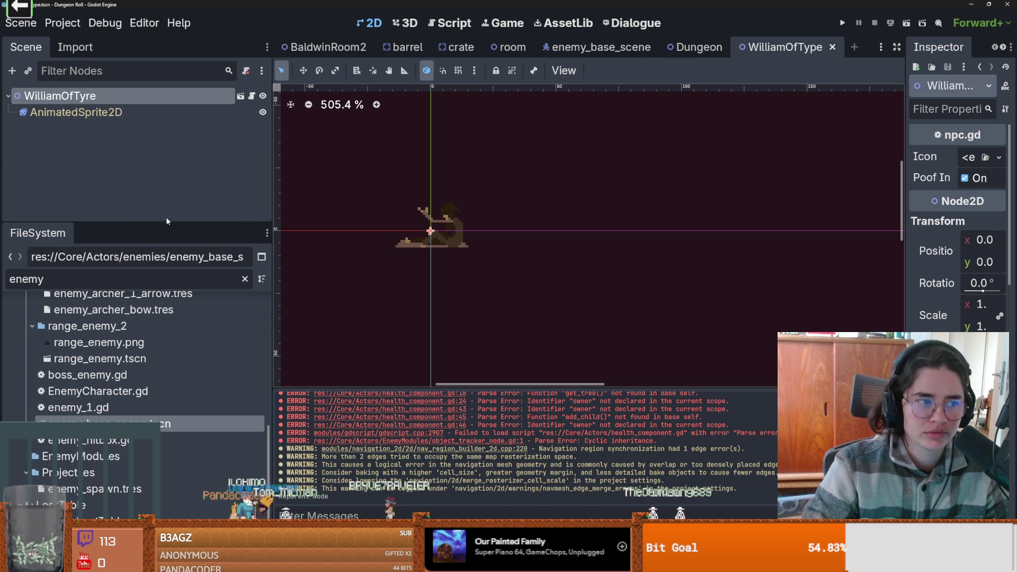
{"action": "left_click_drag", "start_coordinate": [166, 224], "coordinate": [164, 312]}
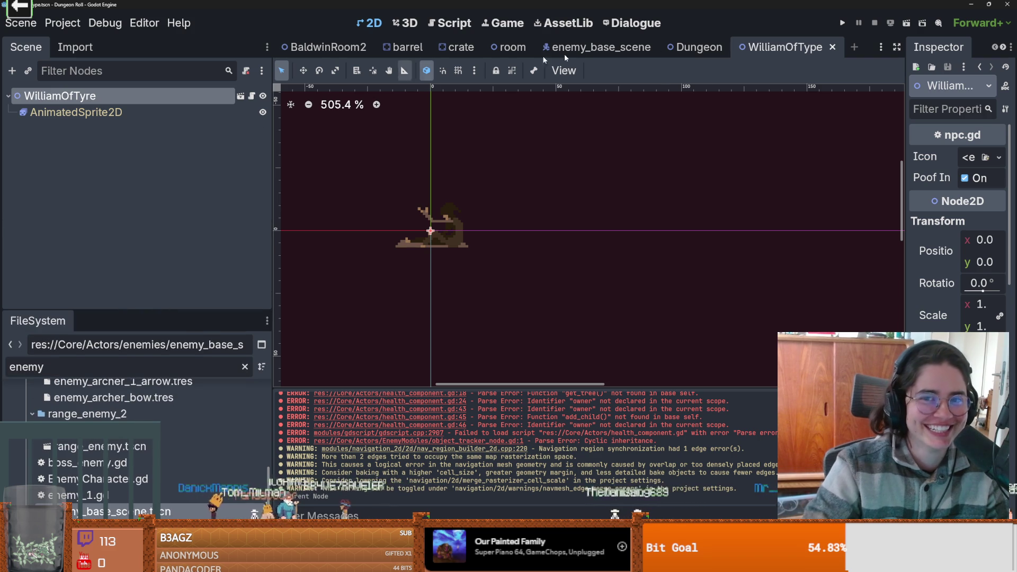
{"action": "mouse_move", "coordinate": [693, 46]}
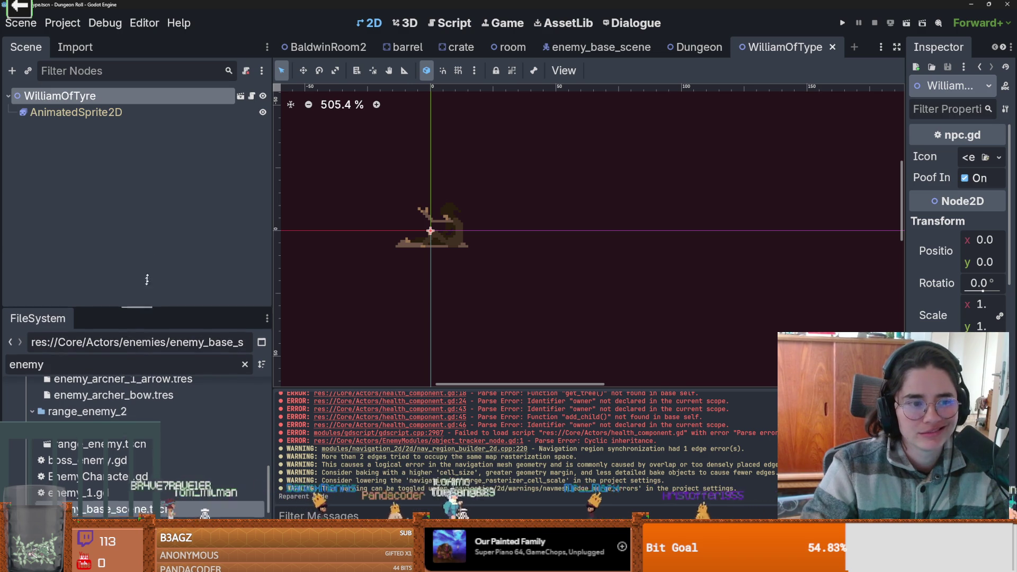
{"action": "left_click_drag", "start_coordinate": [138, 309], "coordinate": [138, 211]}
- Duplicate enemy_base_scene.tscn as Npc_body.tscn
{"action": "right_click", "coordinate": [104, 413]}
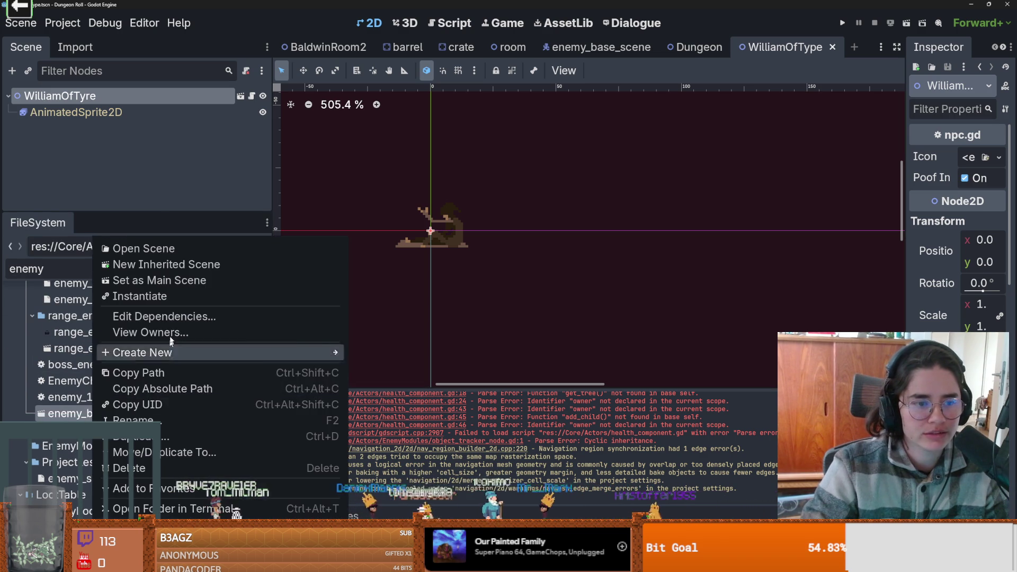
{"action": "left_click", "coordinate": [169, 430]}
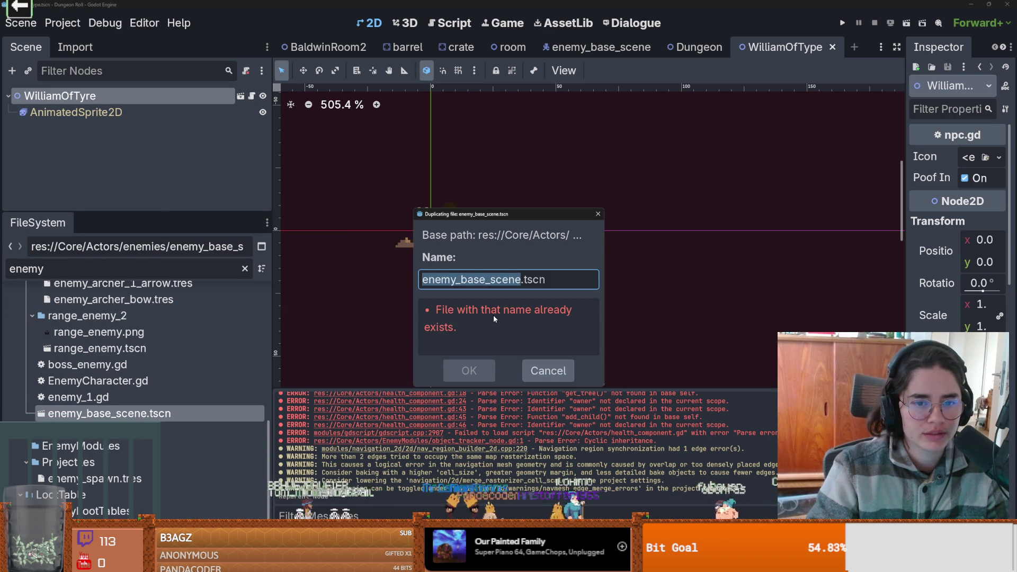
{"action": "type", "text": "Npc"}
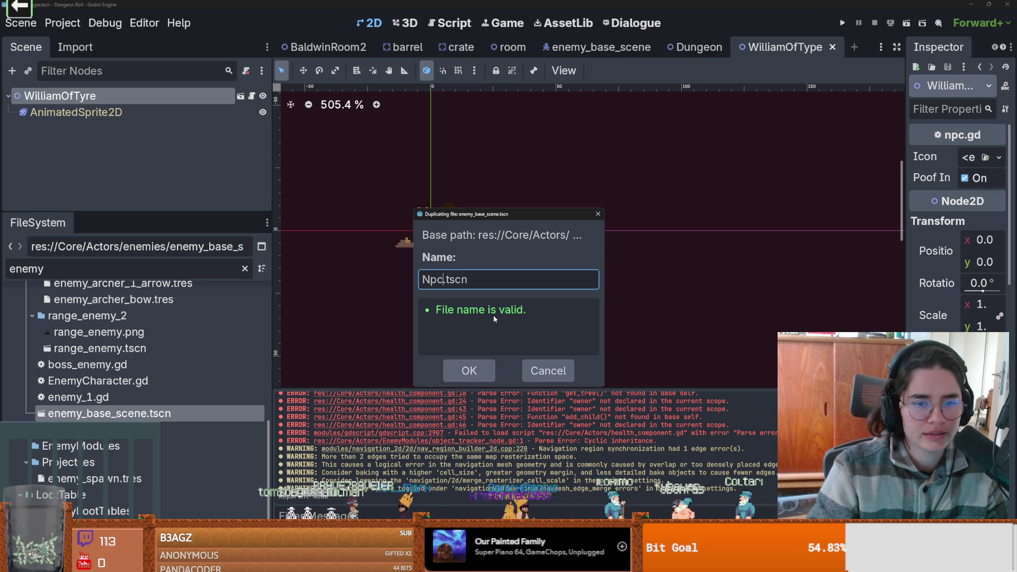
{"action": "type", "text": "_body"}
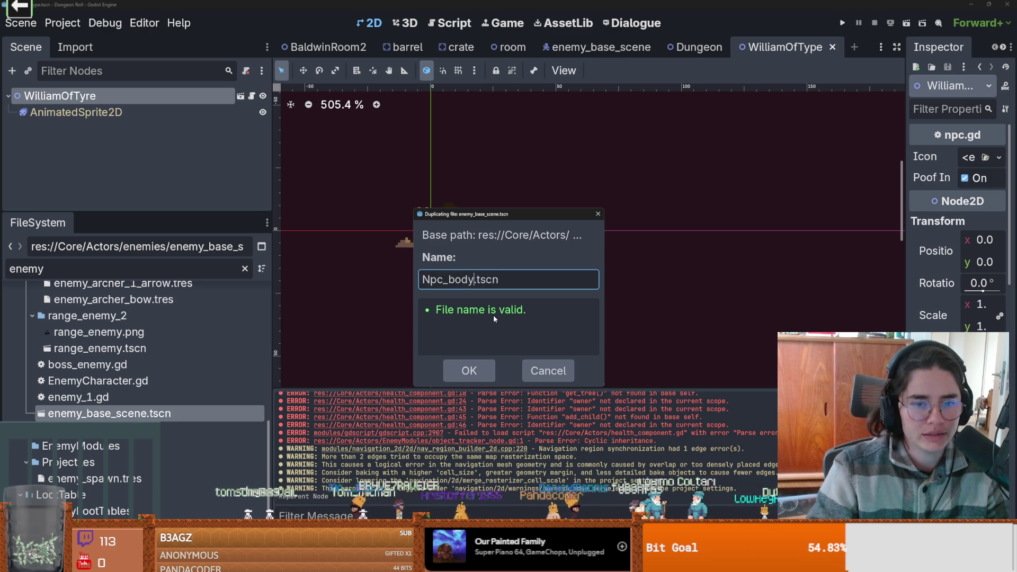
{"action": "key", "text": "Return"}
- Clear the file filter and open Npc_body.tscn to inspect its node tree
{"action": "scroll", "coordinate": [137, 377], "scroll_direction": "up", "scroll_amount": 3}
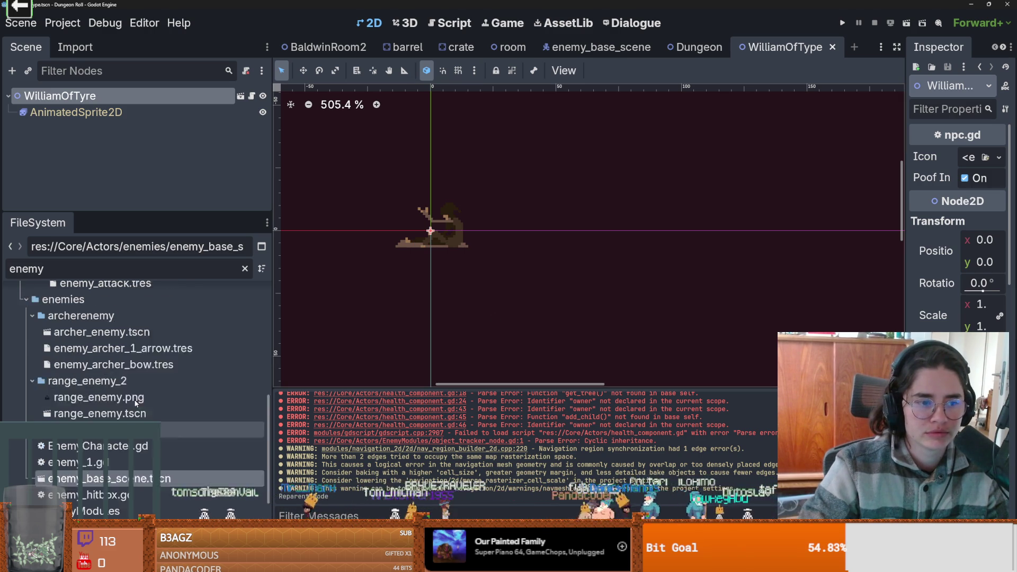
{"action": "left_click", "coordinate": [73, 270]}
{"action": "key", "text": "BackSpace"}
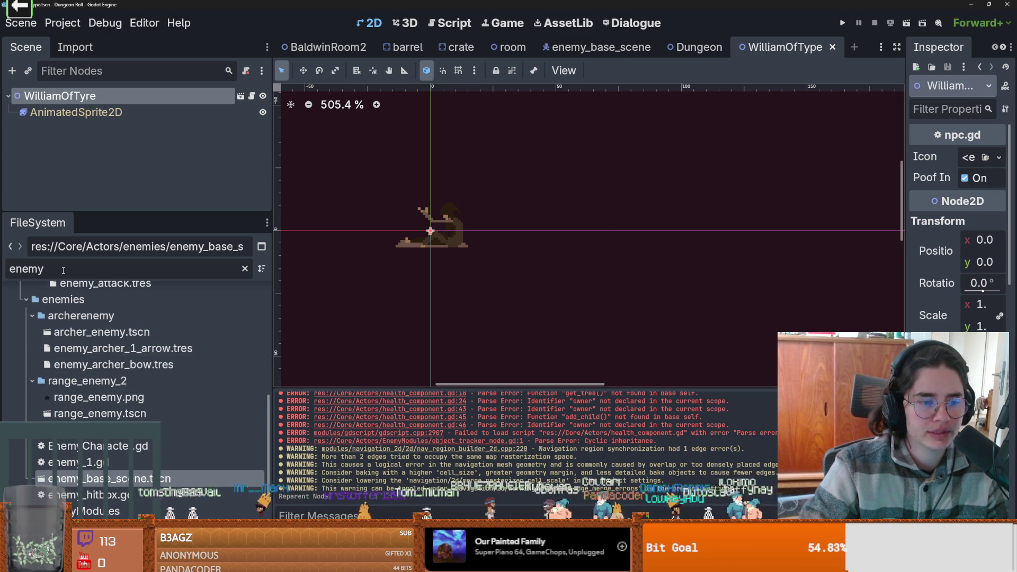
{"action": "key", "text": "BackSpace"}
{"action": "key", "text": "BackSpace"}
{"action": "key", "text": "BackSpace"}
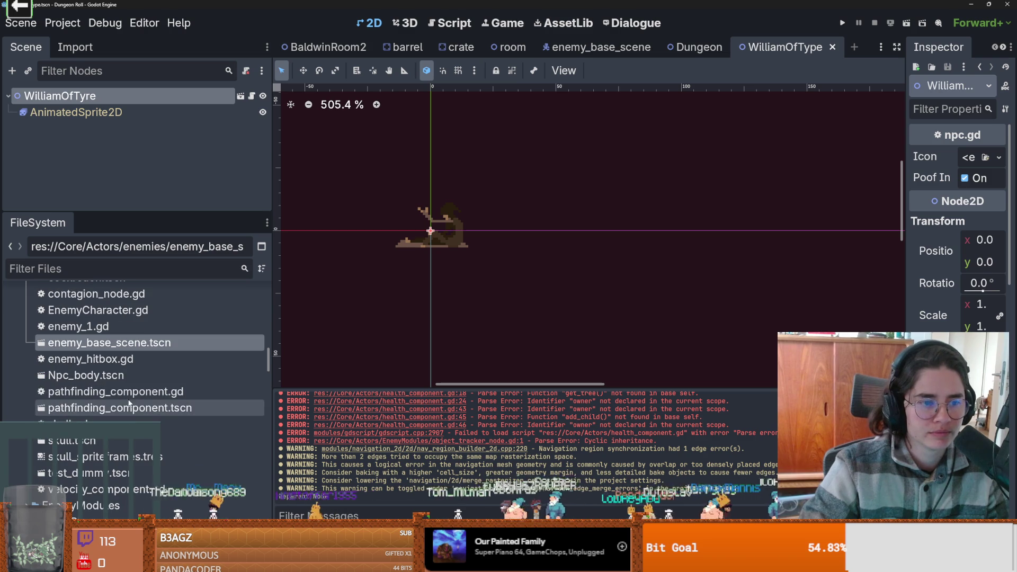
{"action": "double_click", "coordinate": [130, 376]}
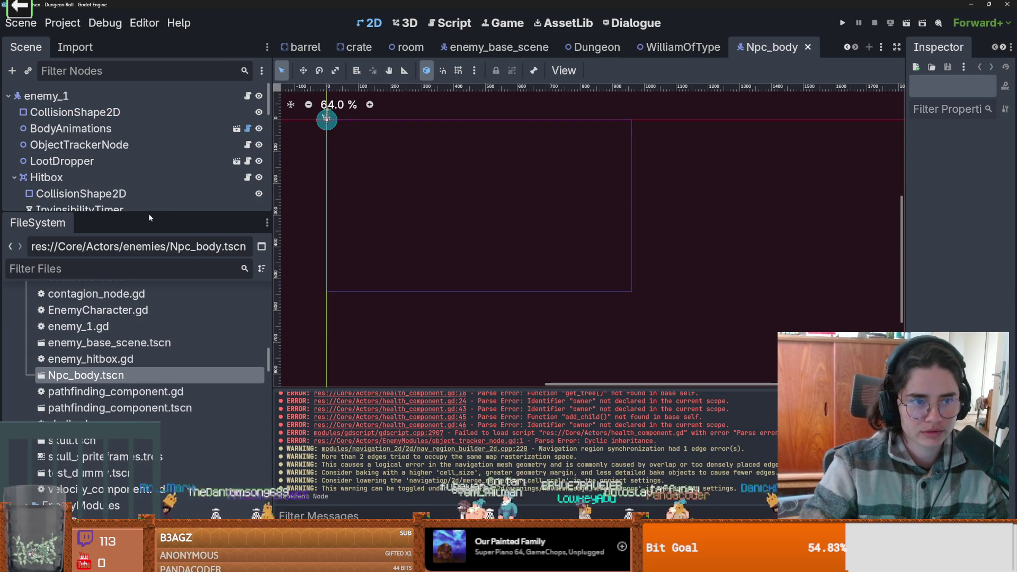
{"action": "mouse_move", "coordinate": [149, 211]}
{"action": "left_mouse_down"}
{"action": "mouse_move", "coordinate": [186, 341]}
{"action": "mouse_move", "coordinate": [158, 348]}
{"action": "left_mouse_up"}
{"action": "left_click", "coordinate": [15, 179]}
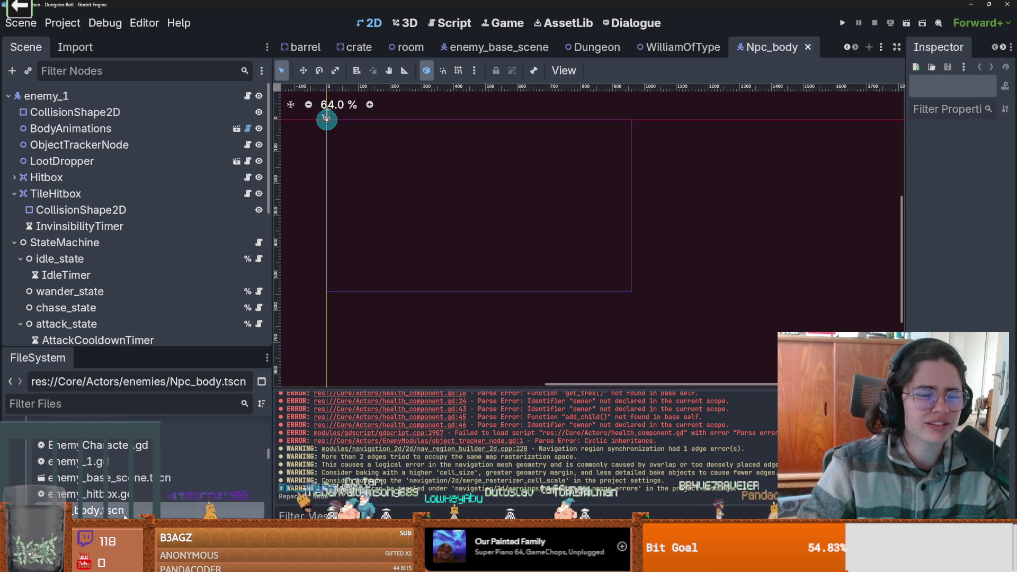
- Delete Npc_body.tscn and return to the WilliamOfTyre scene
{"action": "right_click", "coordinate": [64, 460]}
{"action": "left_click", "coordinate": [70, 351]}
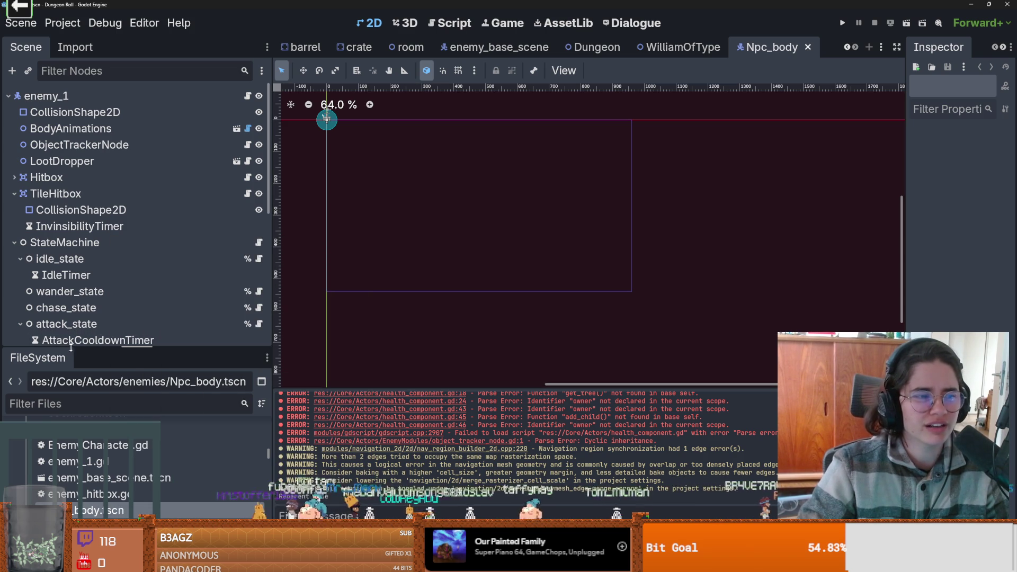
{"action": "mouse_move", "coordinate": [71, 348]}
{"action": "left_mouse_down"}
{"action": "mouse_move", "coordinate": [109, 413]}
{"action": "mouse_move", "coordinate": [106, 247]}
{"action": "left_mouse_up"}
{"action": "right_click", "coordinate": [100, 410]}
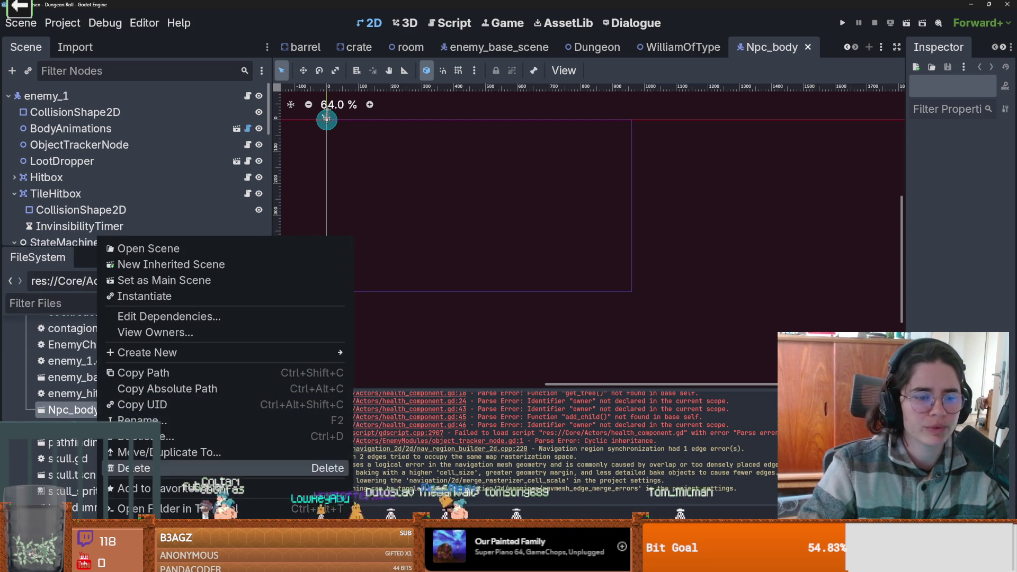
{"action": "left_click", "coordinate": [132, 468]}
{"action": "left_click", "coordinate": [398, 341]}
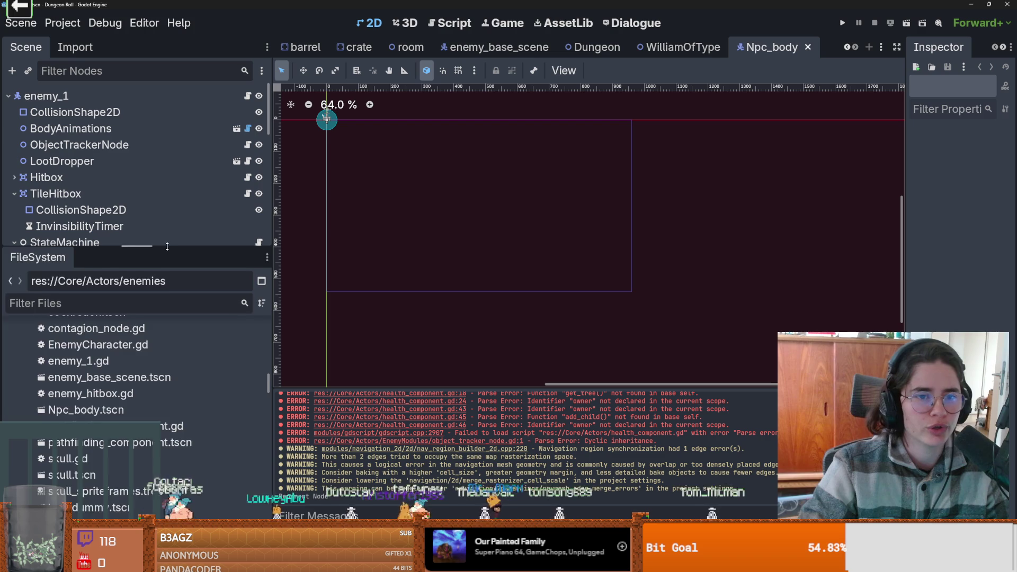
{"action": "left_click_drag", "start_coordinate": [169, 246], "coordinate": [169, 353]}
{"action": "left_click", "coordinate": [684, 47]}
- Add a Hitbox child node under WilliamOfTyre
{"action": "scroll", "coordinate": [445, 205], "scroll_direction": "up", "scroll_amount": 4}
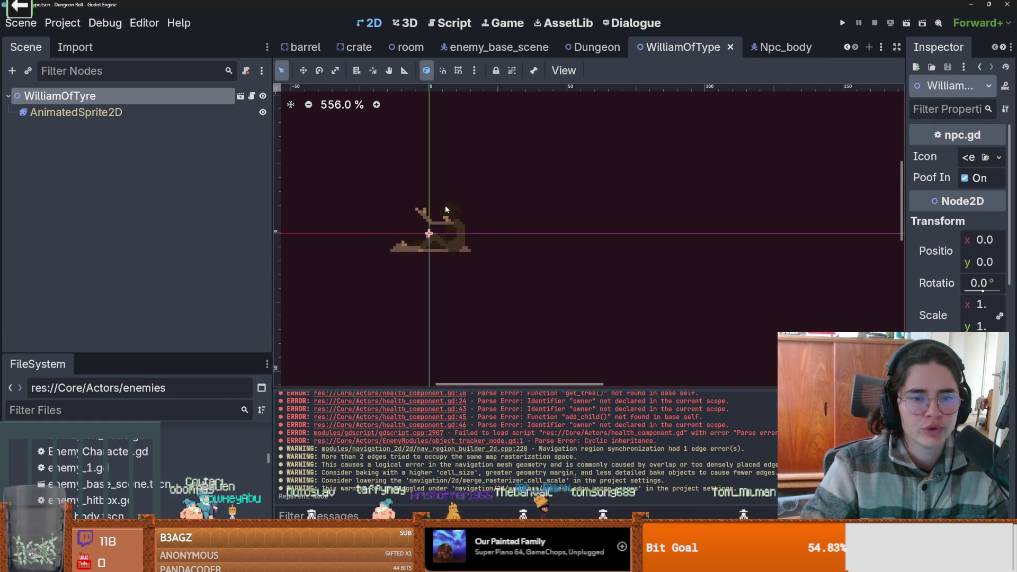
{"action": "right_click", "coordinate": [149, 100]}
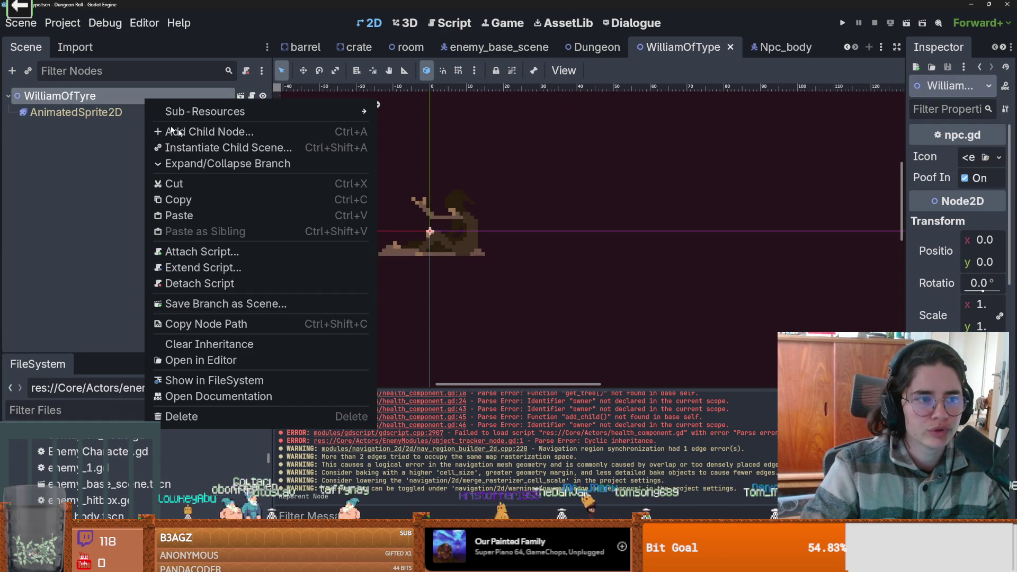
{"action": "left_click", "coordinate": [175, 129]}
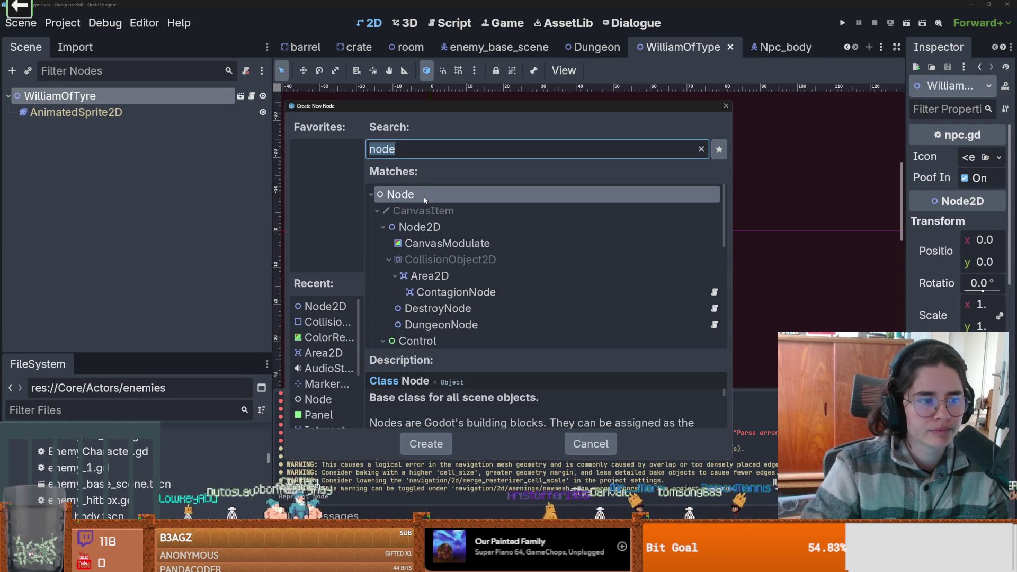
{"action": "type", "text": "hit"}
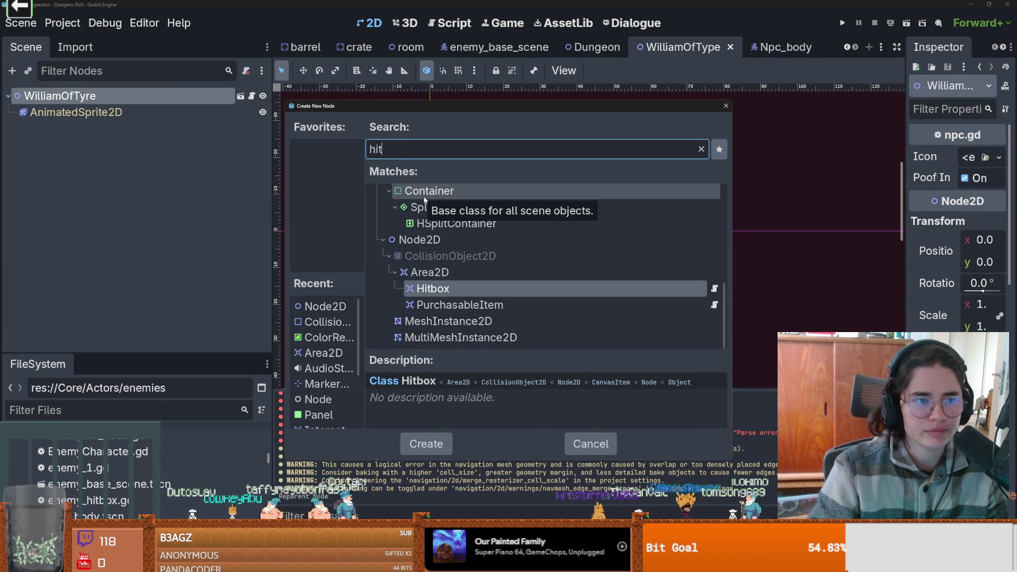
{"action": "key", "text": "Return"}
{"action": "left_click", "coordinate": [253, 129]}
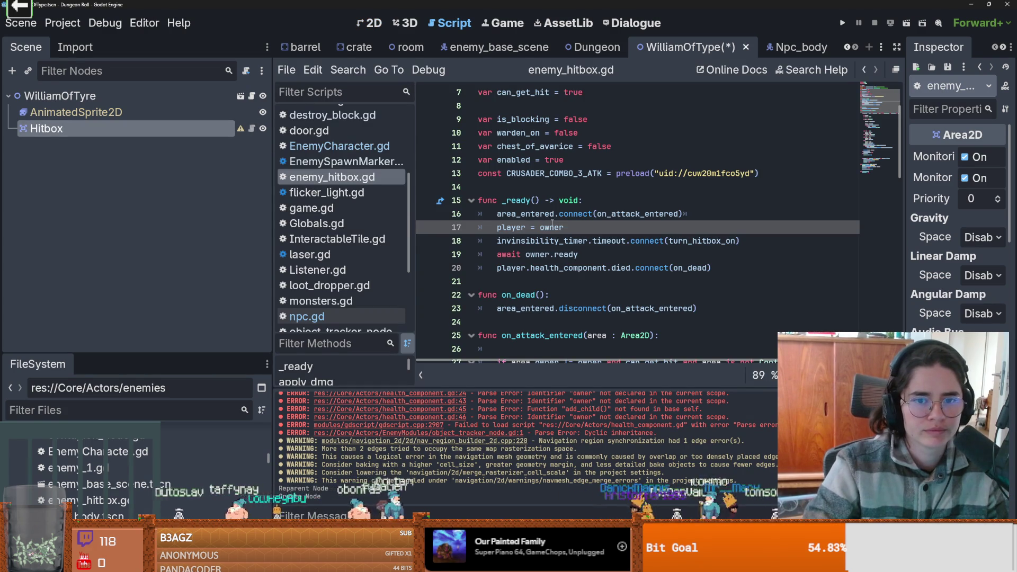
- Instance health_component.tscn as a child of WilliamOfTyre
{"action": "left_click", "coordinate": [127, 92]}
{"action": "right_click", "coordinate": [127, 92]}
{"action": "left_click", "coordinate": [179, 123]}
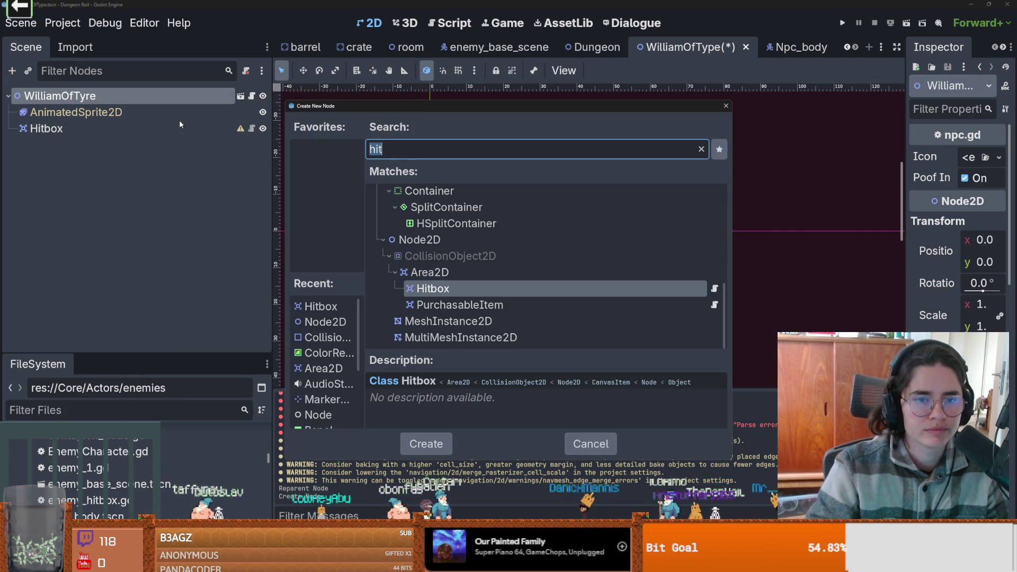
{"action": "key", "text": "Escape"}
{"action": "left_click", "coordinate": [28, 70]}
{"action": "type", "text": "he"}
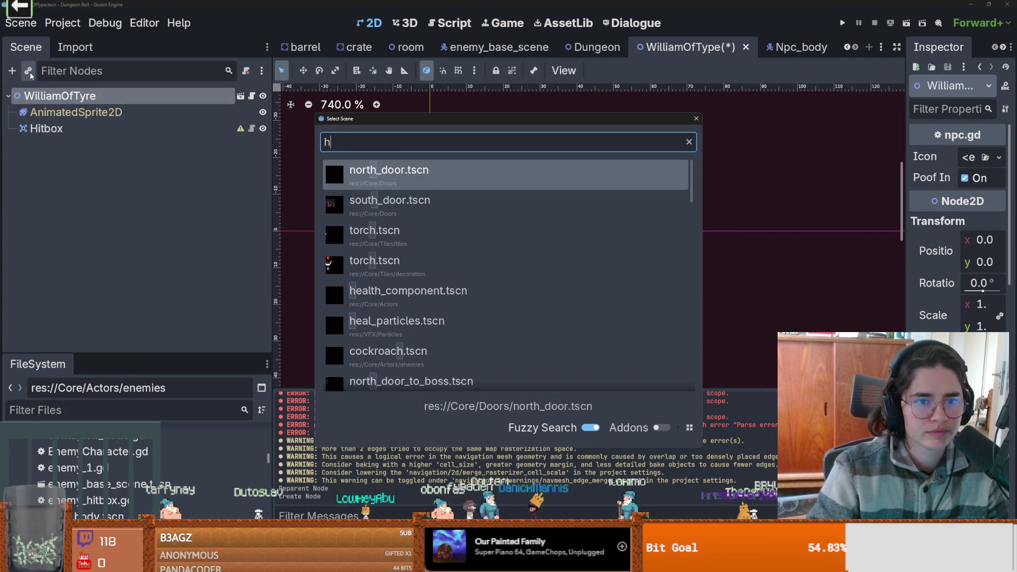
{"action": "type", "text": "alt"}
{"action": "key", "text": "Return"}
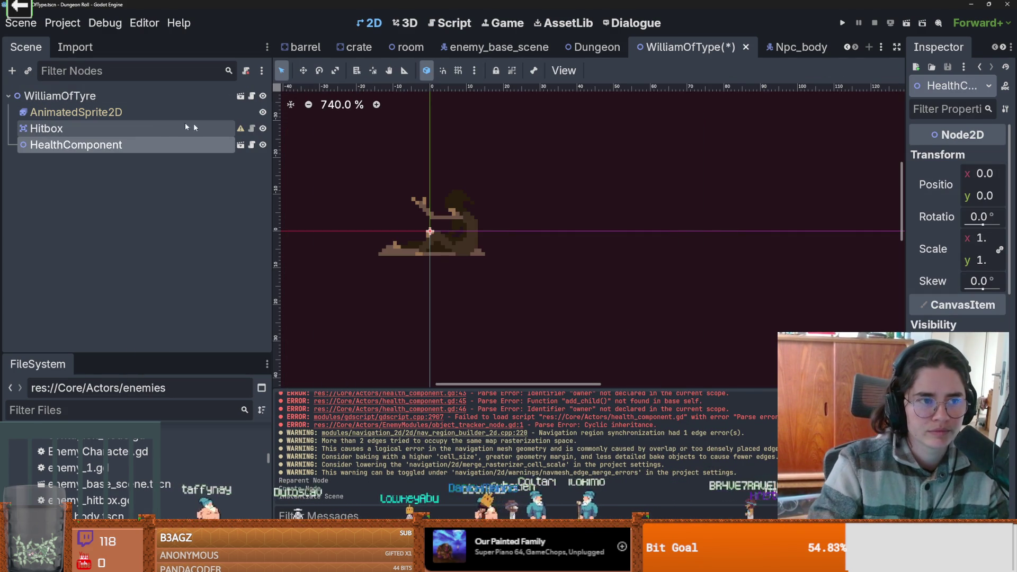
{"action": "left_click", "coordinate": [253, 129]}
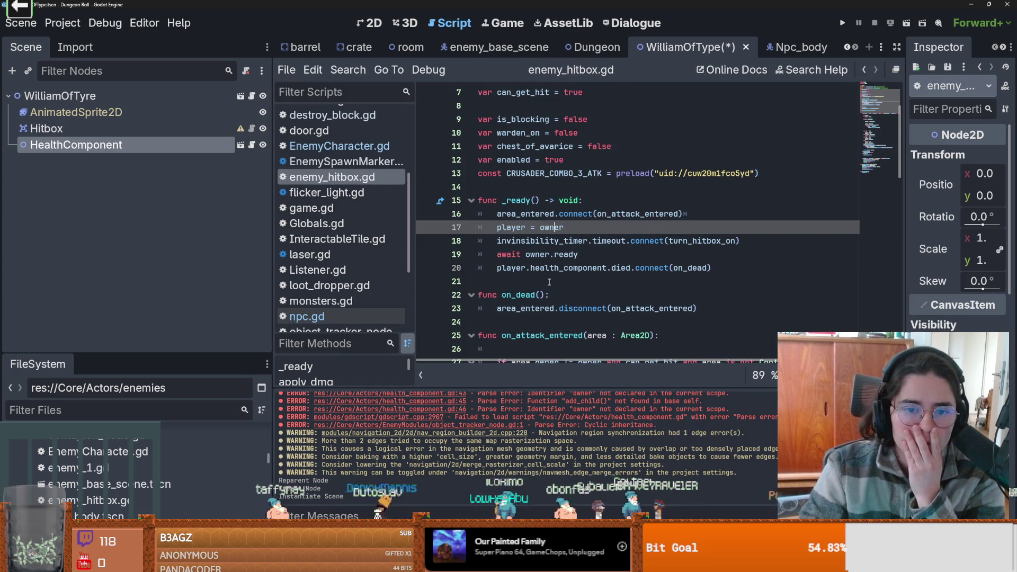
- Read through enemy_hitbox.gd and health_component.gd in the Script editor
{"action": "scroll", "coordinate": [542, 268], "scroll_direction": "up", "scroll_amount": 2}
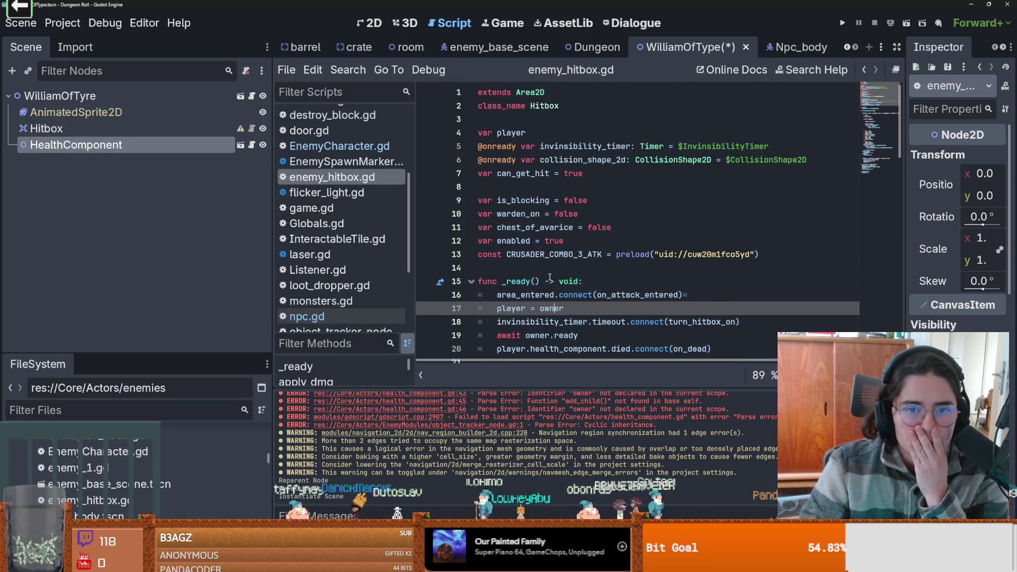
{"action": "double_click", "coordinate": [585, 146]}
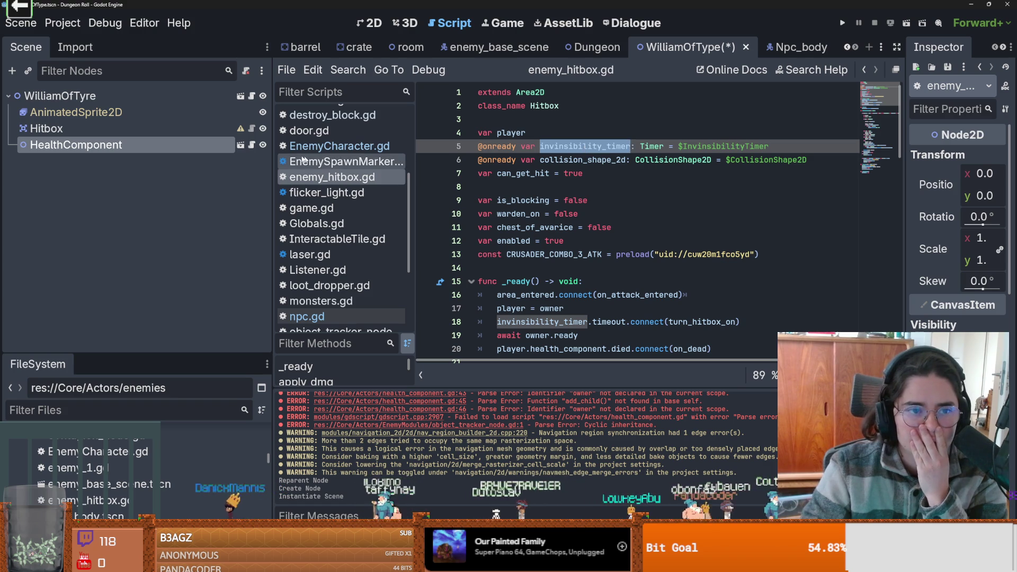
{"action": "left_click", "coordinate": [253, 145]}
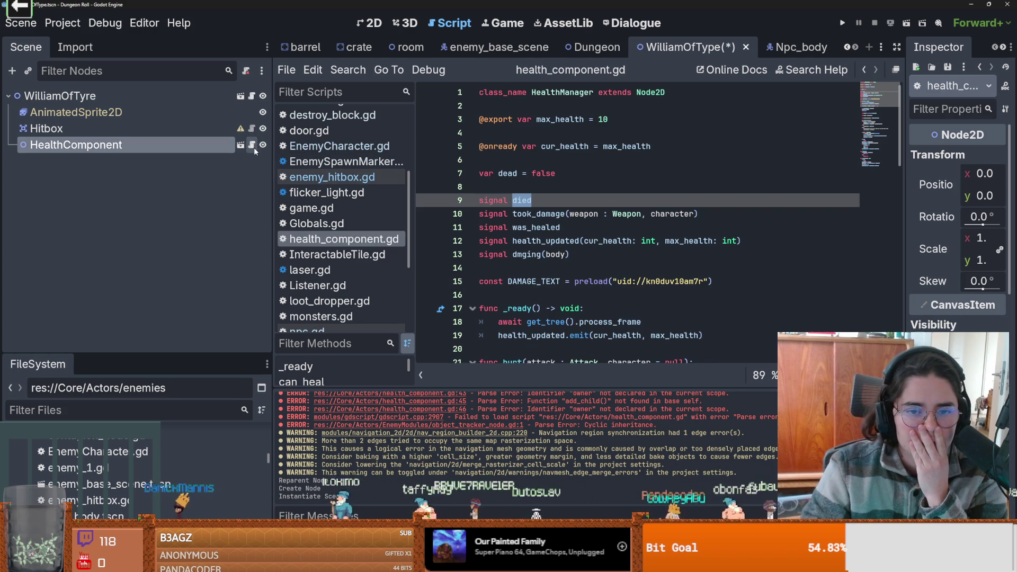
{"action": "scroll", "coordinate": [656, 300], "scroll_direction": "down", "scroll_amount": 5}
{"action": "scroll", "coordinate": [656, 300], "scroll_direction": "down", "scroll_amount": 10}
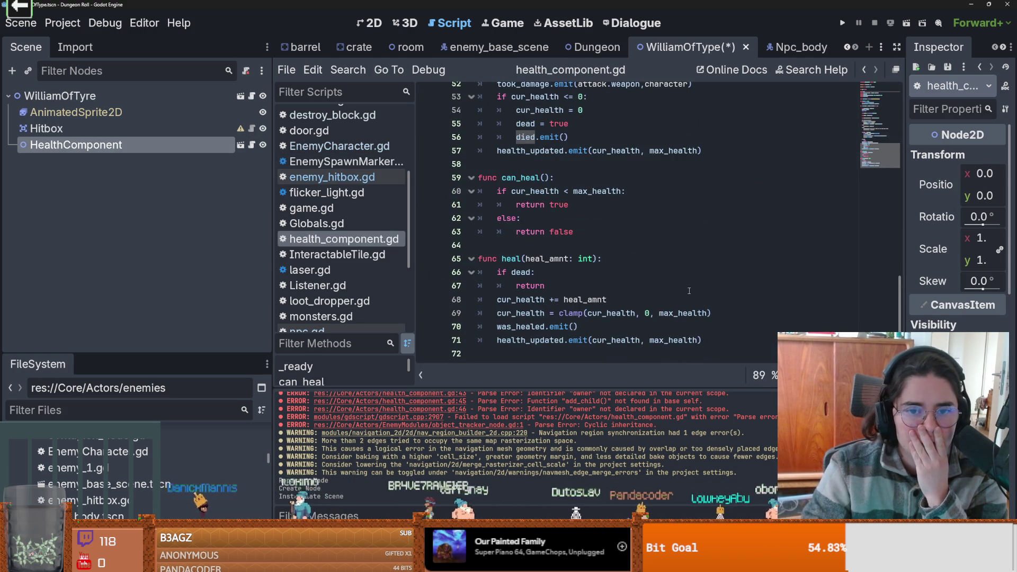
{"action": "scroll", "coordinate": [690, 291], "scroll_direction": "up", "scroll_amount": 3}
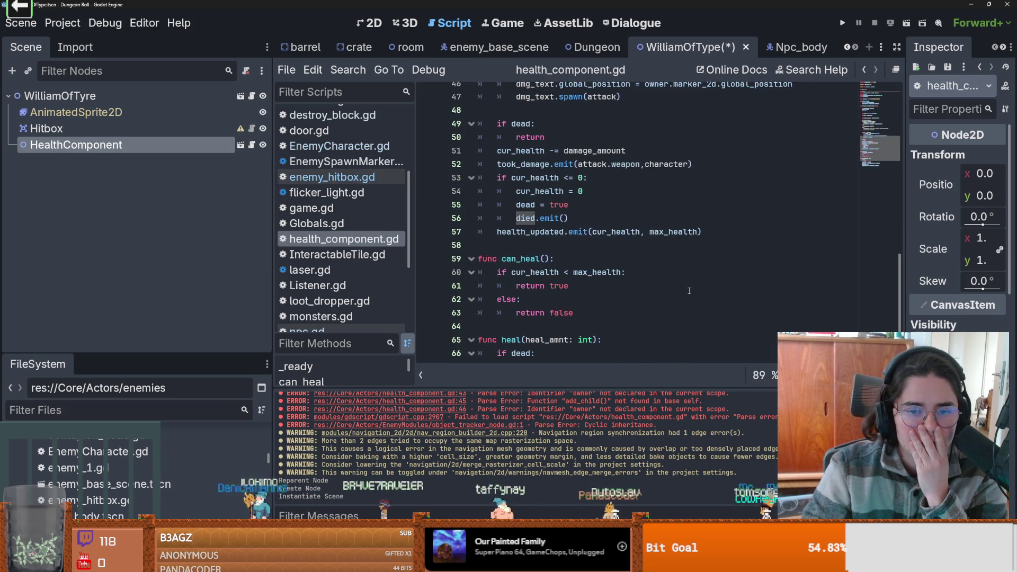
{"action": "scroll", "coordinate": [690, 291], "scroll_direction": "down", "scroll_amount": 2}
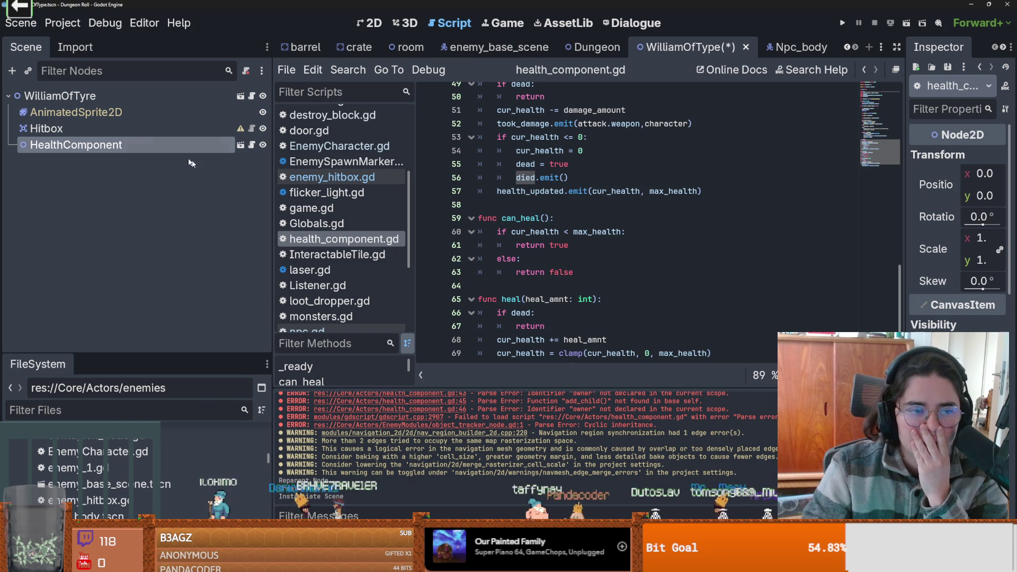
- Delete the Hitbox node from WilliamOfTyre
{"action": "left_click", "coordinate": [146, 127]}
{"action": "right_click", "coordinate": [146, 127]}
{"action": "key", "text": "Delete"}
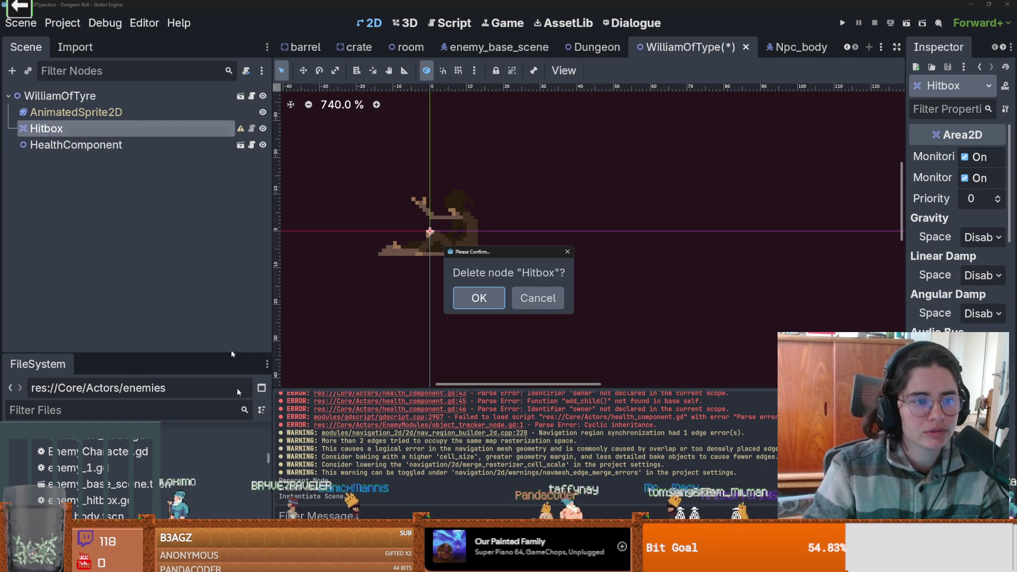
{"action": "left_click", "coordinate": [478, 297]}
{"action": "right_click", "coordinate": [115, 129]}
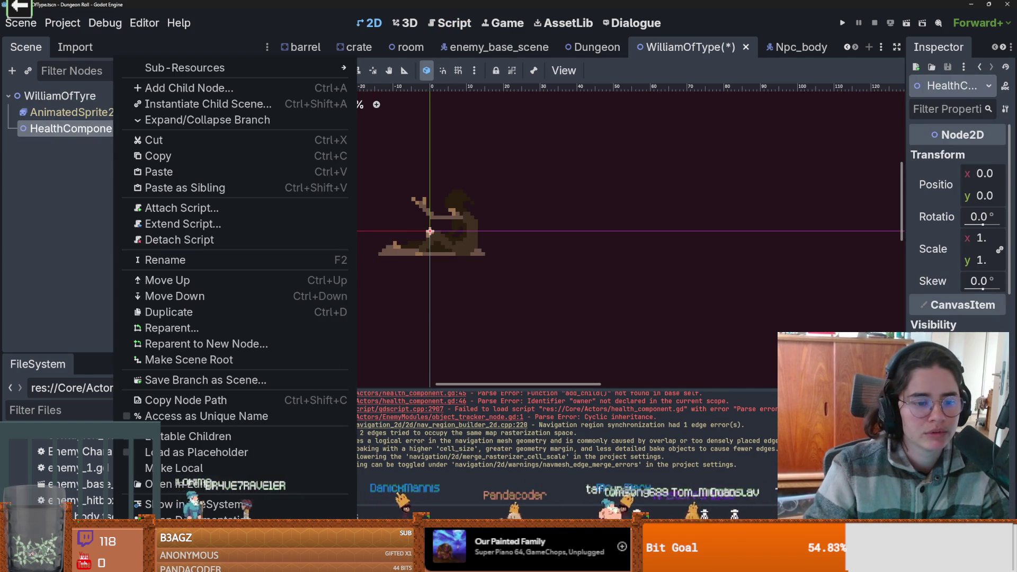
- Delete the HealthComponent node and add an Area2D child to WilliamOfTyre
{"action": "key", "text": "Delete"}
{"action": "left_click", "coordinate": [467, 312]}
{"action": "right_click", "coordinate": [115, 100]}
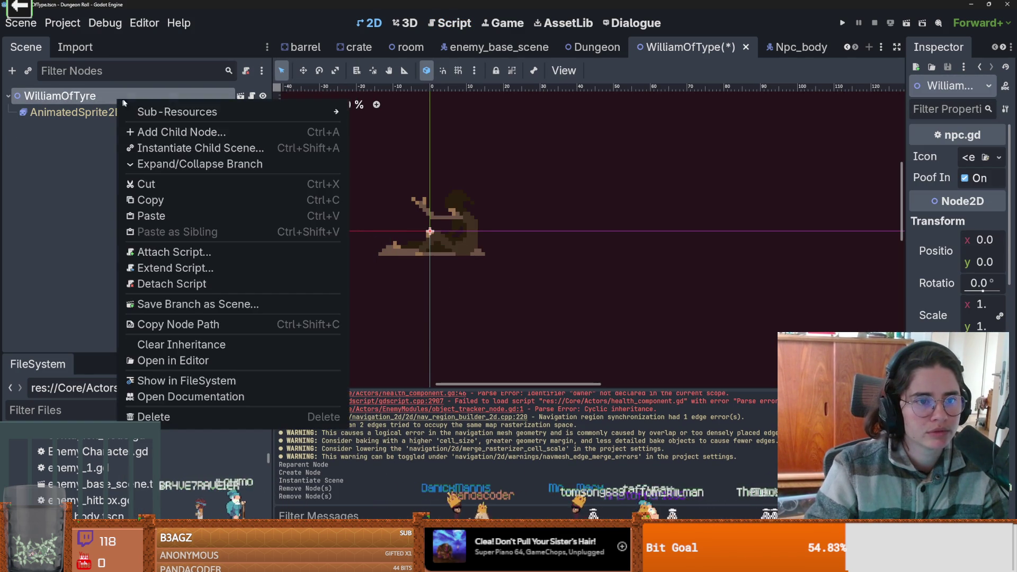
{"action": "left_click", "coordinate": [179, 129]}
{"action": "type", "text": "Are"}
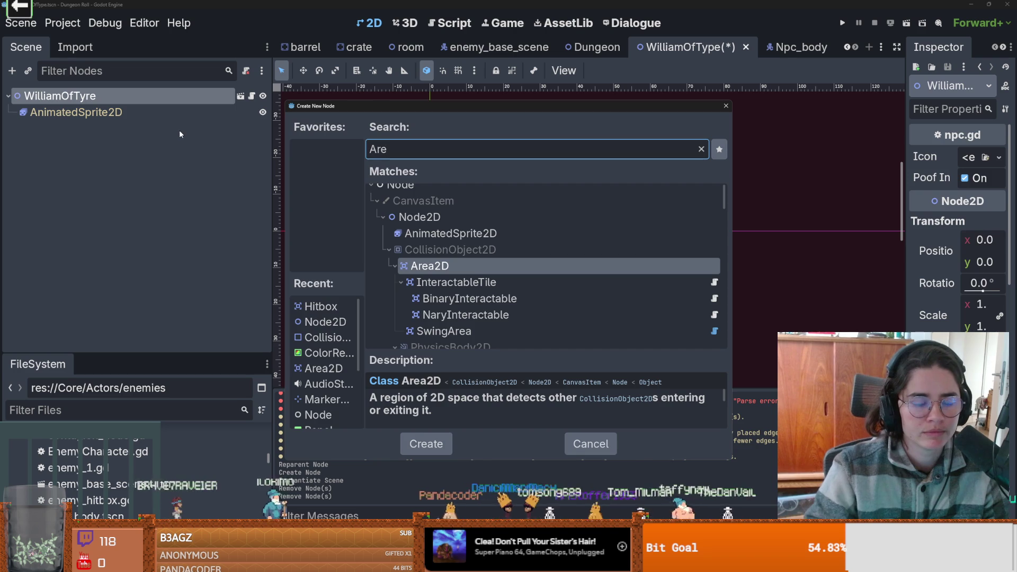
{"action": "key", "text": "Return"}
- Re-instance health_component.tscn under WilliamOfTyre and save
{"action": "right_click", "coordinate": [136, 97]}
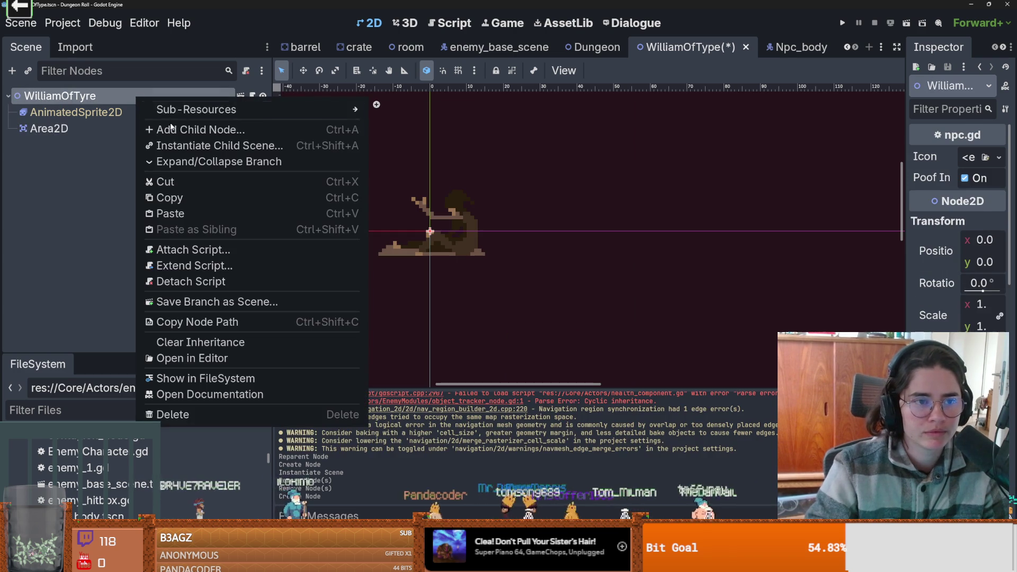
{"action": "left_click", "coordinate": [25, 73]}
{"action": "type", "text": "health"}
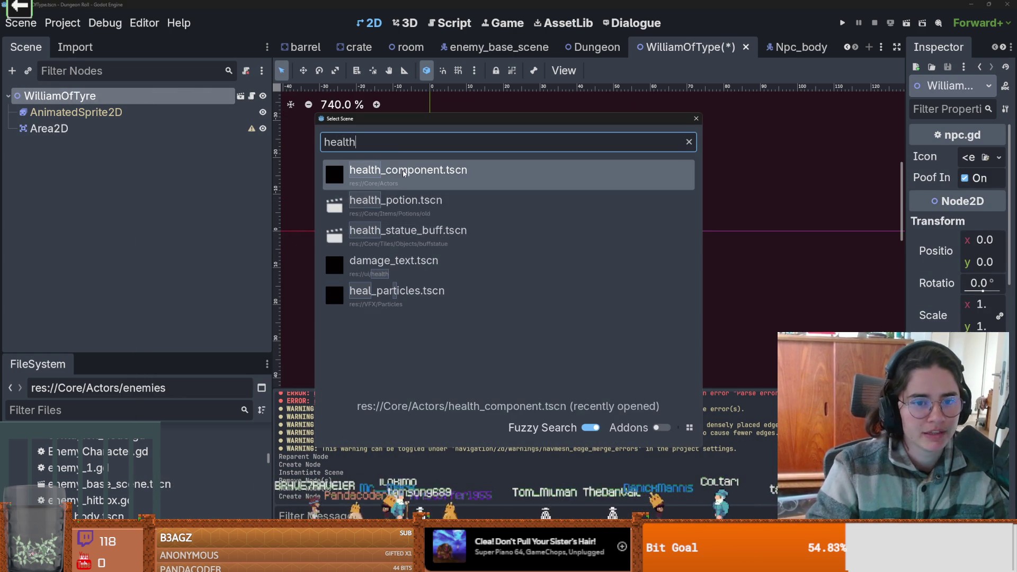
{"action": "left_click", "coordinate": [371, 175]}
{"action": "key", "text": "ctrl+s"}
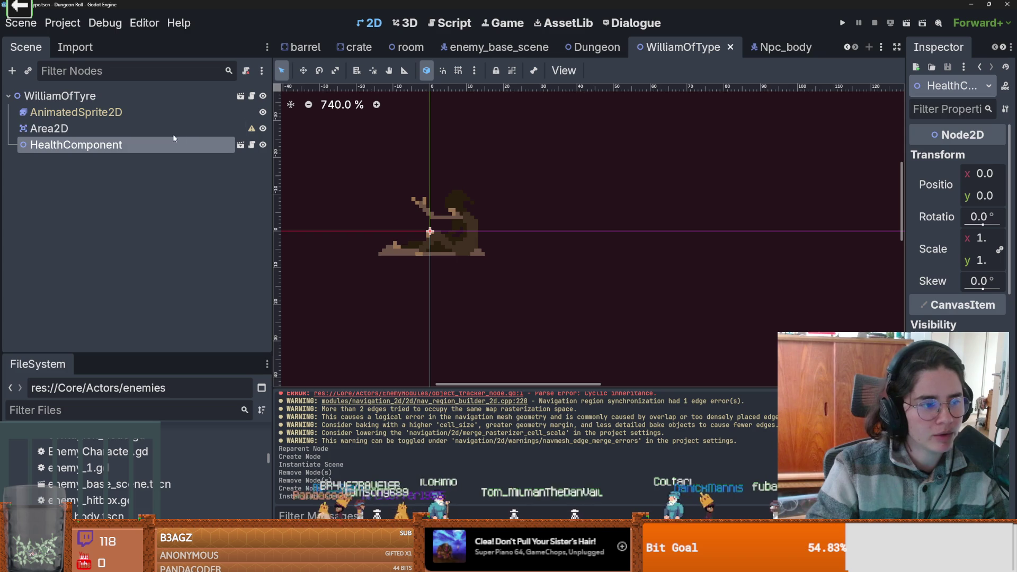
- Add a CollisionShape2D with a CircleShape2D under Area2D, enlarged around the character, and save
{"action": "scroll", "coordinate": [442, 257], "scroll_direction": "up", "scroll_amount": 5}
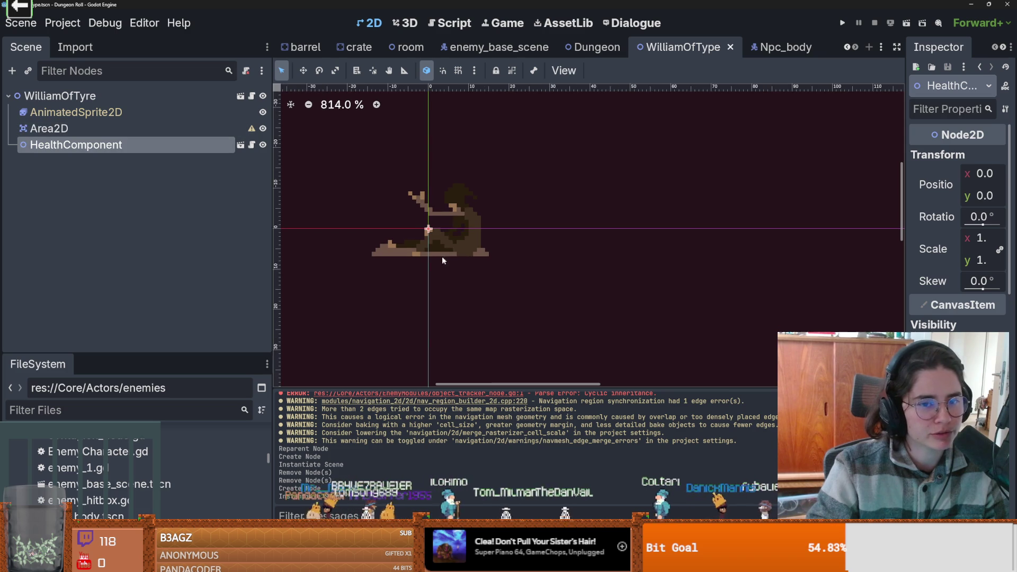
{"action": "right_click", "coordinate": [140, 126]}
{"action": "left_click", "coordinate": [187, 145]}
{"action": "type", "text": "collsi"}
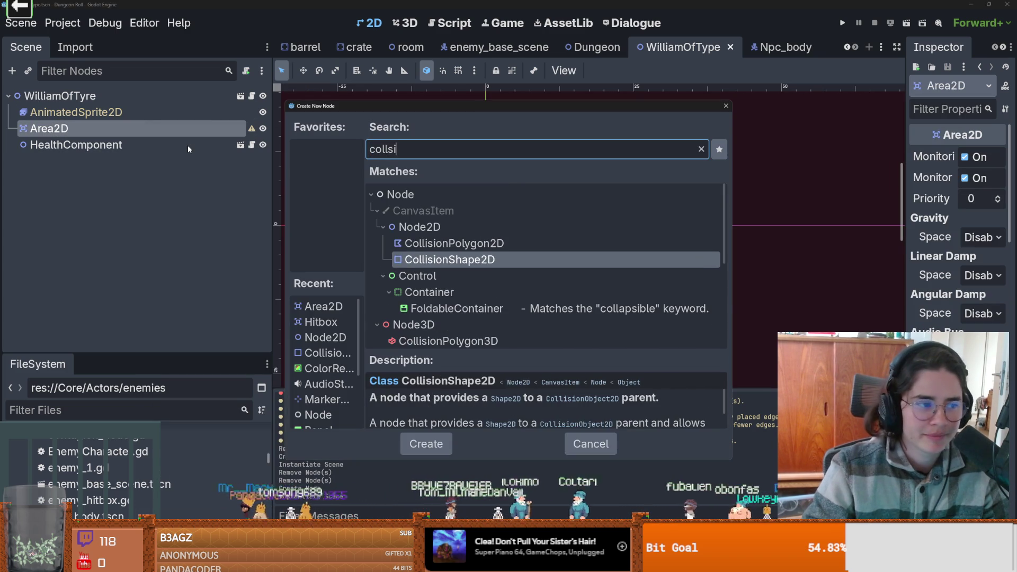
{"action": "key", "text": "Return"}
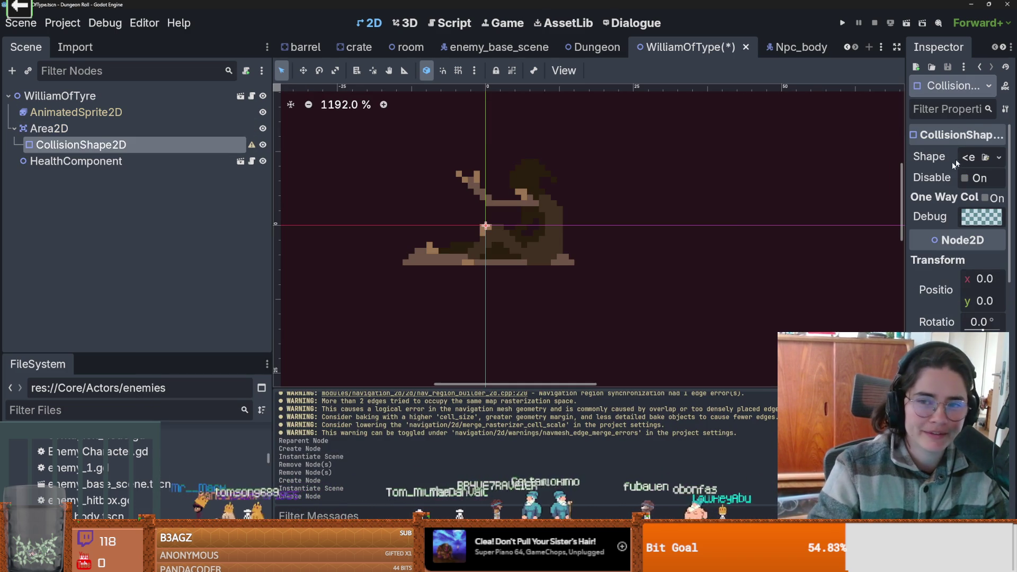
{"action": "left_click", "coordinate": [975, 160]}
{"action": "left_click", "coordinate": [890, 243]}
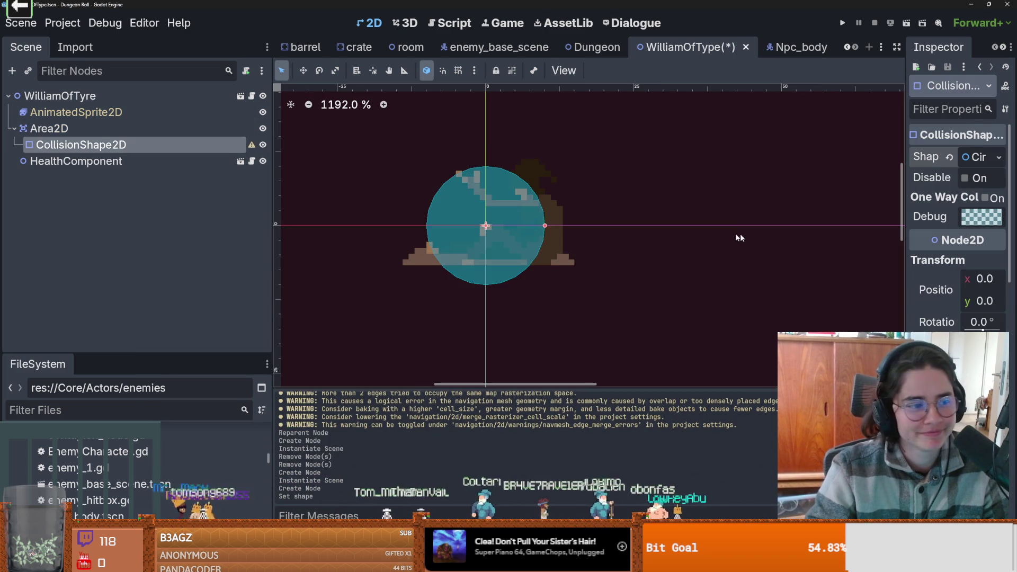
{"action": "scroll", "coordinate": [545, 222], "scroll_direction": "down", "scroll_amount": 2}
{"action": "scroll", "coordinate": [545, 222], "scroll_direction": "up", "scroll_amount": 2}
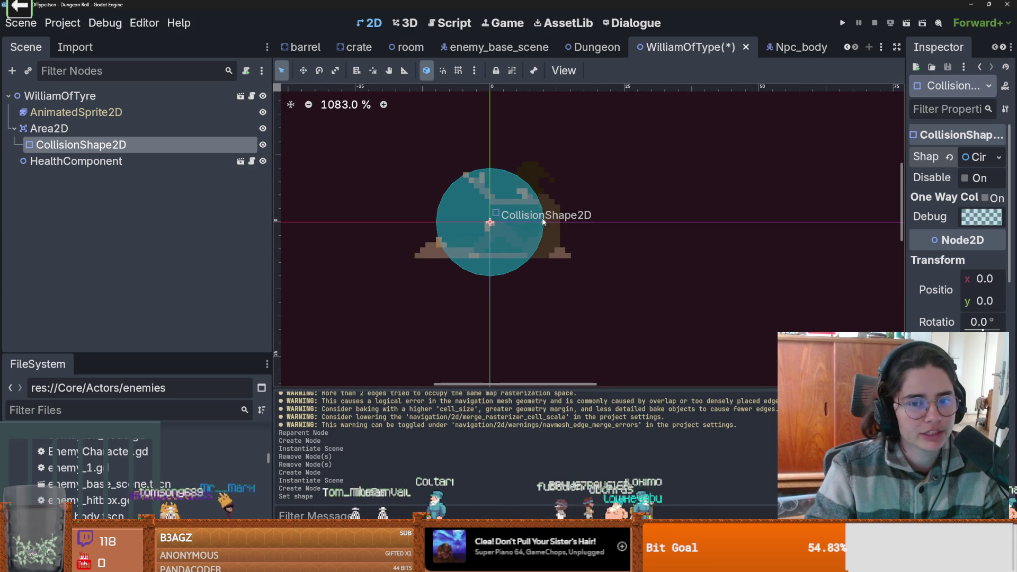
{"action": "left_click_drag", "start_coordinate": [542, 222], "coordinate": [620, 232]}
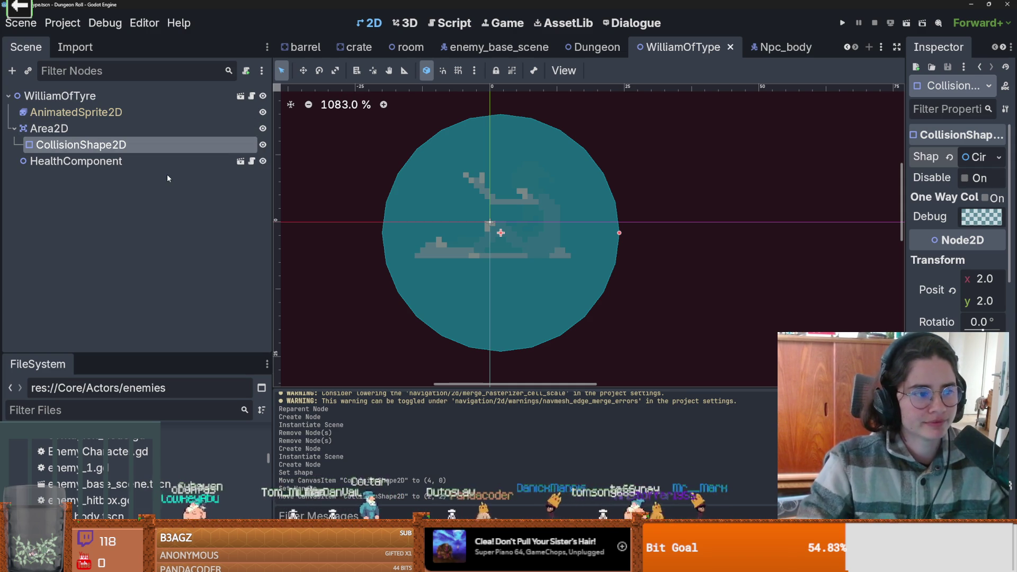
{"action": "key", "text": "ctrl+s"}
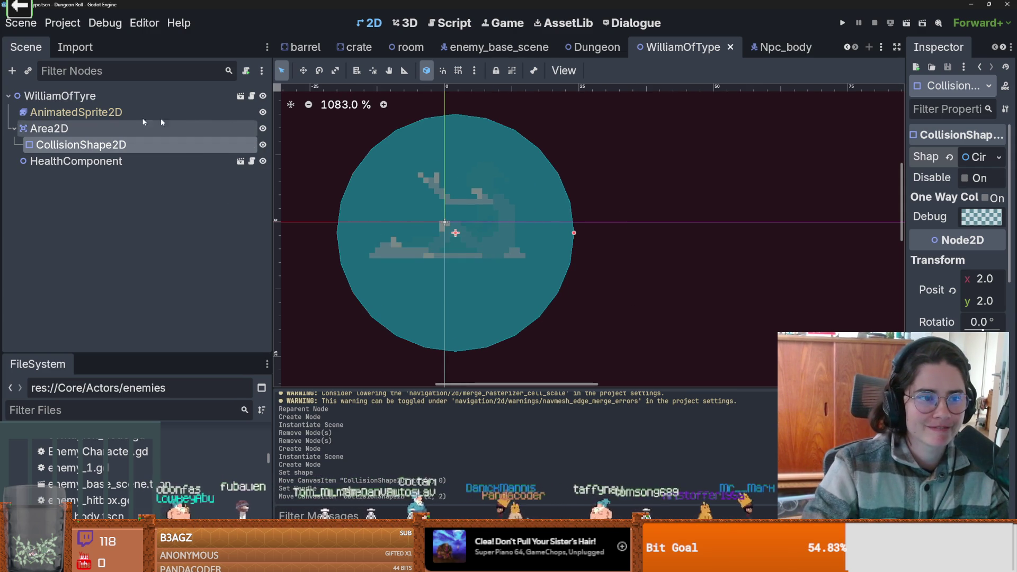
- Move Area2D to the top of the tree above AnimatedSprite2D and save
{"action": "left_click", "coordinate": [14, 130]}
{"action": "left_click_drag", "start_coordinate": [16, 131], "coordinate": [37, 106]}
{"action": "key", "text": "ctrl+s"}
{"action": "left_click", "coordinate": [164, 146]}
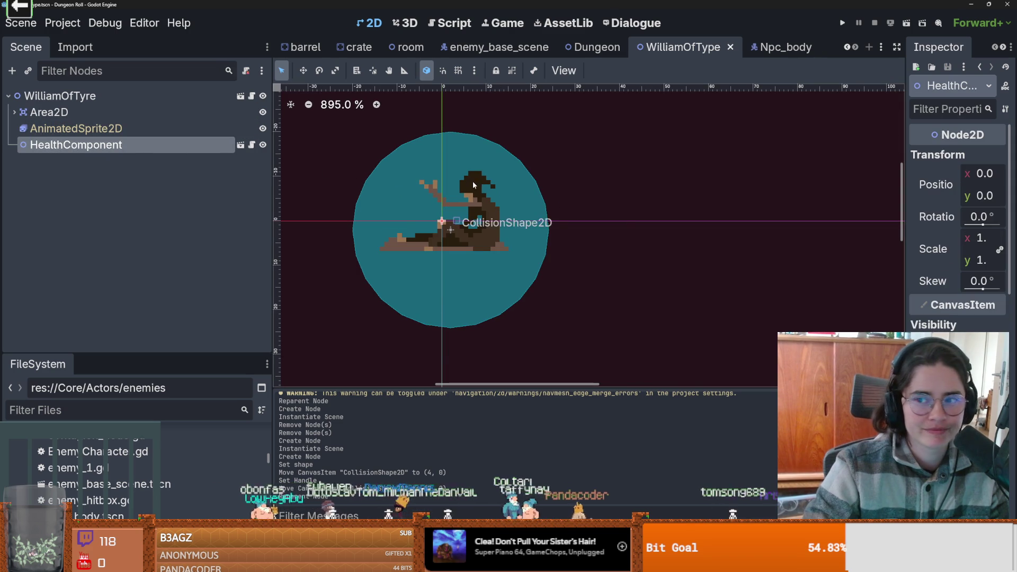
- Review the HealthComponent script and WilliamOfTyre's nodes, then save the scene
{"action": "left_click", "coordinate": [255, 145]}
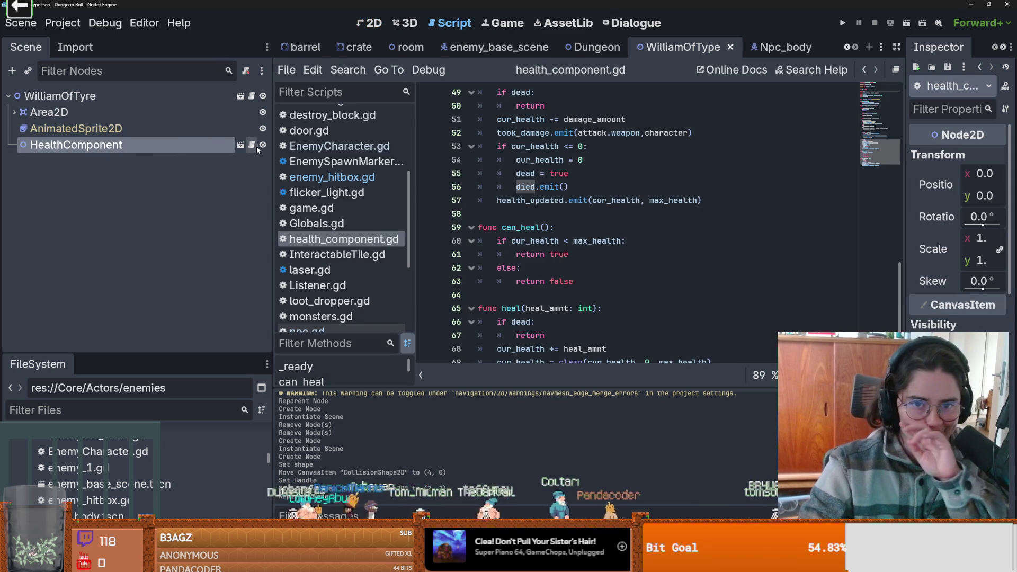
{"action": "scroll", "coordinate": [587, 234], "scroll_direction": "up", "scroll_amount": 10}
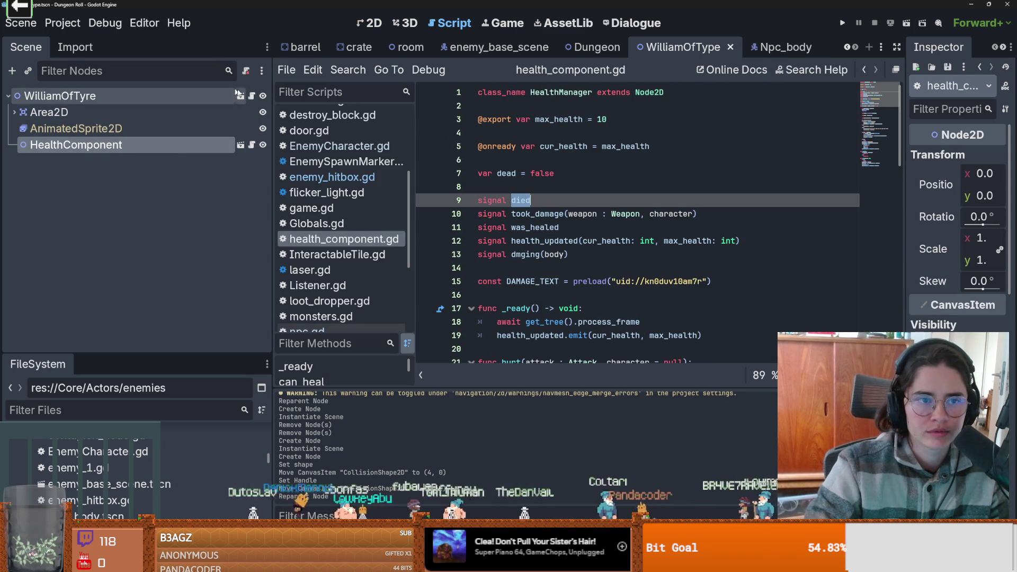
{"action": "scroll", "coordinate": [555, 206], "scroll_direction": "down", "scroll_amount": 2}
{"action": "scroll", "coordinate": [555, 206], "scroll_direction": "down", "scroll_amount": 11}
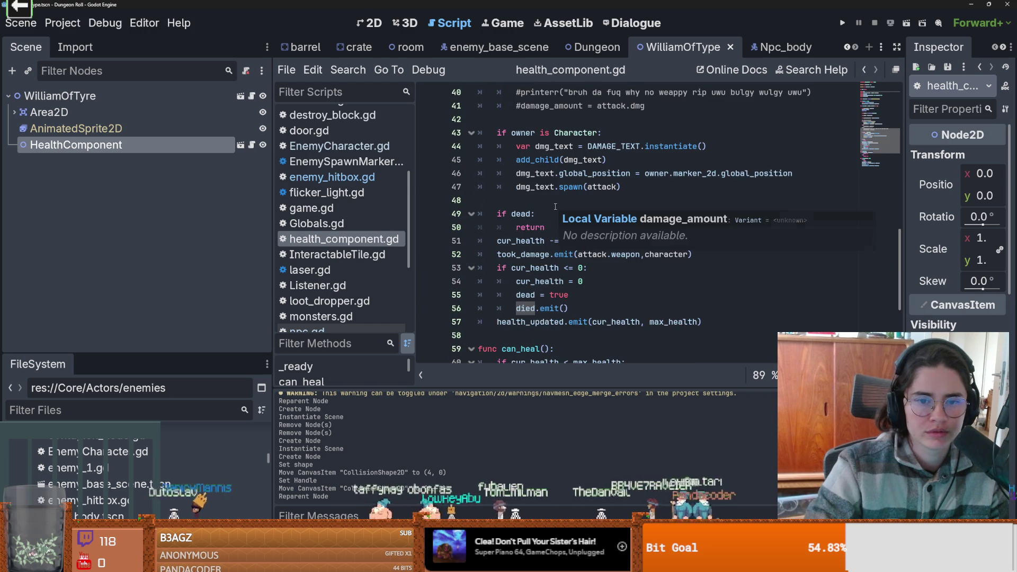
{"action": "scroll", "coordinate": [555, 206], "scroll_direction": "up", "scroll_amount": 13}
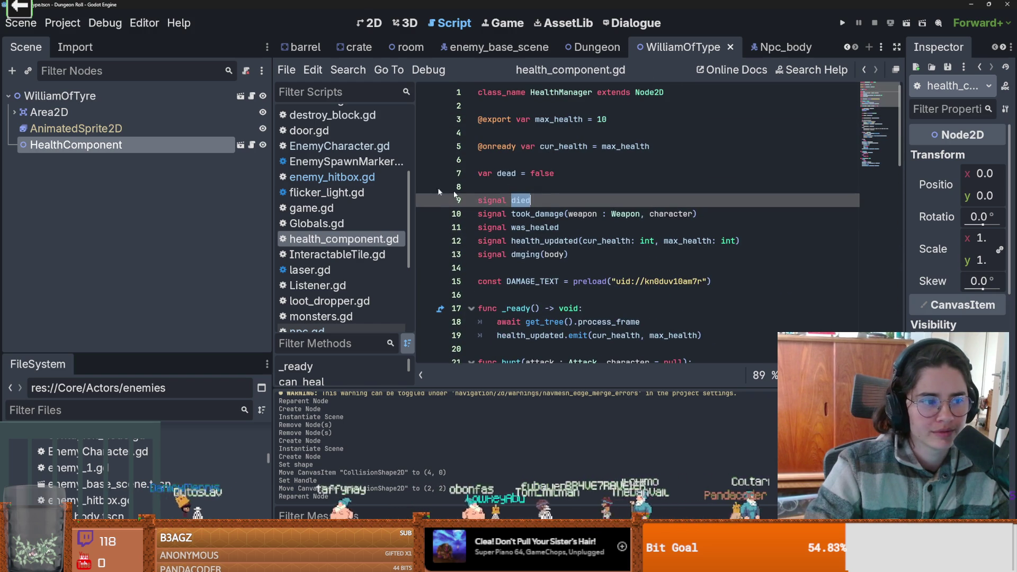
{"action": "double_click", "coordinate": [127, 130]}
{"action": "scroll", "coordinate": [478, 198], "scroll_direction": "down", "scroll_amount": 2}
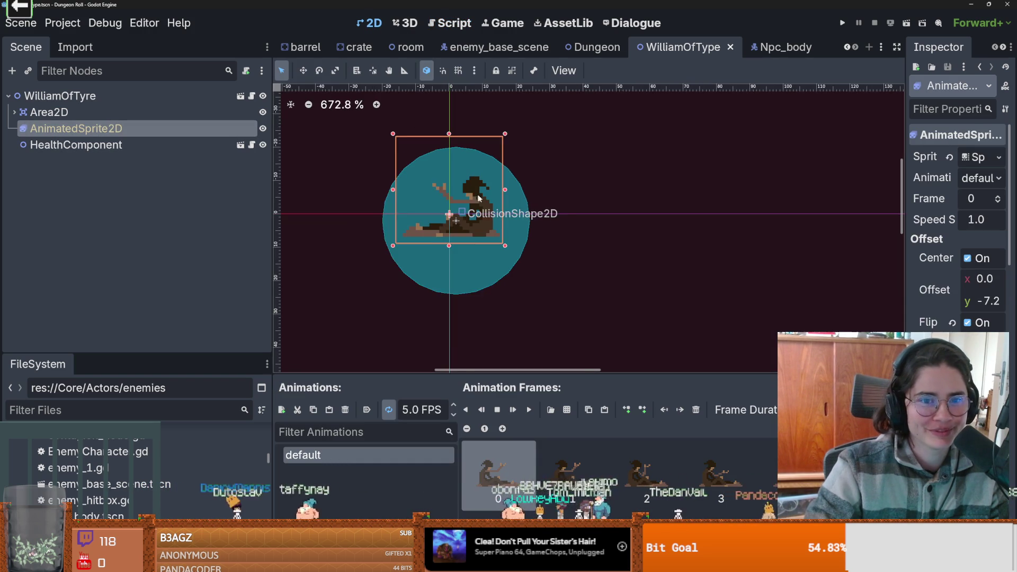
{"action": "key", "text": "ctrl+s"}
{"action": "left_click", "coordinate": [233, 112]}
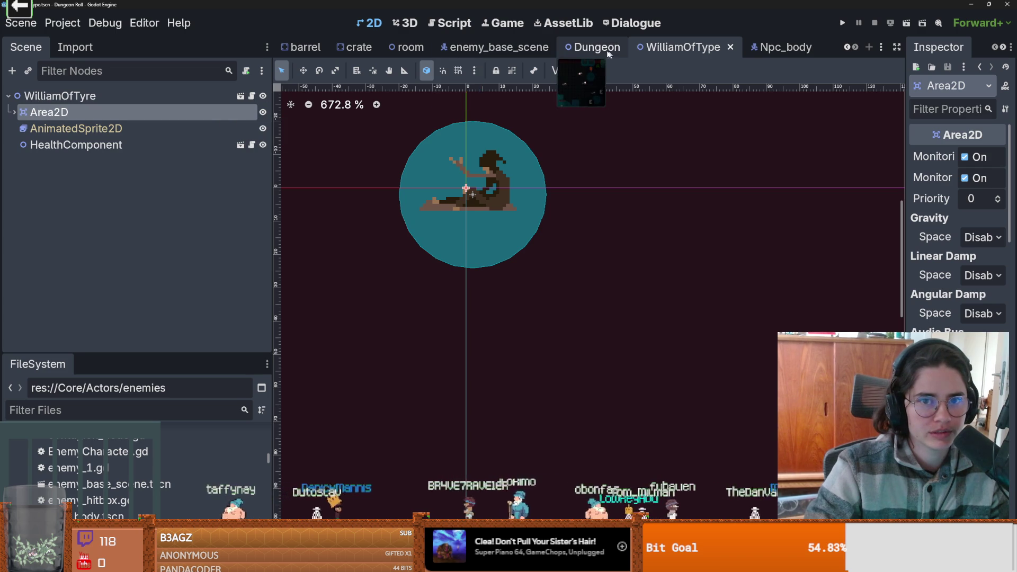
- Check the enemy base scene's Hitbox collision layer: layer 4, EnemyHitbox
{"action": "left_click", "coordinate": [484, 46]}
{"action": "left_click", "coordinate": [93, 179]}
{"action": "left_click_drag", "start_coordinate": [907, 238], "coordinate": [758, 239]}
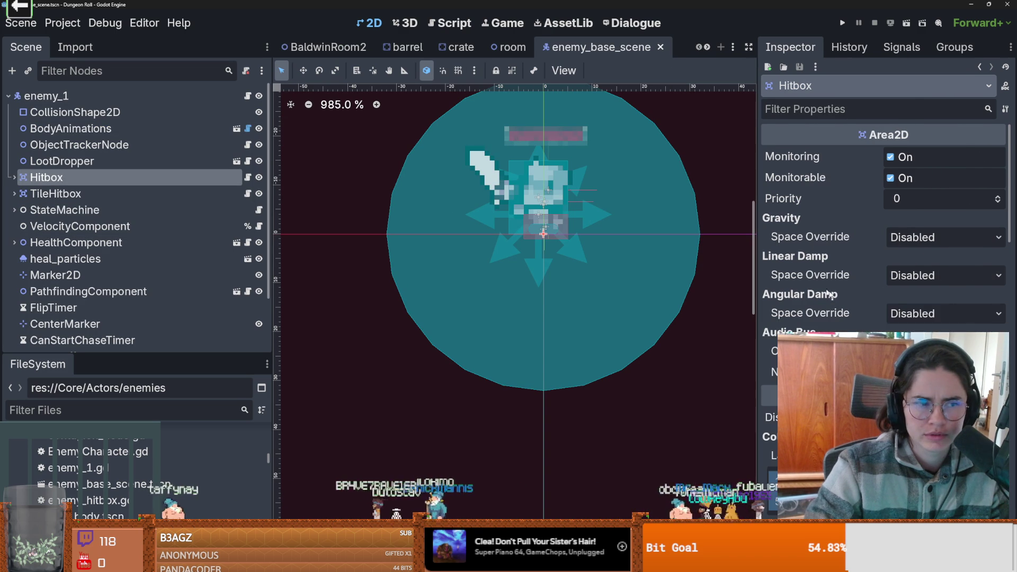
{"action": "scroll", "coordinate": [848, 292], "scroll_direction": "down", "scroll_amount": 5}
{"action": "left_click", "coordinate": [1002, 281]}
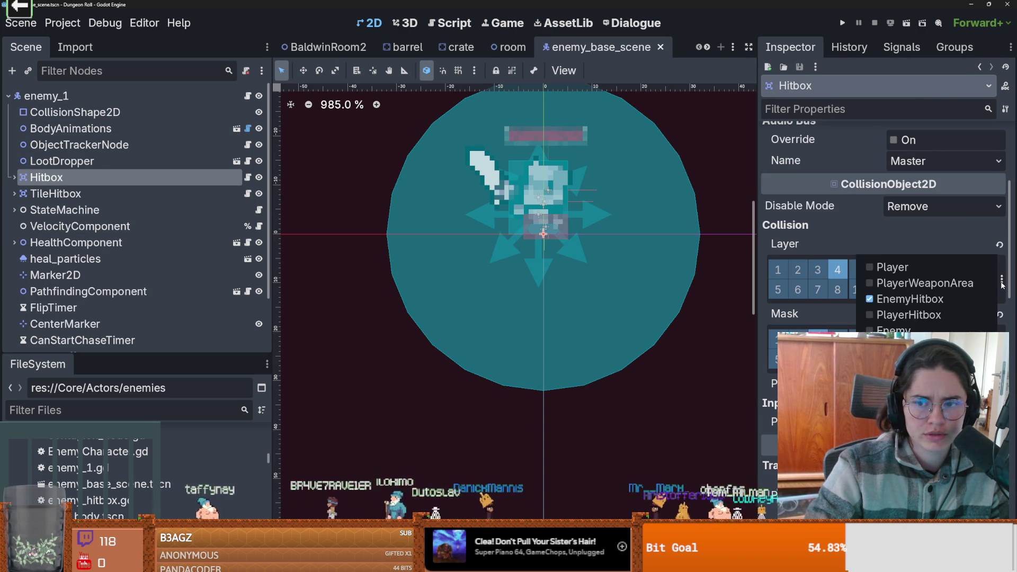
{"action": "left_click", "coordinate": [1002, 284]}
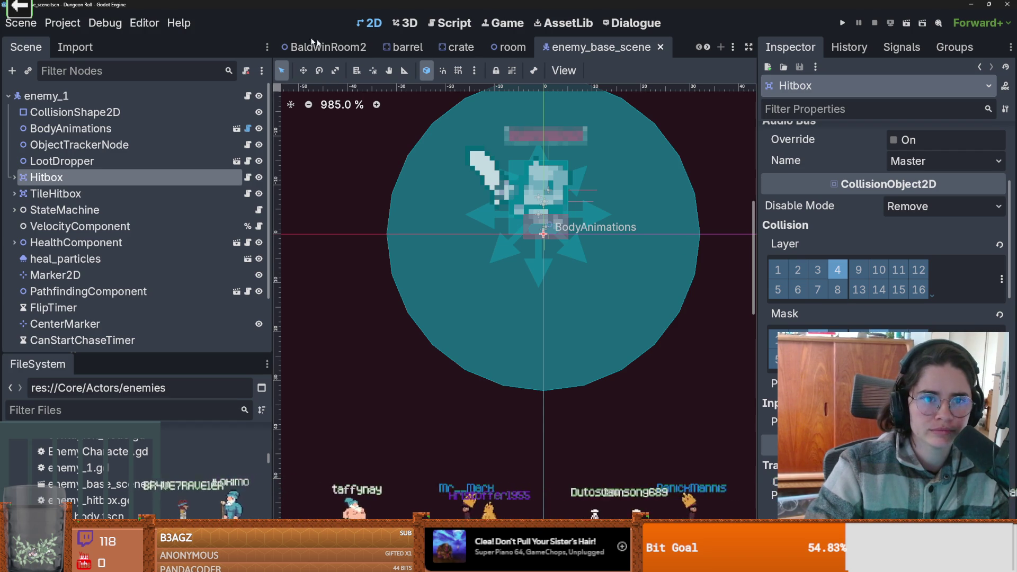
{"action": "left_click", "coordinate": [708, 47]}
- In WilliamOfTyre, move Area2D from collision layer 1 to layer 5, PlayerHitbox
{"action": "left_click", "coordinate": [708, 48]}
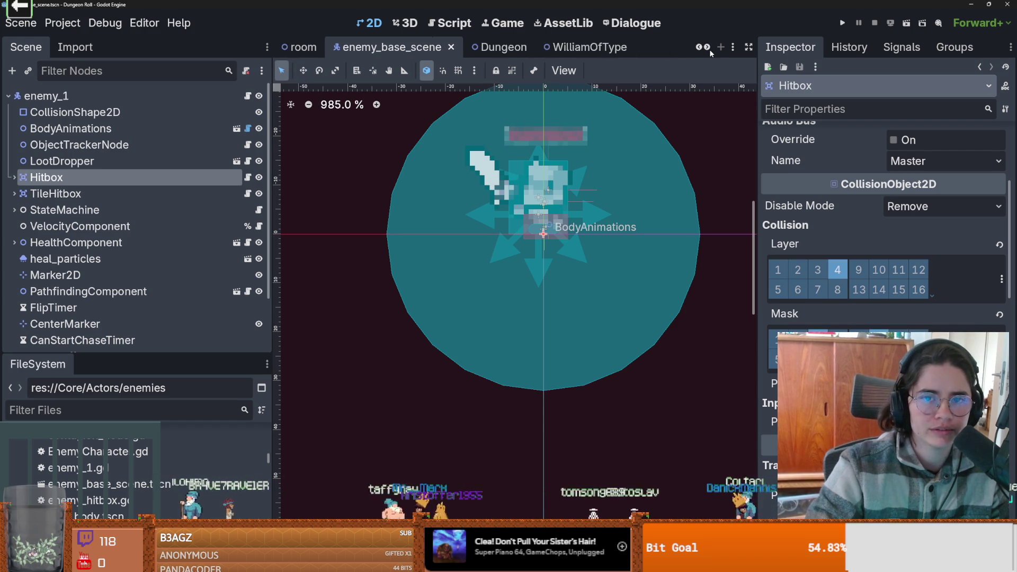
{"action": "left_click", "coordinate": [708, 48]}
{"action": "left_click", "coordinate": [524, 47]}
{"action": "scroll", "coordinate": [880, 223], "scroll_direction": "down", "scroll_amount": 5}
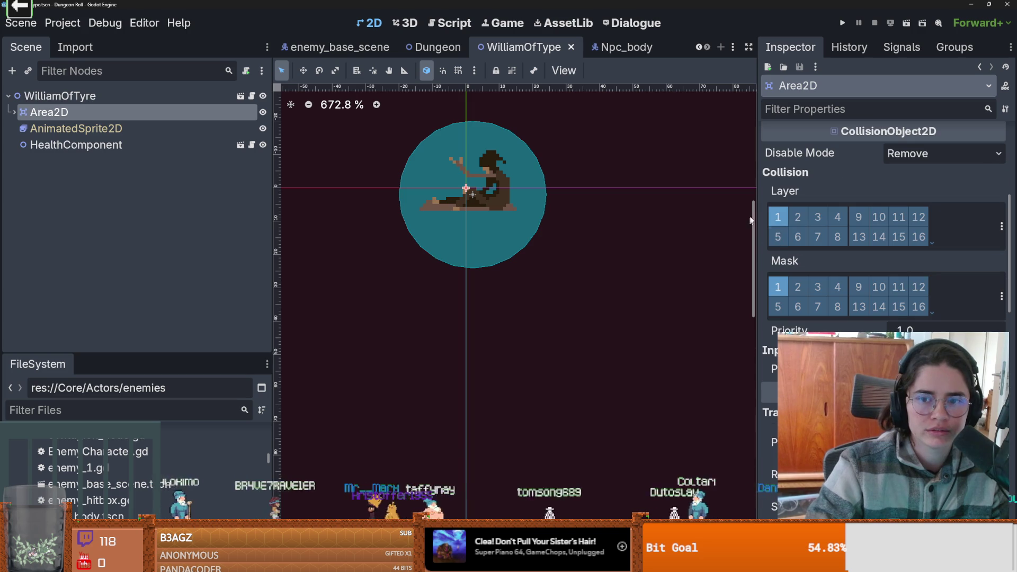
{"action": "left_click", "coordinate": [778, 217]}
{"action": "left_click", "coordinate": [1001, 227]}
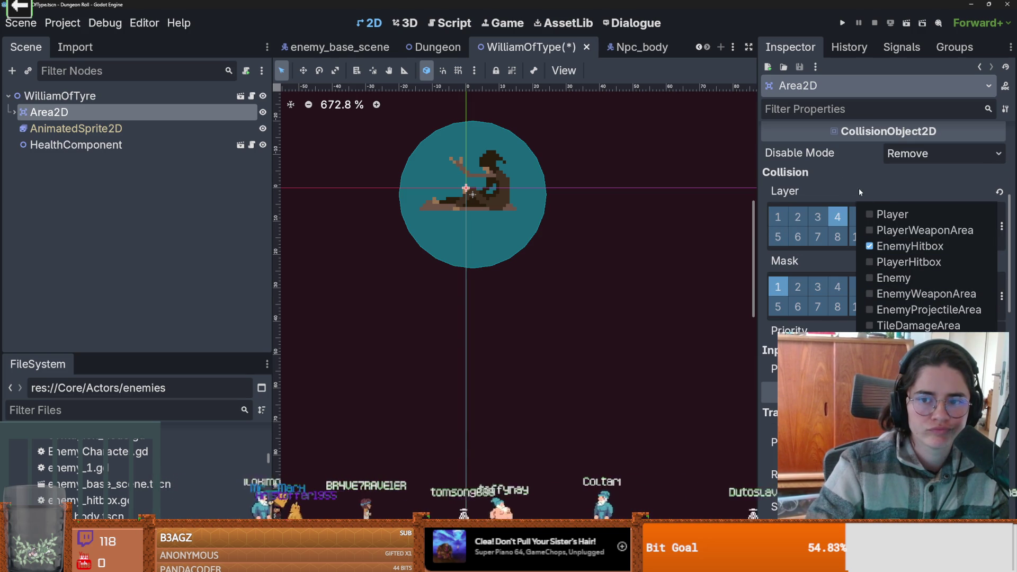
{"action": "left_click", "coordinate": [898, 261]}
{"action": "key", "text": "Escape"}
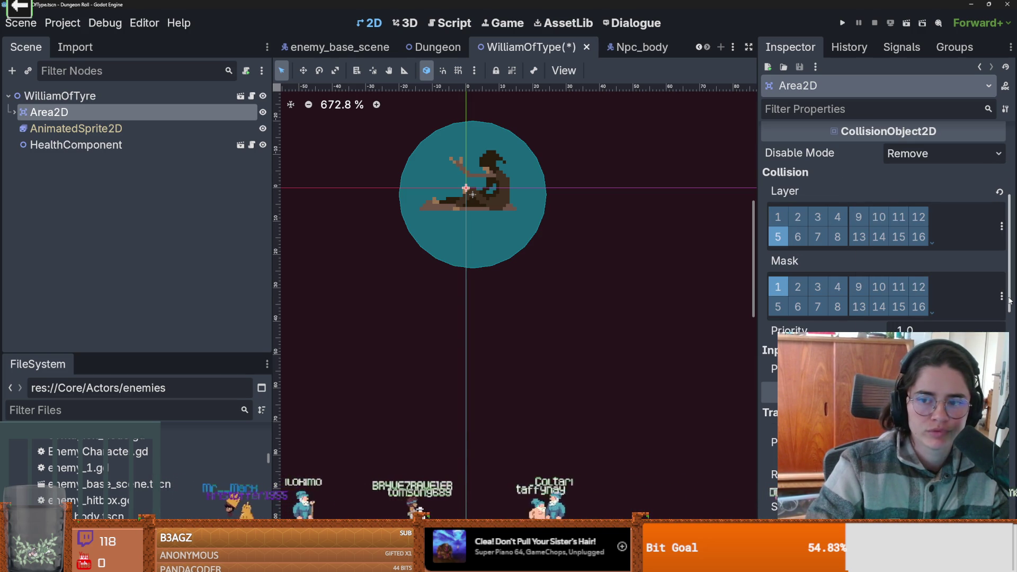
- Set Area2D's collision mask to layers 7 and 8 only, and save
{"action": "left_click", "coordinate": [1002, 296]}
{"action": "left_click", "coordinate": [778, 287]}
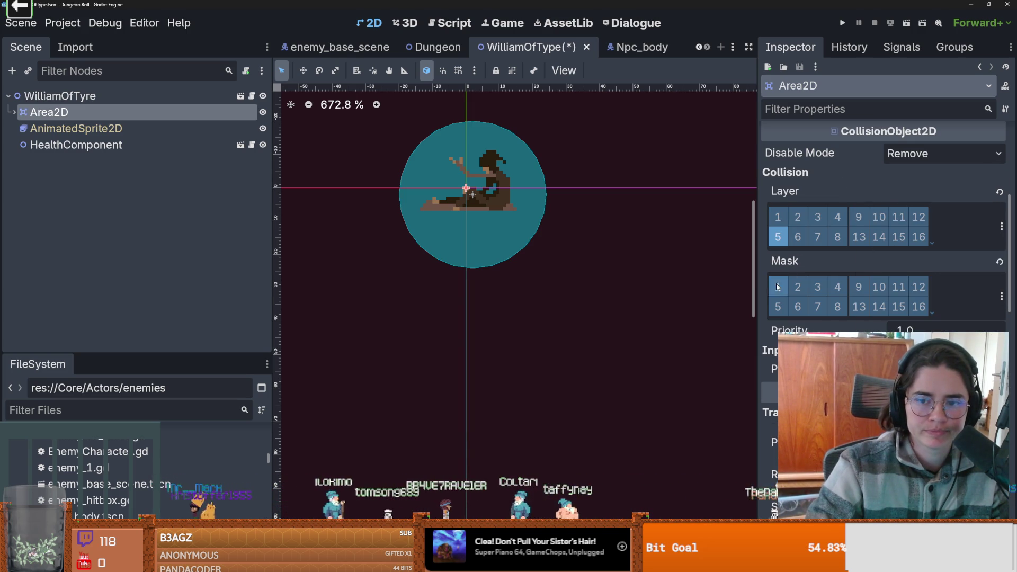
{"action": "left_click", "coordinate": [1002, 295]}
{"action": "left_click", "coordinate": [910, 317]}
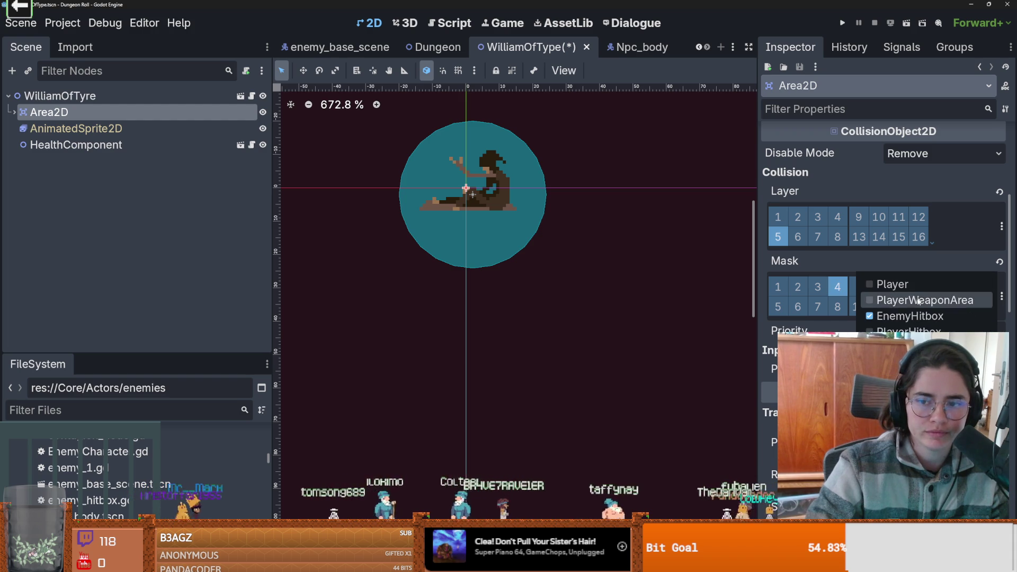
{"action": "left_click", "coordinate": [911, 317]}
{"action": "left_click", "coordinate": [910, 348]}
{"action": "left_click", "coordinate": [911, 364]}
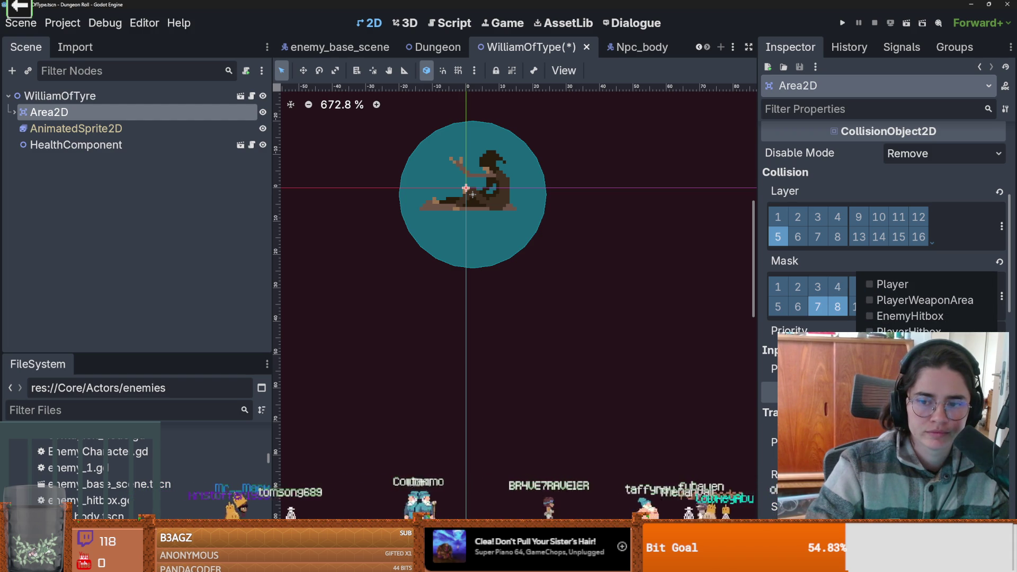
{"action": "left_click", "coordinate": [923, 253]}
{"action": "key", "text": "ctrl+s"}
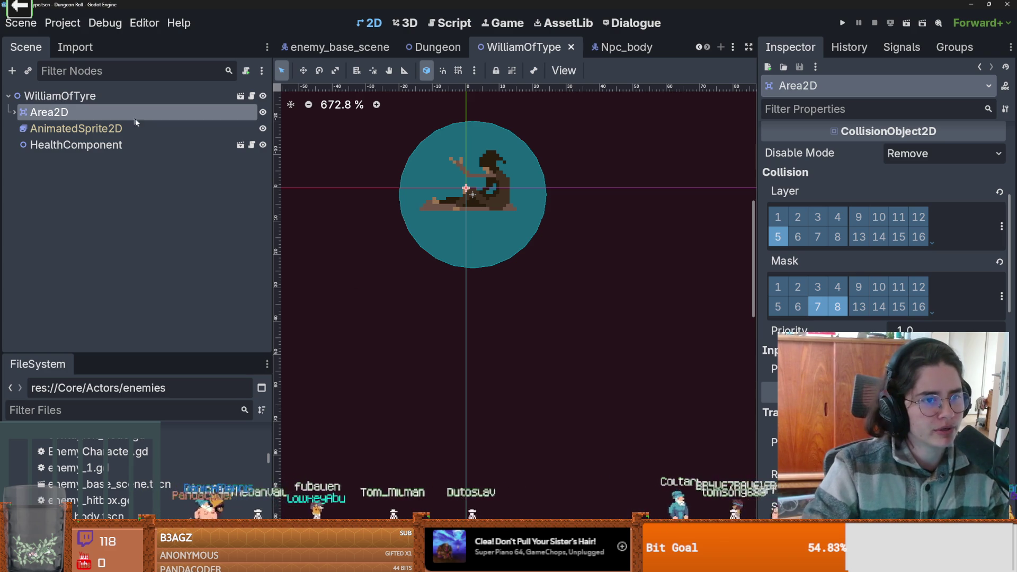
- Check HealthComponent's max_health setting in its script and save the scene
{"action": "scroll", "coordinate": [884, 239], "scroll_direction": "down", "scroll_amount": 5}
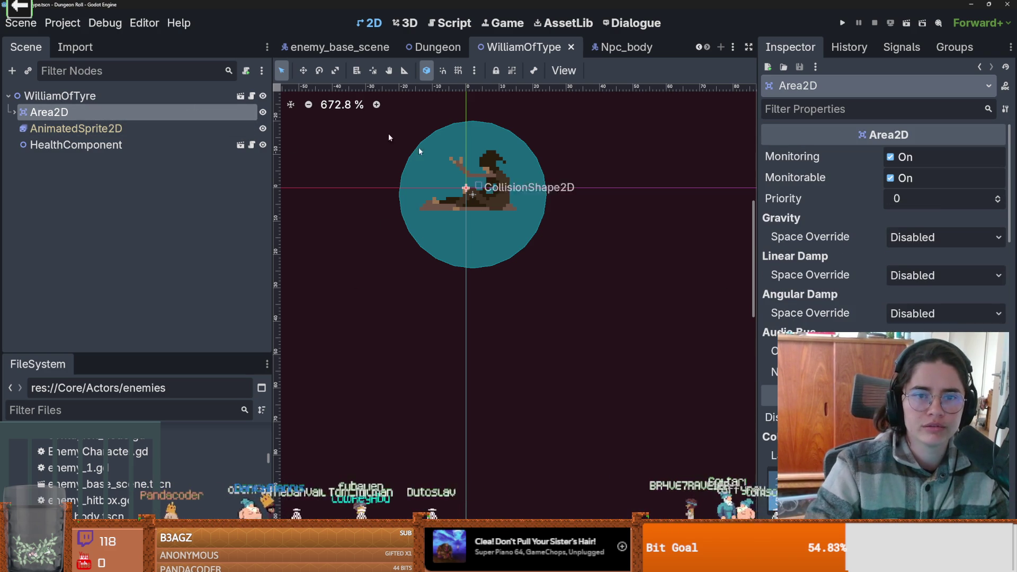
{"action": "left_click", "coordinate": [76, 145]}
{"action": "key", "text": "ctrl+s"}
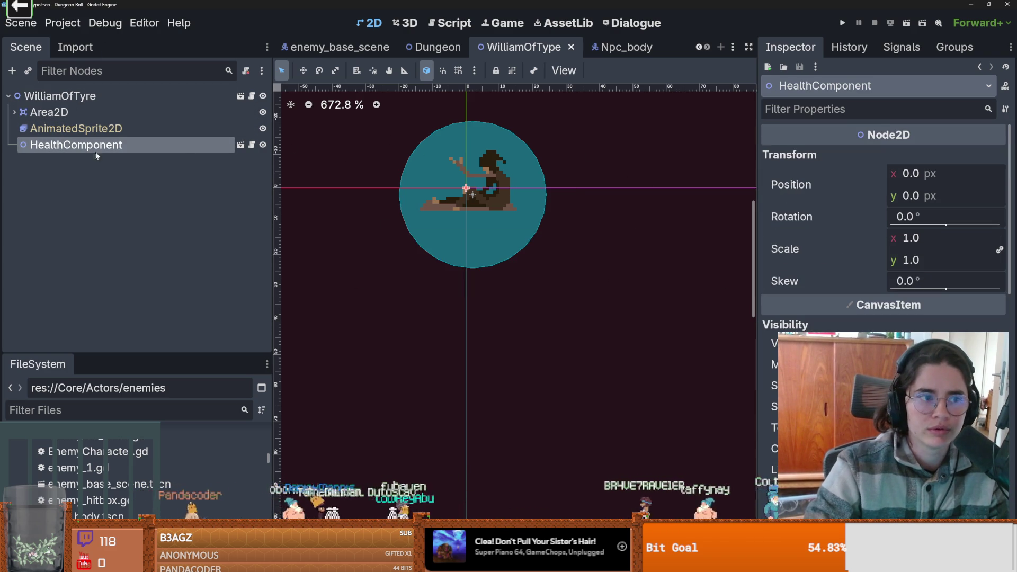
{"action": "left_click", "coordinate": [133, 128]}
{"action": "left_click", "coordinate": [228, 147]}
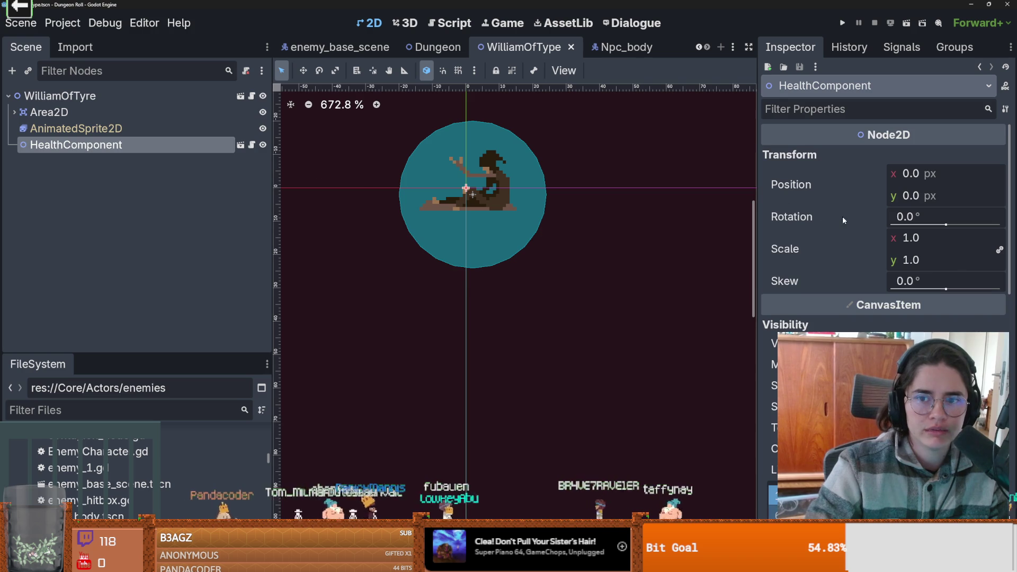
{"action": "left_click", "coordinate": [252, 145]}
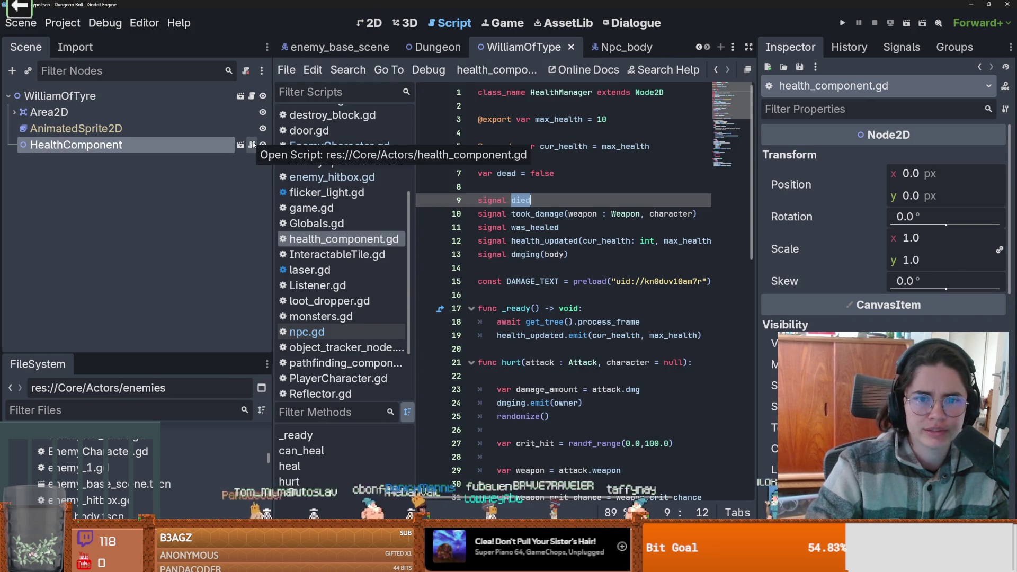
{"action": "left_click", "coordinate": [539, 126]}
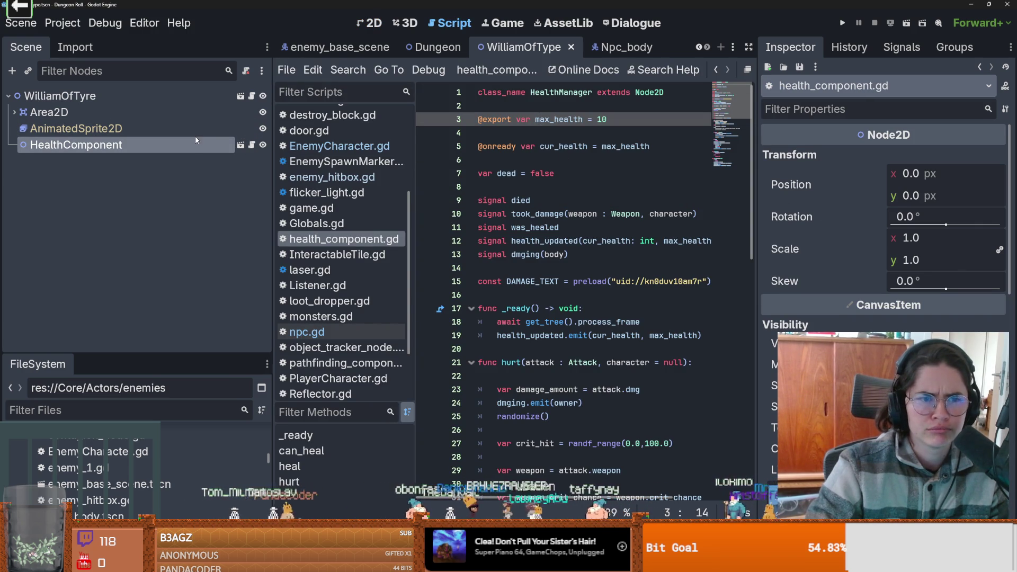
{"action": "left_click", "coordinate": [199, 131]}
{"action": "scroll", "coordinate": [632, 199], "scroll_direction": "down", "scroll_amount": 4}
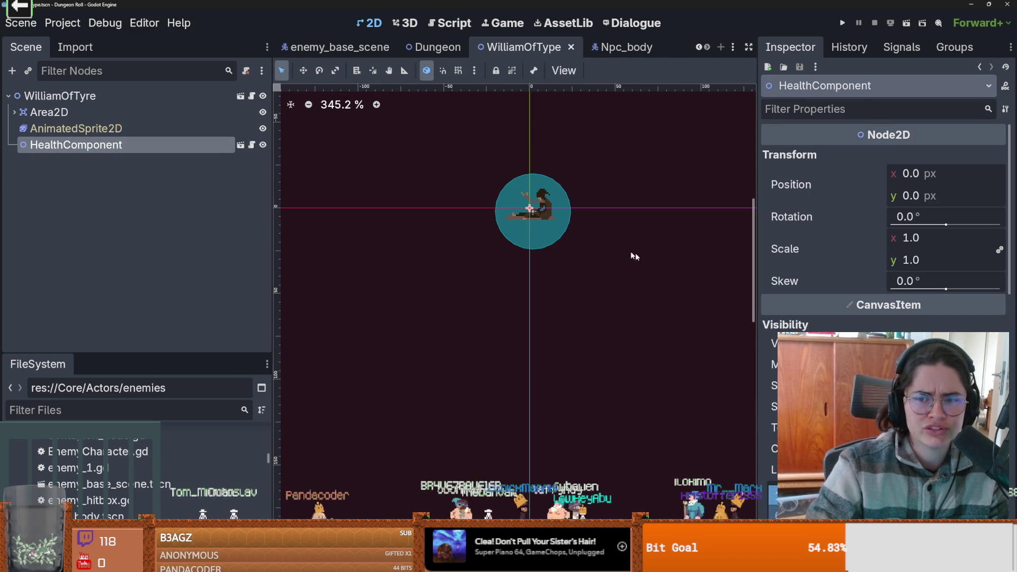
{"action": "key", "text": "ctrl+s"}
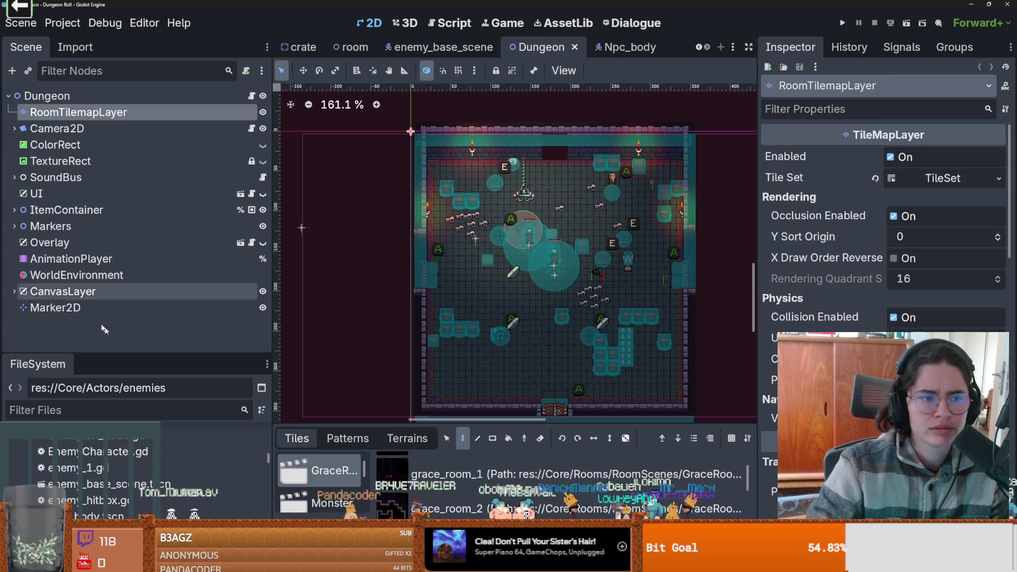
- Close the WilliamOfType scene, then filter files for 'npc' and delete Npc_body.tscn
{"action": "left_click", "coordinate": [571, 47]}
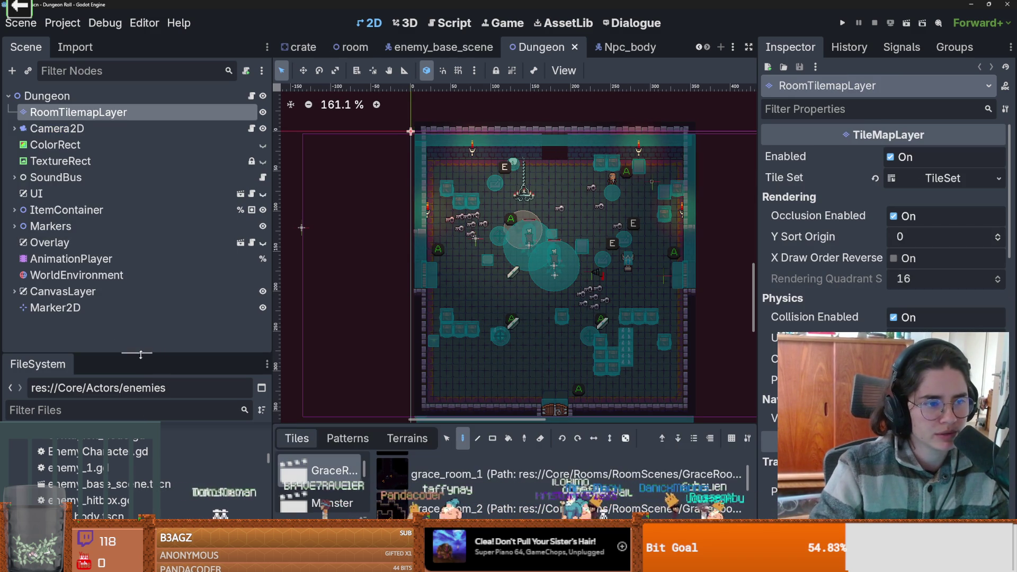
{"action": "left_click_drag", "start_coordinate": [141, 355], "coordinate": [150, 170]}
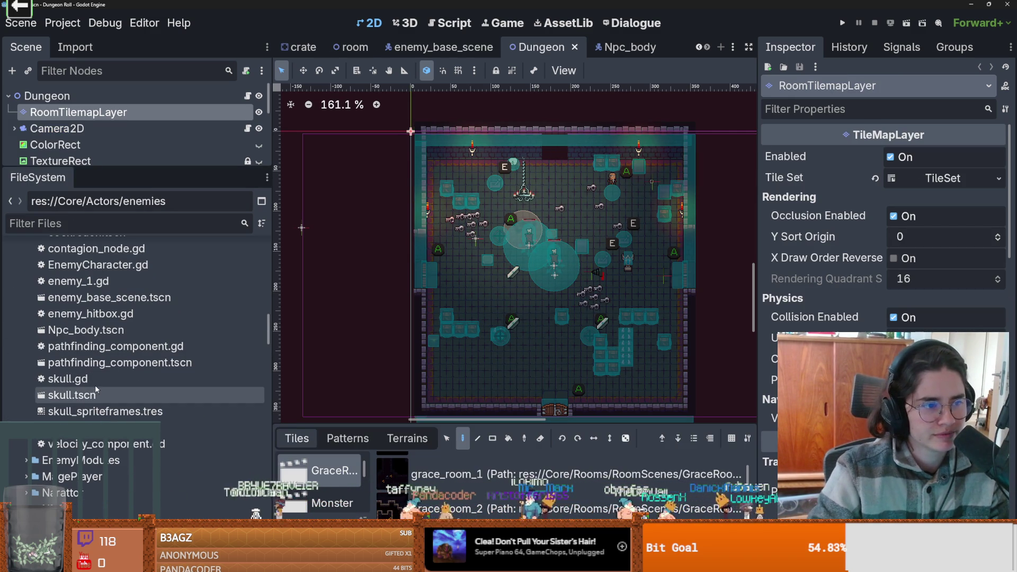
{"action": "scroll", "coordinate": [145, 396], "scroll_direction": "down", "scroll_amount": 3}
{"action": "scroll", "coordinate": [146, 400], "scroll_direction": "up", "scroll_amount": 5}
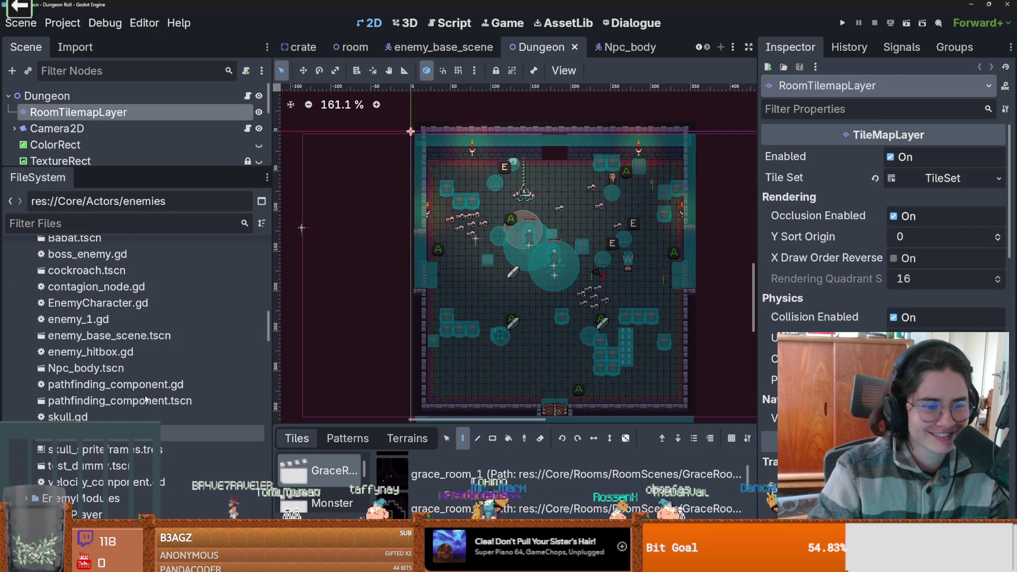
{"action": "left_click", "coordinate": [105, 225]}
{"action": "type", "text": "npc"}
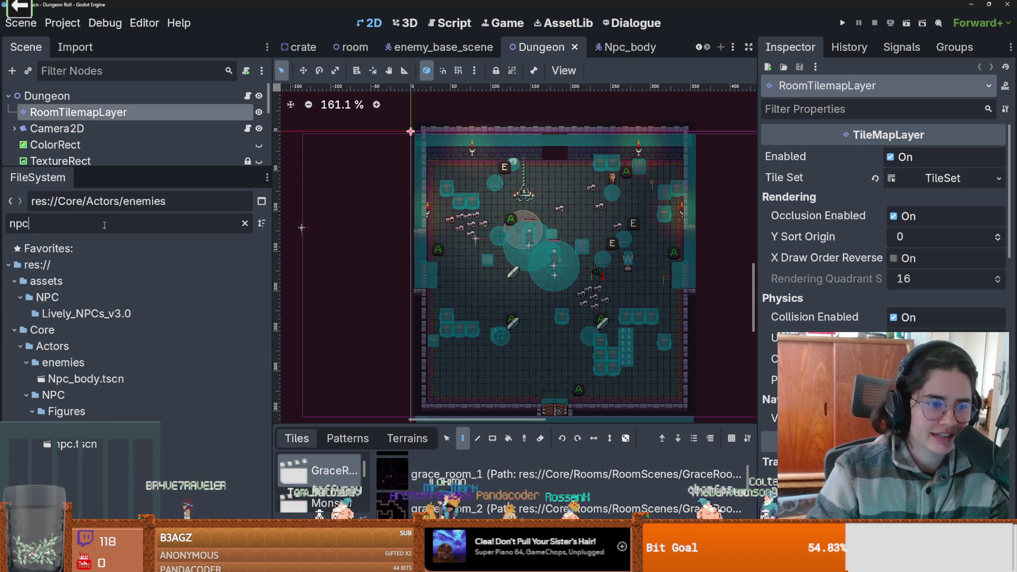
{"action": "right_click", "coordinate": [104, 379]}
{"action": "left_click", "coordinate": [150, 466]}
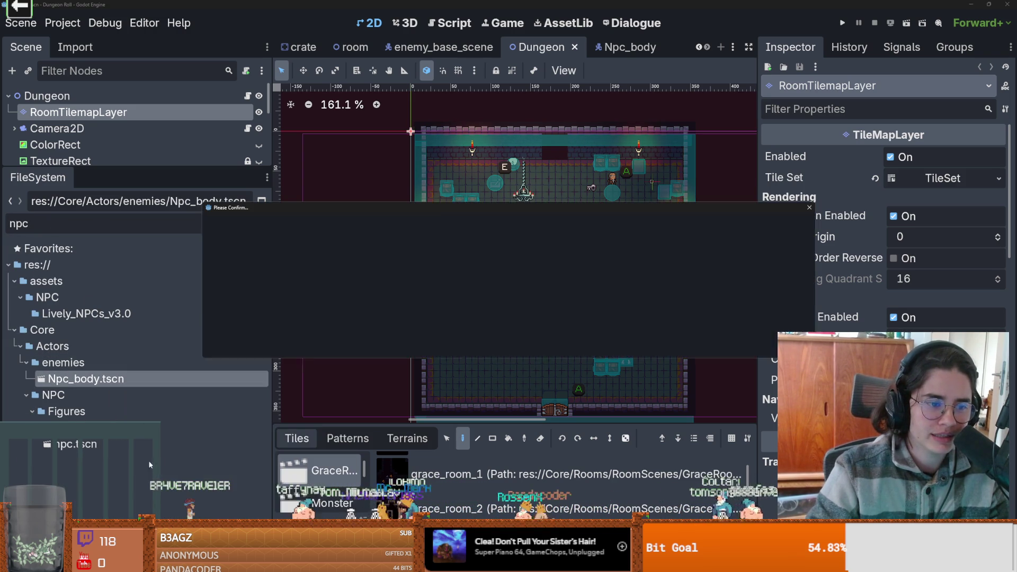
{"action": "left_click", "coordinate": [392, 344]}
- Close the Npc_body scene without saving and return to the Dungeon scene
{"action": "left_click", "coordinate": [635, 52]}
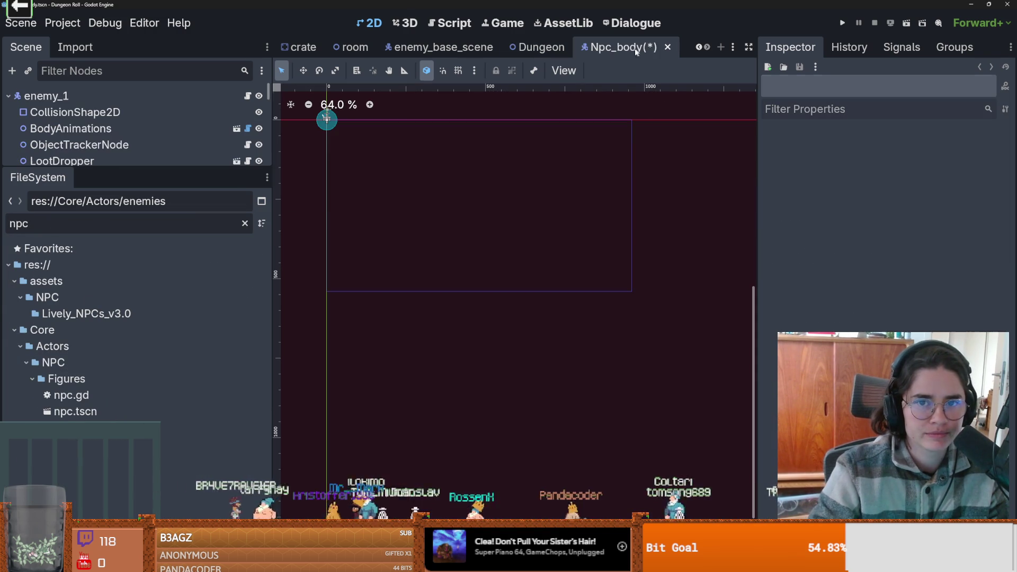
{"action": "left_click_drag", "start_coordinate": [166, 167], "coordinate": [166, 213]}
{"action": "left_click", "coordinate": [669, 48]}
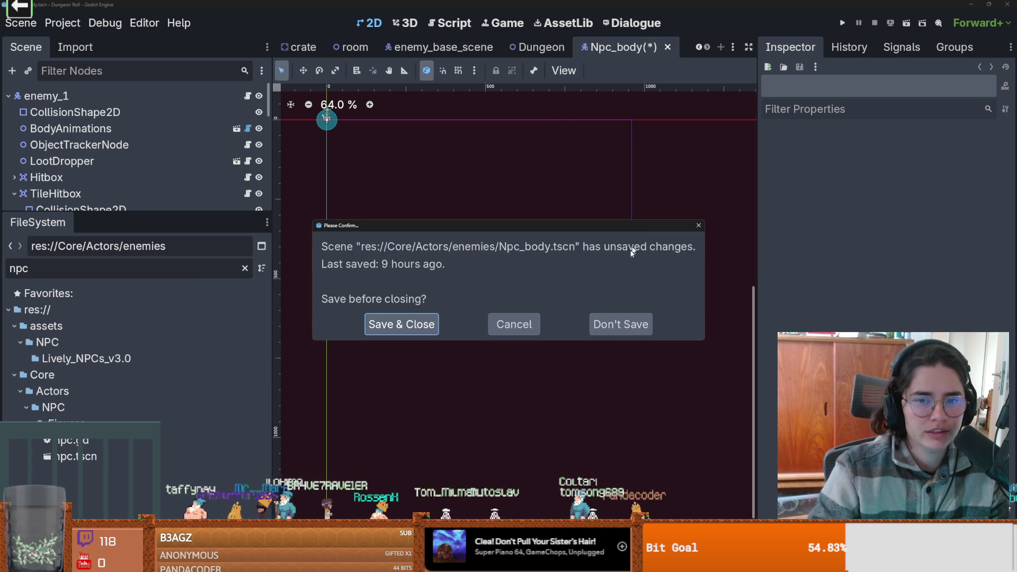
{"action": "left_click", "coordinate": [621, 322]}
{"action": "left_click", "coordinate": [497, 47]}
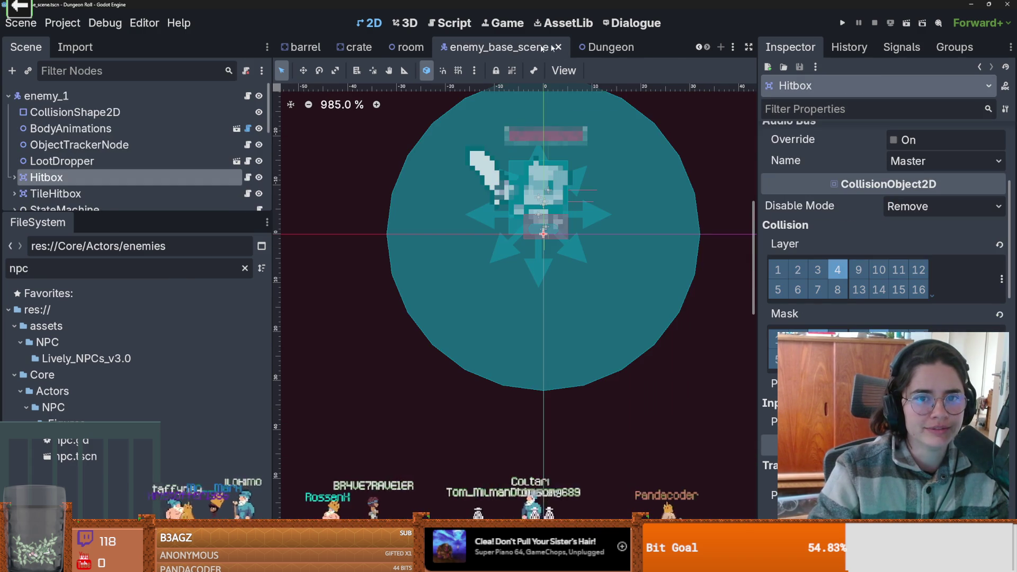
{"action": "left_click", "coordinate": [594, 47]}
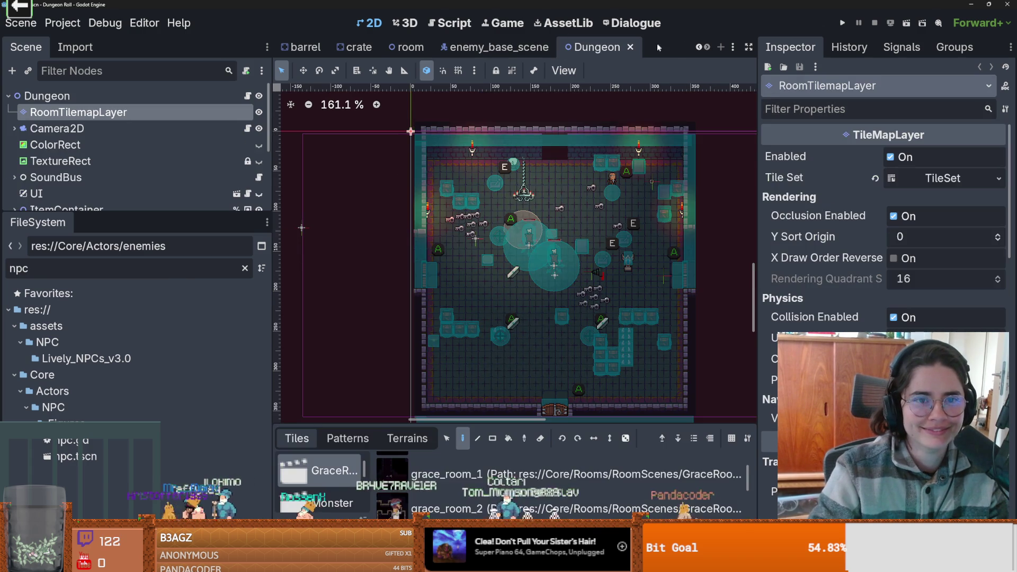
{"action": "double_click", "coordinate": [117, 269]}
- Filter files for 'willi', open the WilliamOfTyre scene, and select its CollisionShape2D
{"action": "type", "text": "willi"}
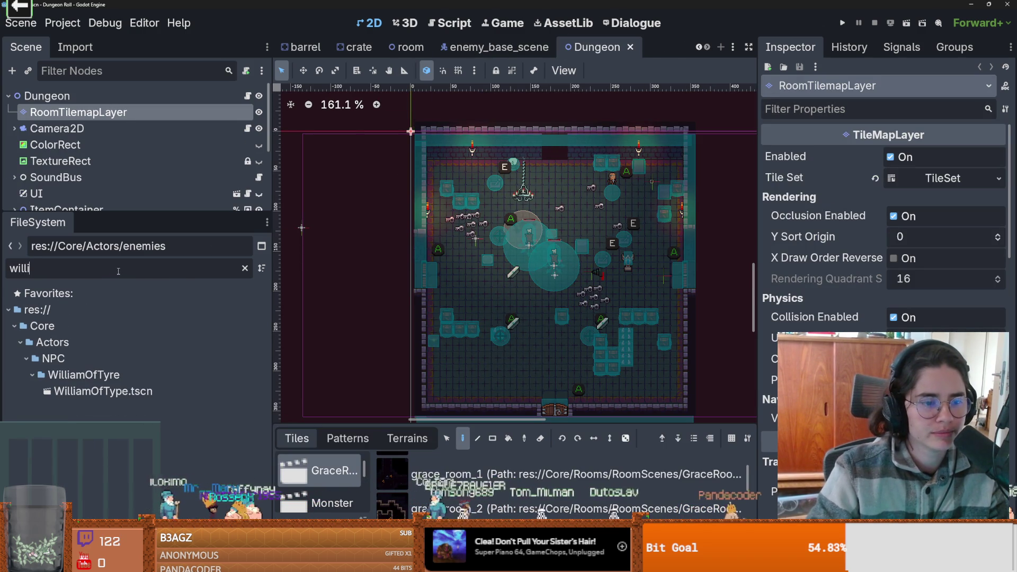
{"action": "double_click", "coordinate": [103, 391]}
{"action": "left_click_drag", "start_coordinate": [179, 212], "coordinate": [179, 320]}
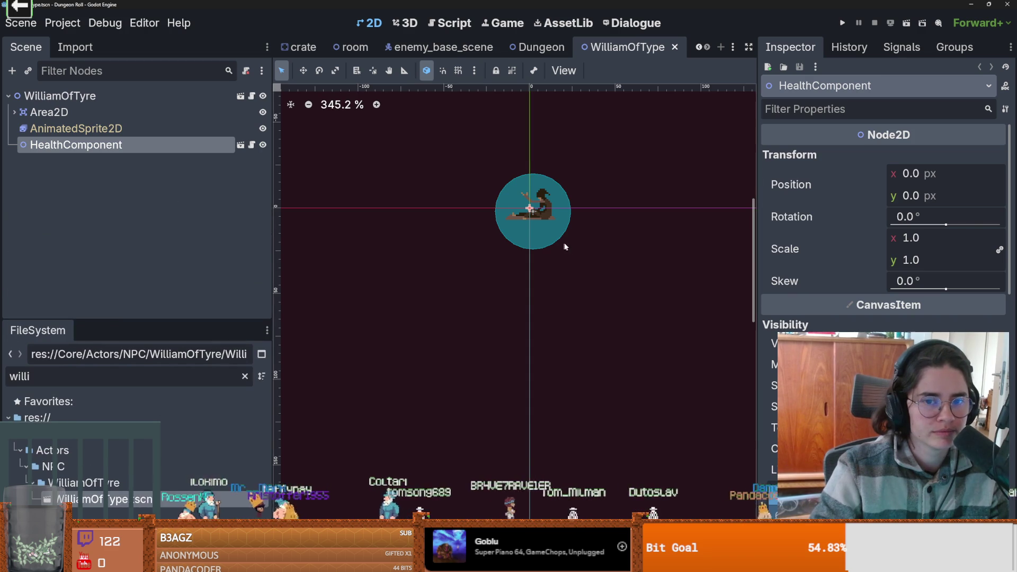
{"action": "scroll", "coordinate": [552, 241], "scroll_direction": "up", "scroll_amount": 6}
{"action": "left_click", "coordinate": [26, 115]}
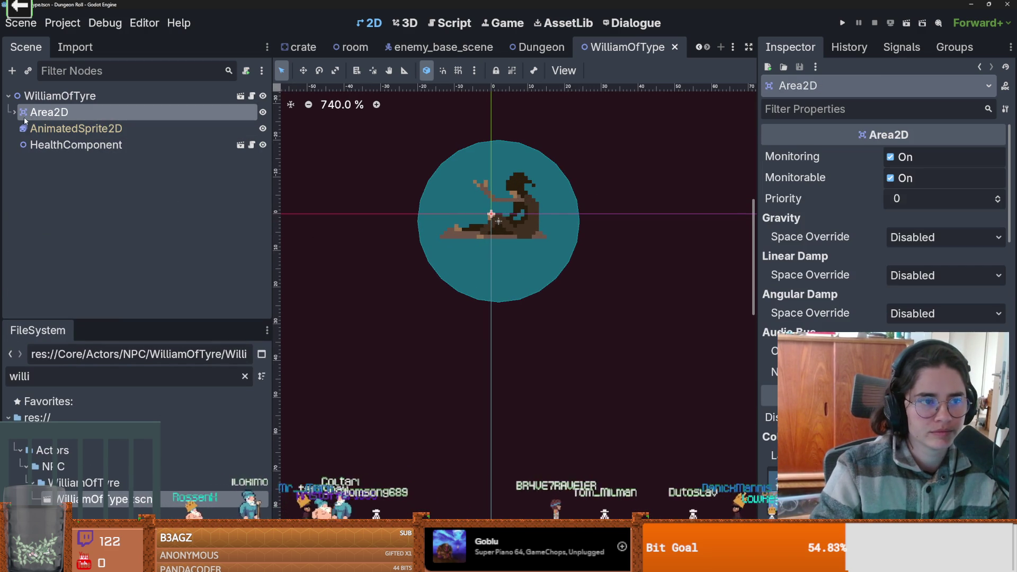
{"action": "left_click", "coordinate": [15, 112]}
{"action": "left_click", "coordinate": [81, 128]}
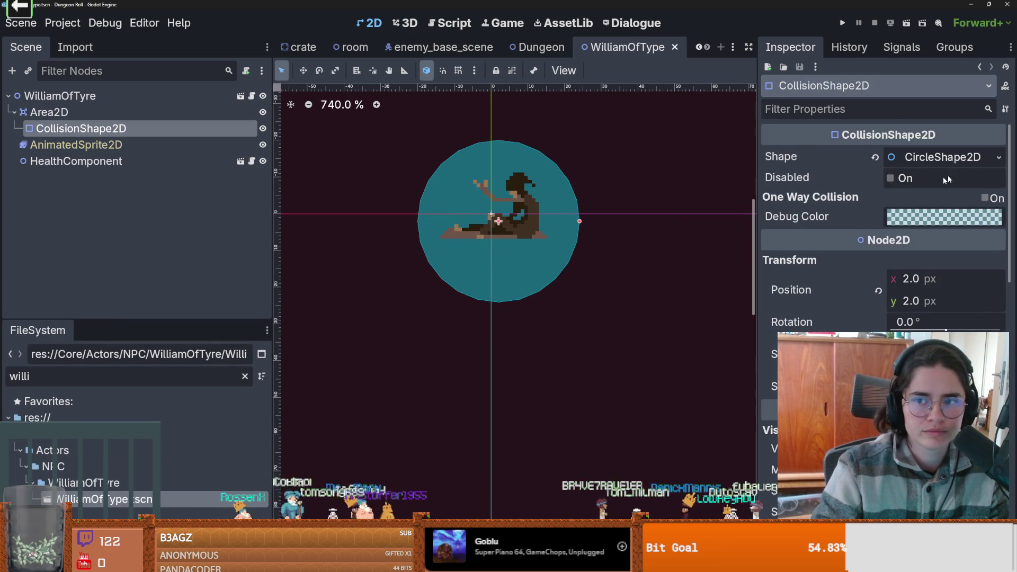
- Make the collision shape a CapsuleShape2D rotated 90° and nudged up 3 px
{"action": "left_click", "coordinate": [999, 157]}
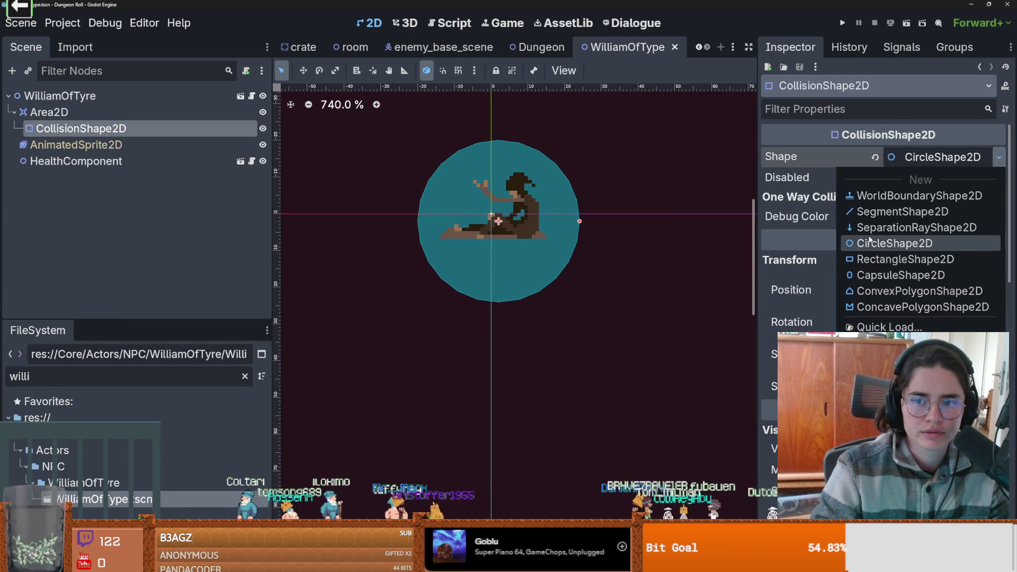
{"action": "left_click", "coordinate": [895, 275]}
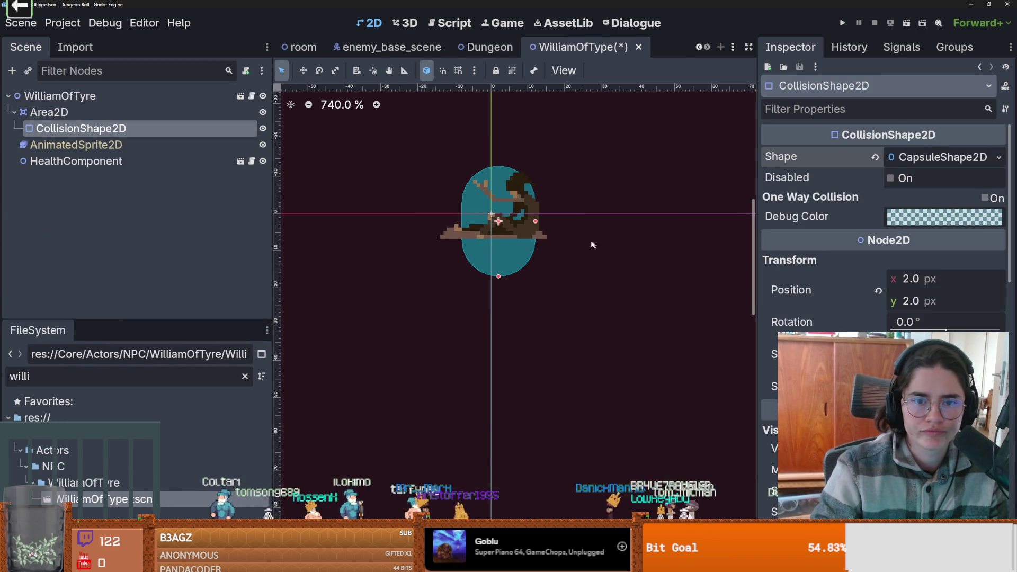
{"action": "left_click", "coordinate": [920, 322]}
{"action": "key", "text": "Return"}
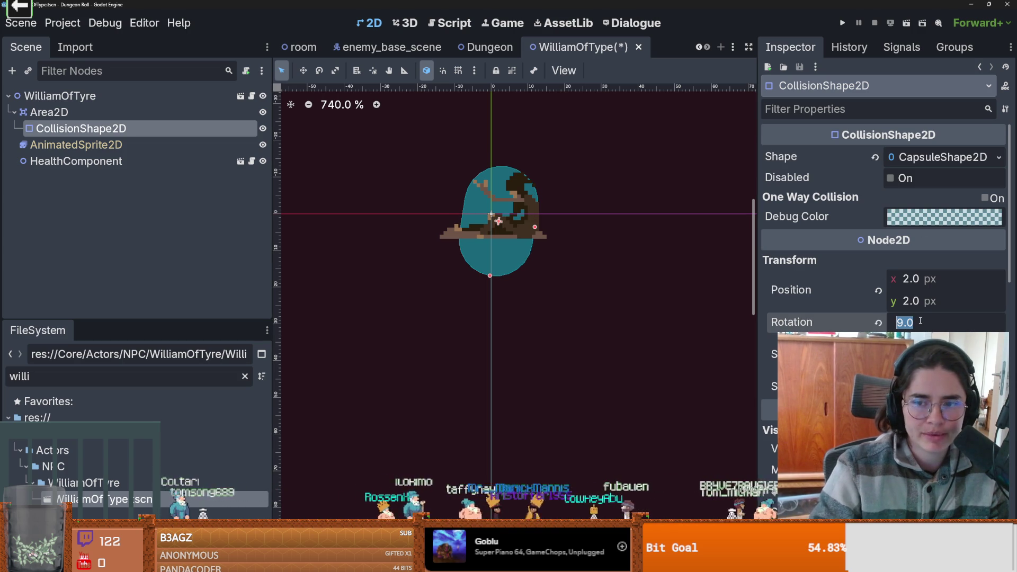
{"action": "type", "text": "90"}
{"action": "key", "text": "Return"}
{"action": "scroll", "coordinate": [519, 238], "scroll_direction": "up", "scroll_amount": 3}
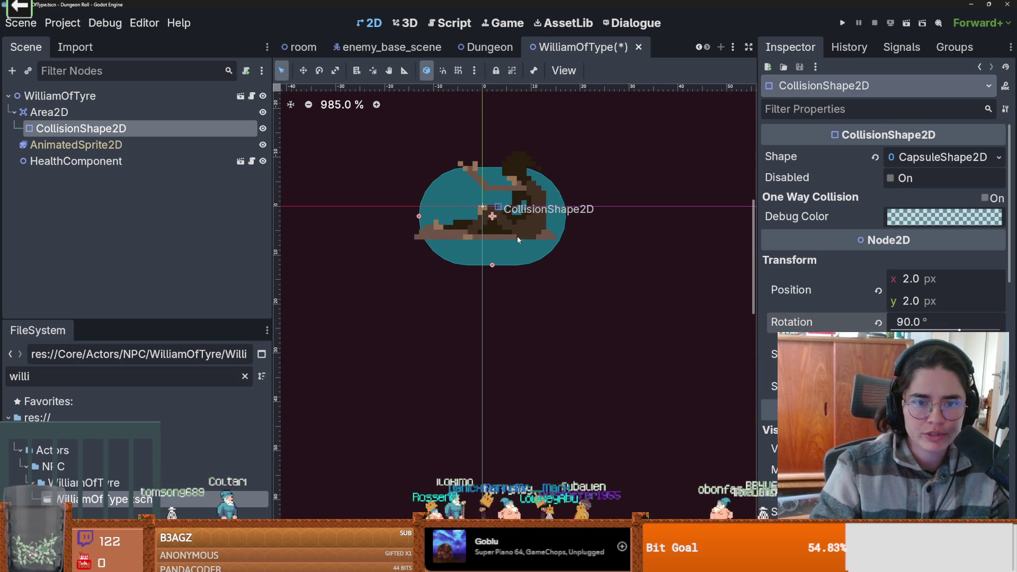
{"action": "left_click_drag", "start_coordinate": [518, 240], "coordinate": [515, 225]}
- Save the WilliamOfTyre scene
{"action": "scroll", "coordinate": [507, 233], "scroll_direction": "up", "scroll_amount": 2}
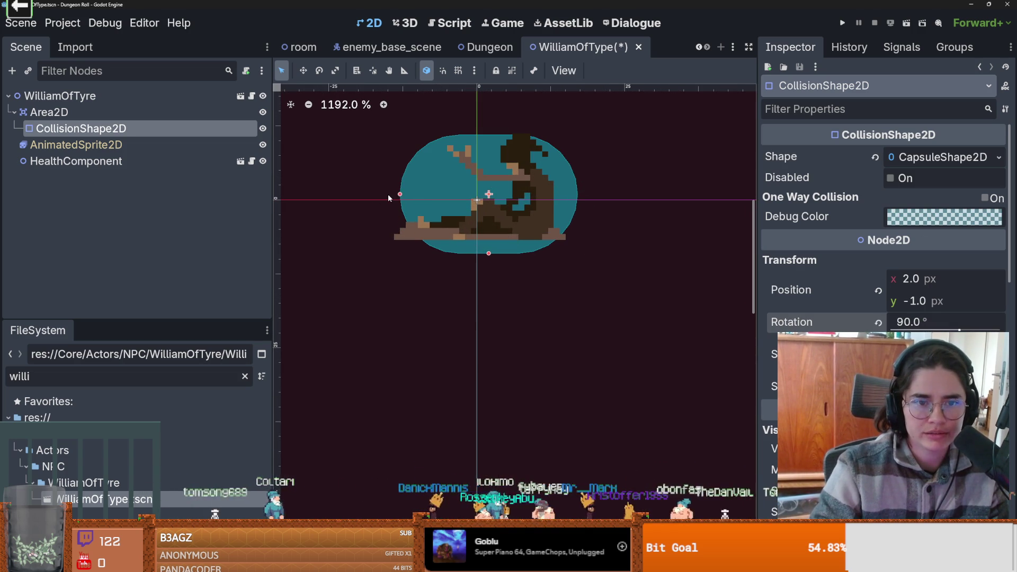
{"action": "left_click", "coordinate": [392, 194]}
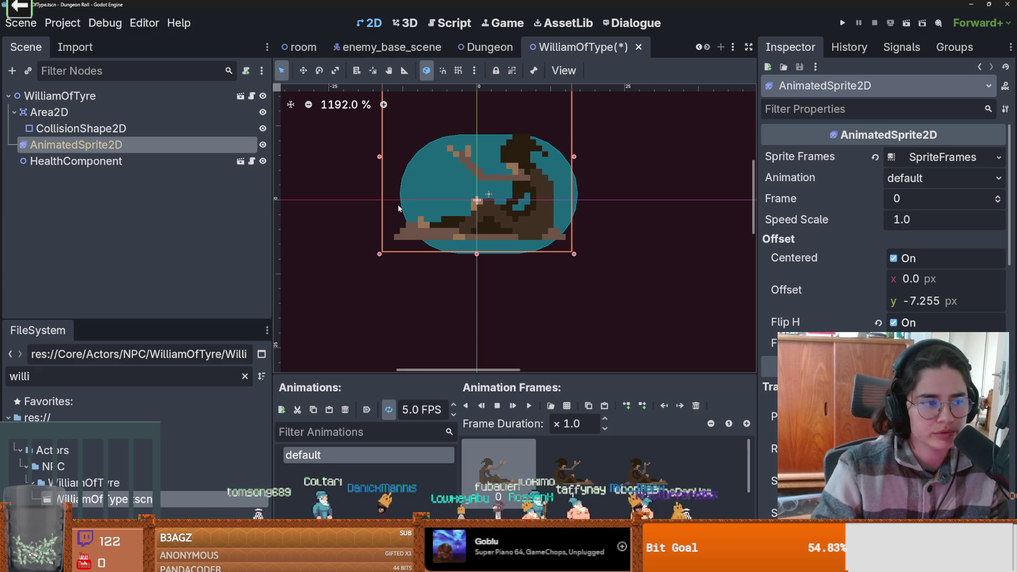
{"action": "key", "text": "ctrl+s"}
{"action": "left_click", "coordinate": [50, 112]}
- Save the WilliamOfTyre and Dungeon scenes, then switch to the BaldwinRoom2 scene
{"action": "key", "text": "ctrl+s"}
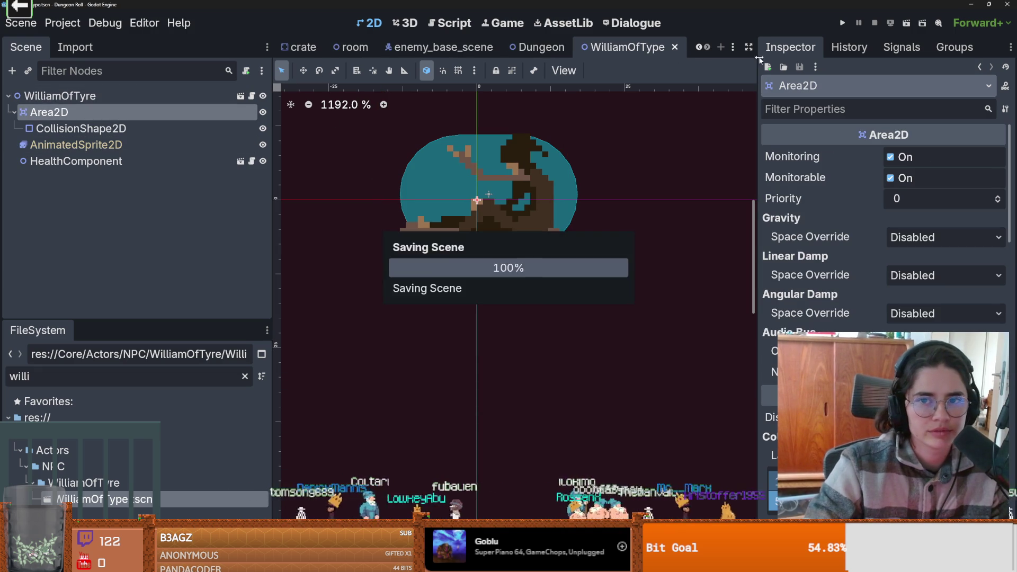
{"action": "left_click_drag", "start_coordinate": [759, 59], "coordinate": [810, 59]}
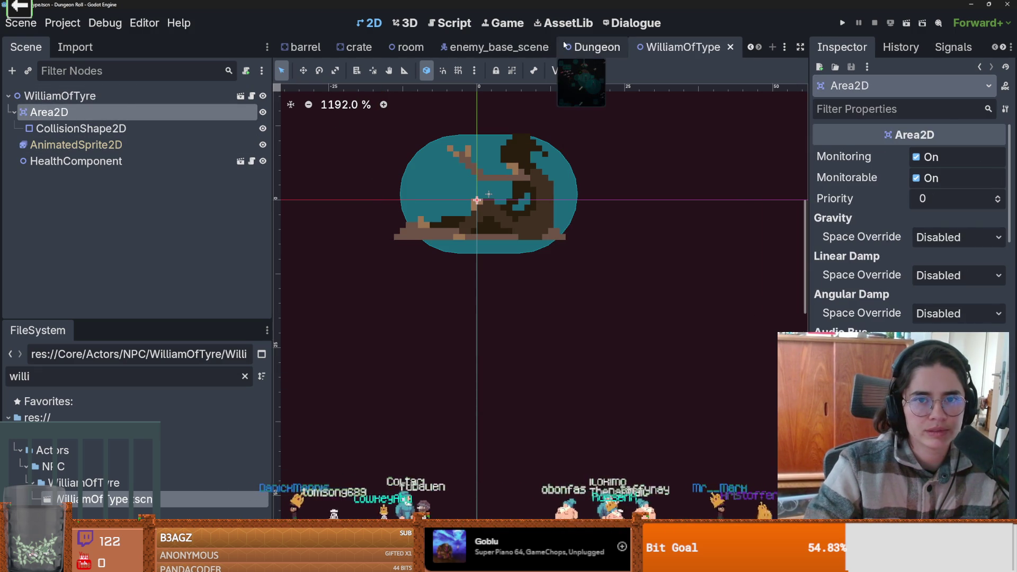
{"action": "left_click", "coordinate": [607, 45]}
{"action": "key", "text": "ctrl+s"}
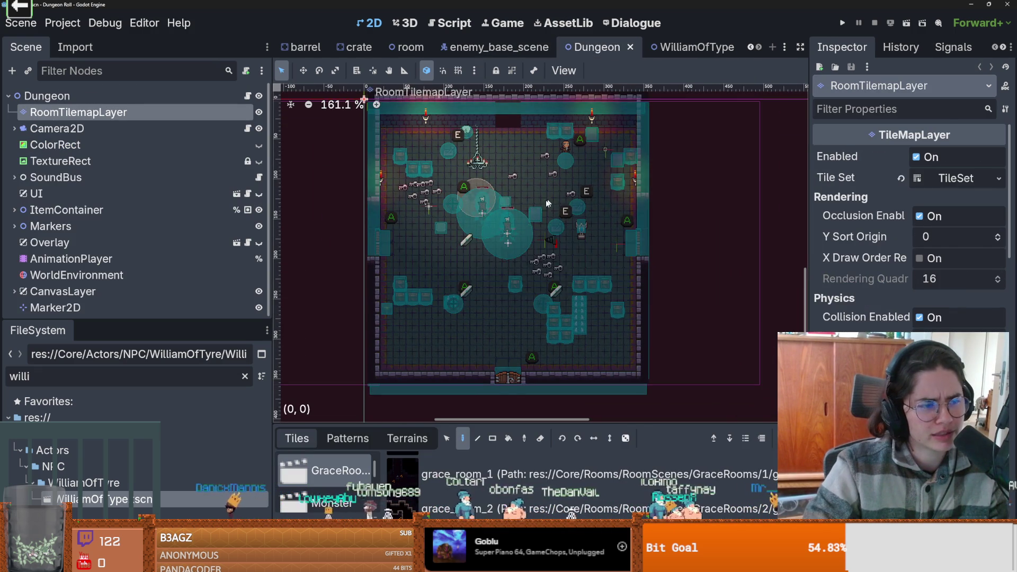
{"action": "scroll", "coordinate": [547, 203], "scroll_direction": "up", "scroll_amount": 2}
{"action": "scroll", "coordinate": [634, 201], "scroll_direction": "down", "scroll_amount": 3}
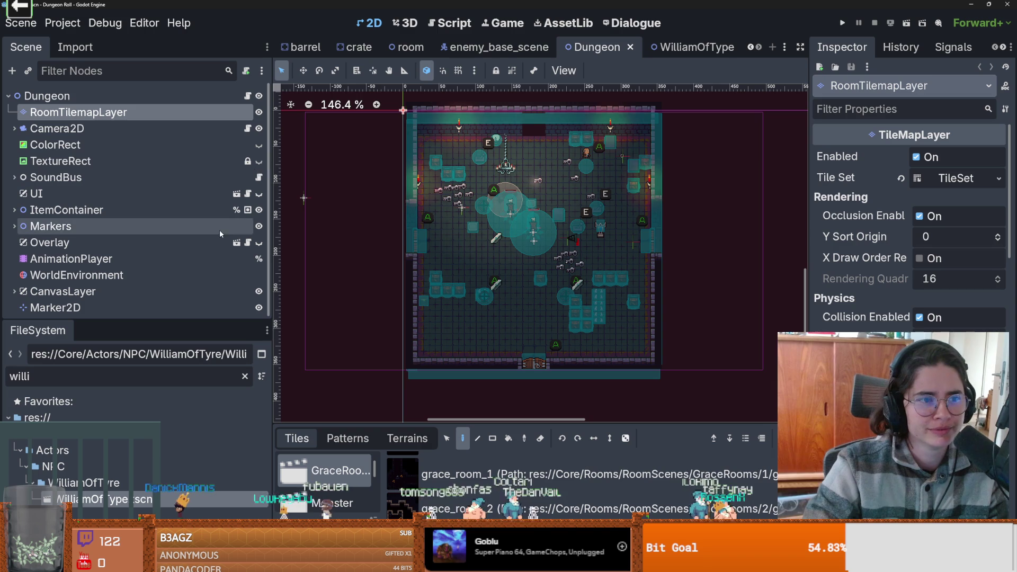
{"action": "scroll", "coordinate": [543, 250], "scroll_direction": "up", "scroll_amount": 1}
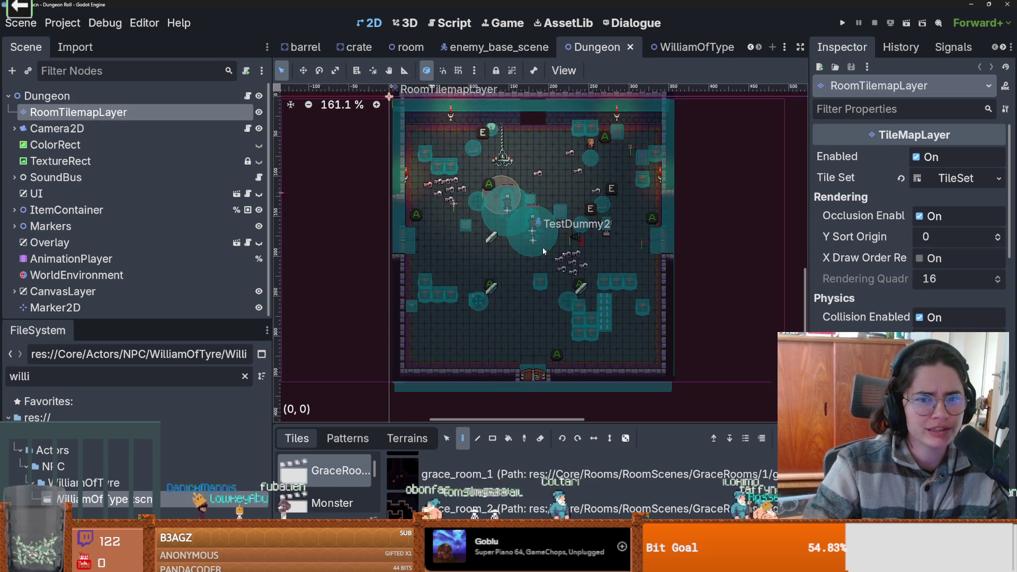
{"action": "scroll", "coordinate": [542, 247], "scroll_direction": "up", "scroll_amount": 1}
{"action": "scroll", "coordinate": [470, 213], "scroll_direction": "up", "scroll_amount": 1}
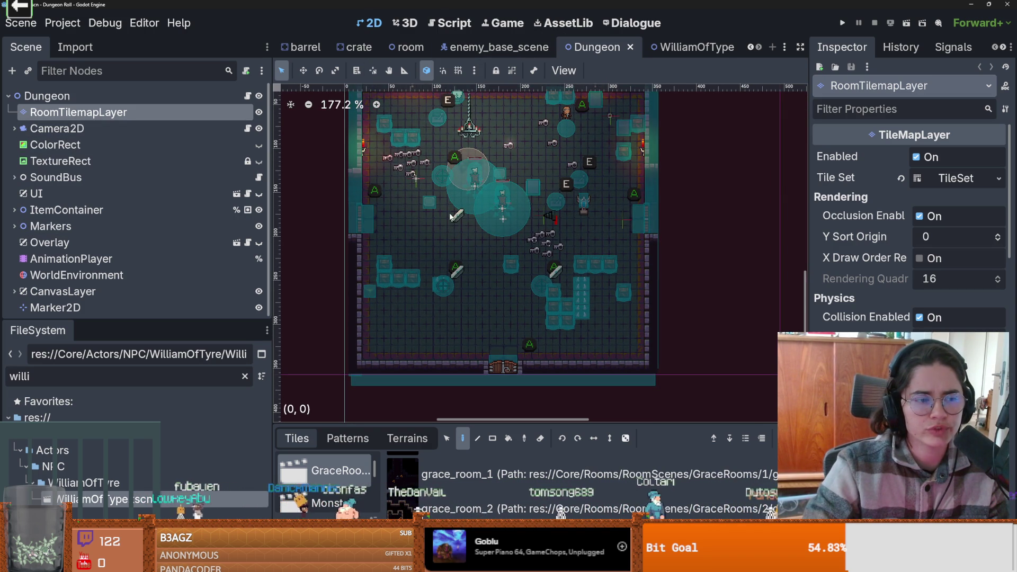
{"action": "left_click", "coordinate": [751, 47]}
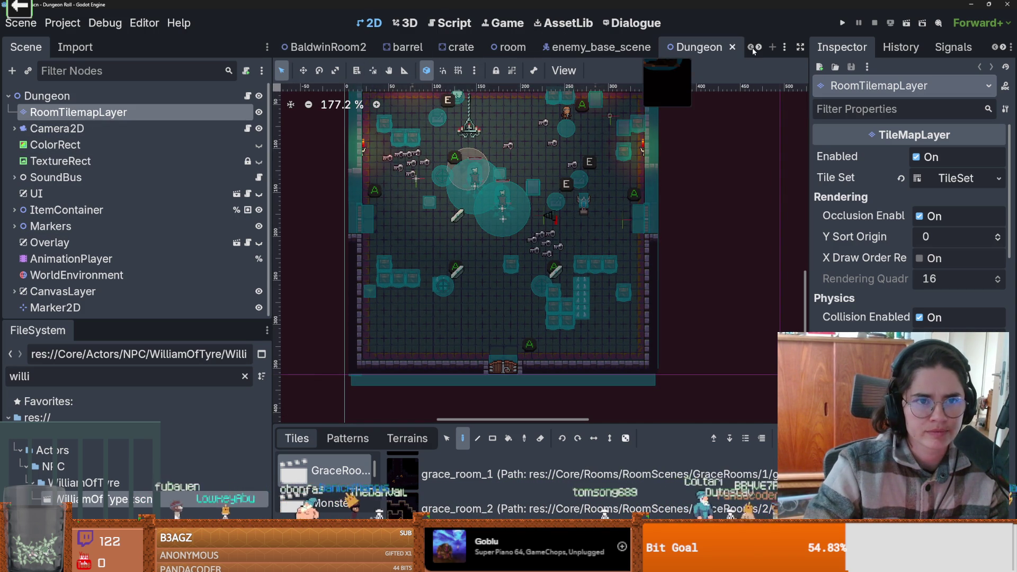
{"action": "left_click", "coordinate": [325, 47]}
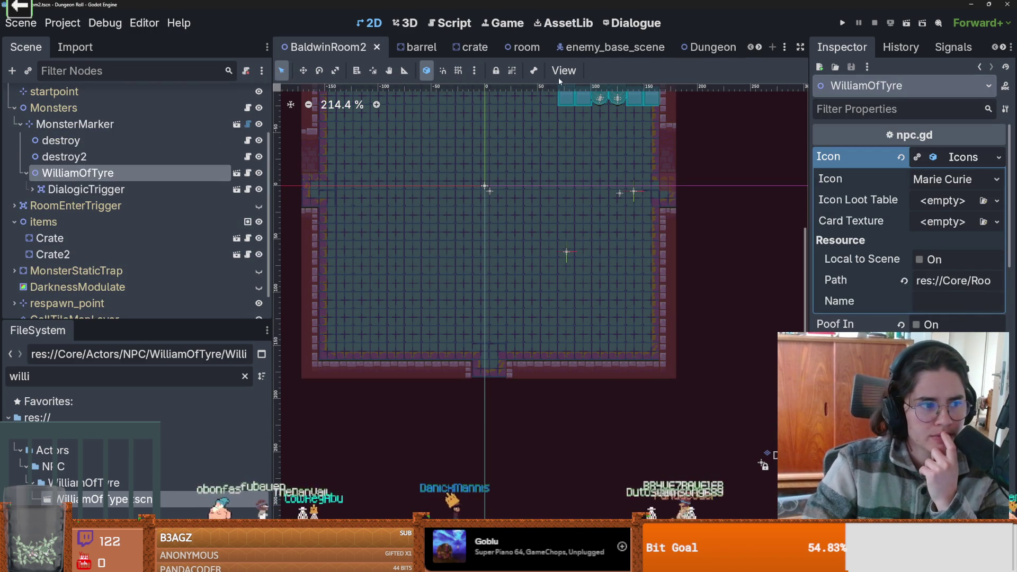
- In enemy_base_scene, open the object tracker script and add a new line after line 7
{"action": "left_click", "coordinate": [615, 48]}
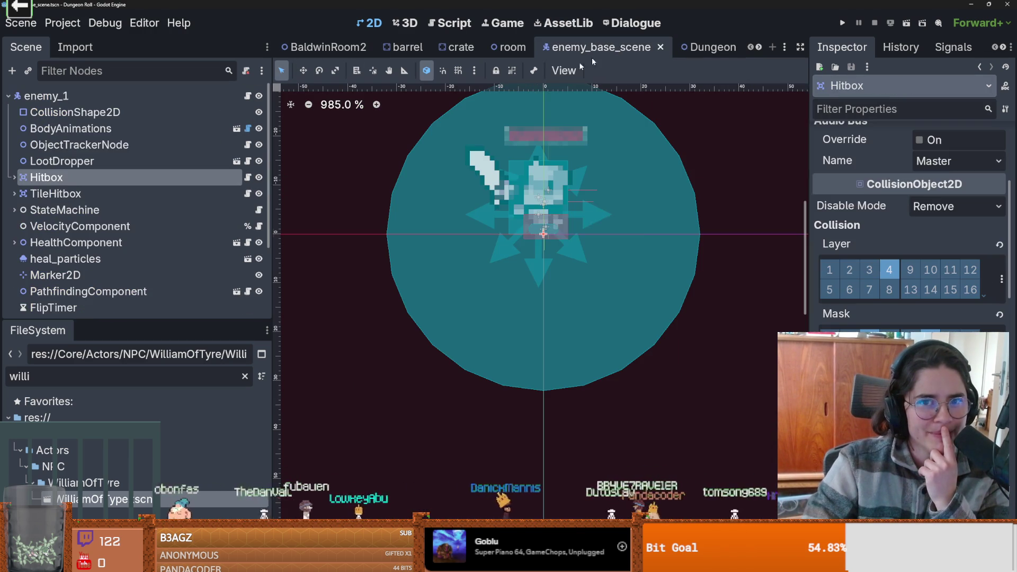
{"action": "left_click", "coordinate": [247, 145]}
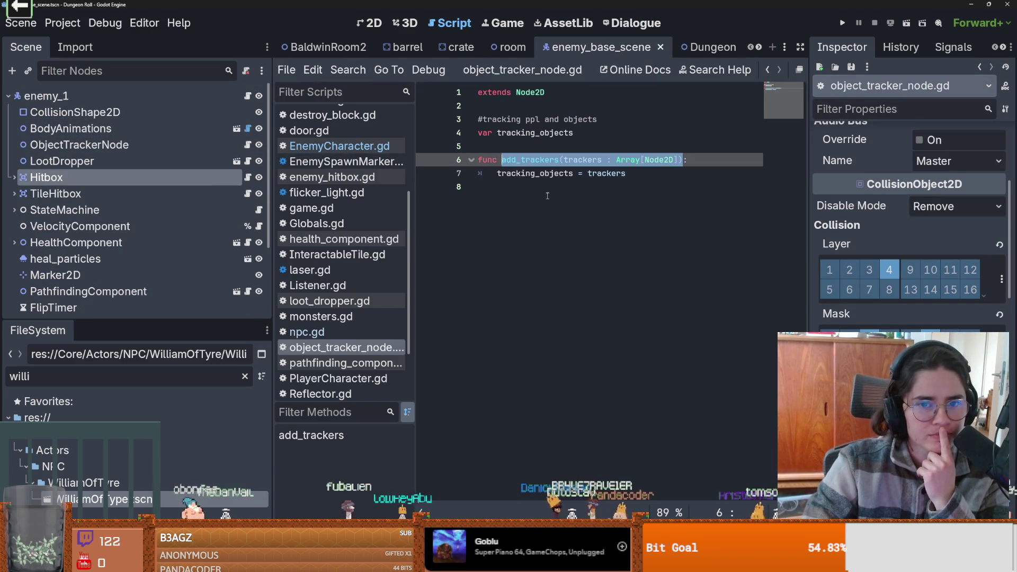
{"action": "double_click", "coordinate": [519, 173]}
{"action": "left_click", "coordinate": [636, 173]}
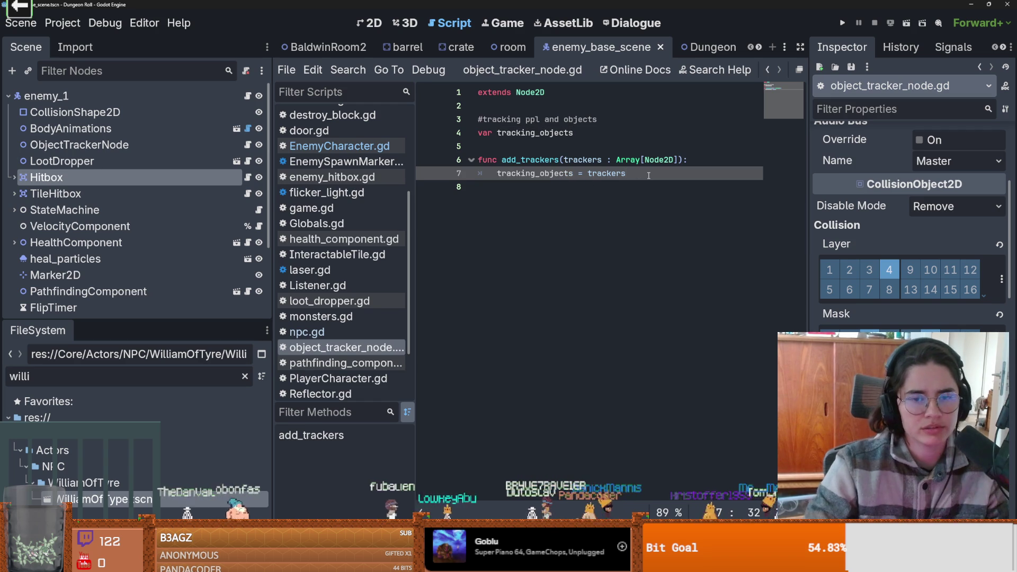
{"action": "key", "text": "Return"}
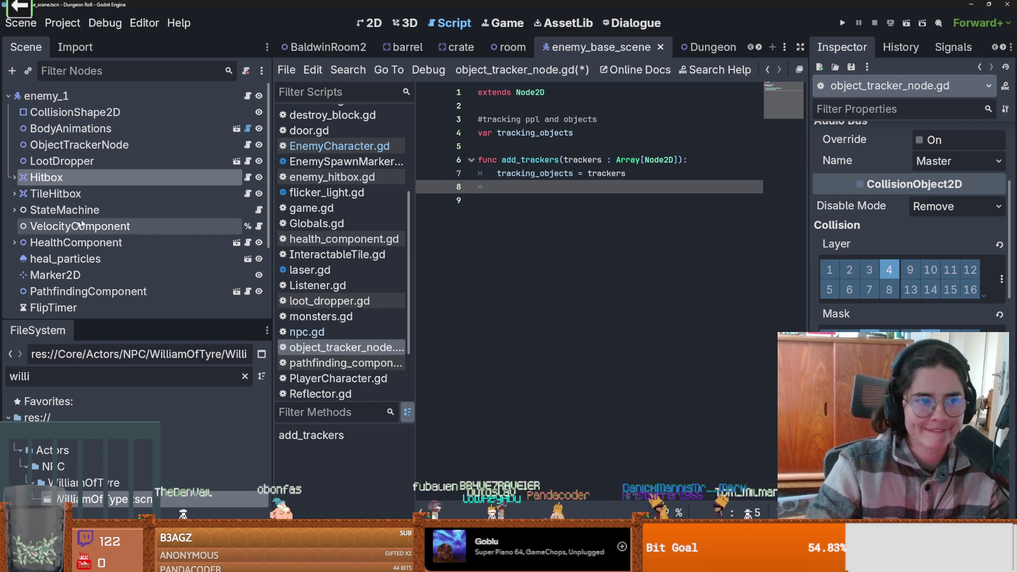
- Open the chase_state script from the StateMachine's chase_state node
{"action": "left_click", "coordinate": [14, 210]}
{"action": "scroll", "coordinate": [118, 258], "scroll_direction": "down", "scroll_amount": 1}
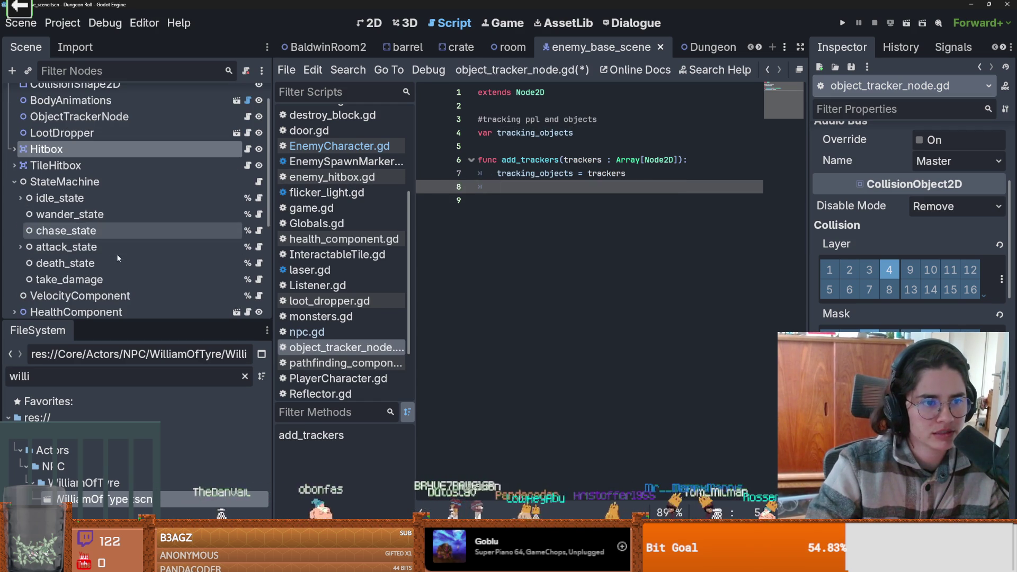
{"action": "left_click", "coordinate": [66, 231]}
{"action": "left_click", "coordinate": [259, 230]}
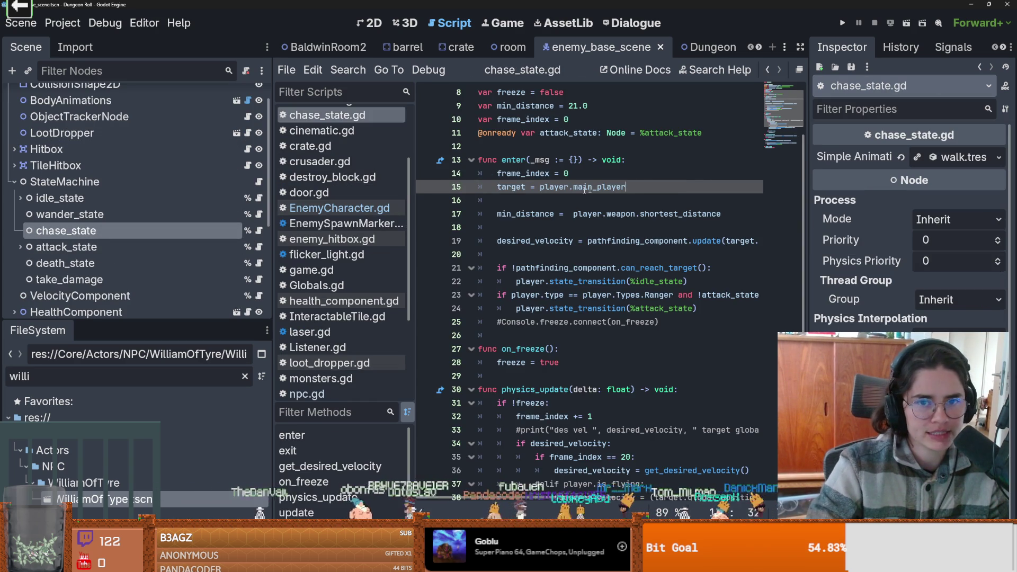
{"action": "key", "text": "ctrl+shift+Return"}
{"action": "scroll", "coordinate": [512, 222], "scroll_direction": "up", "scroll_amount": 3}
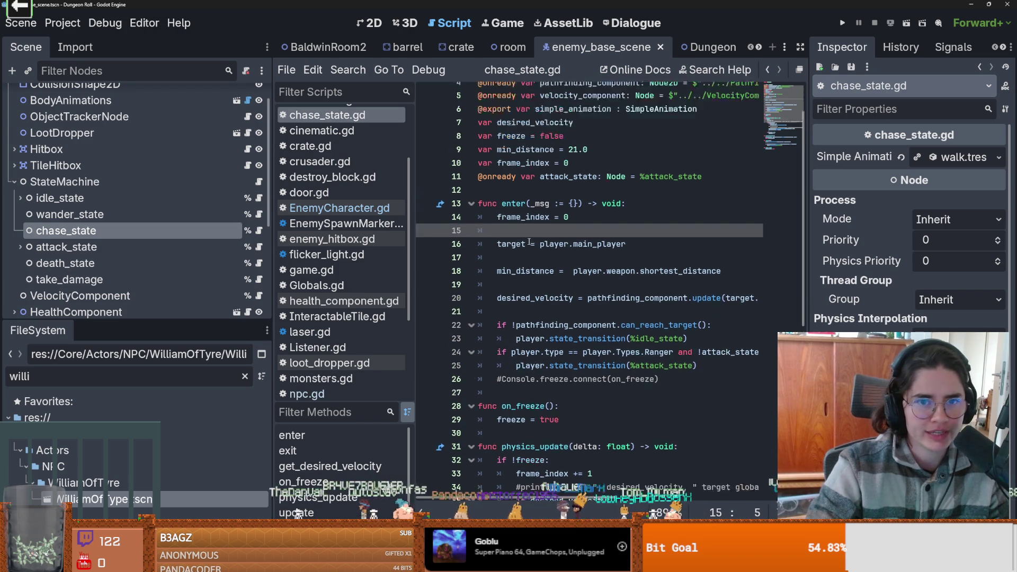
{"action": "left_click", "coordinate": [705, 228]}
{"action": "key", "text": "Return"}
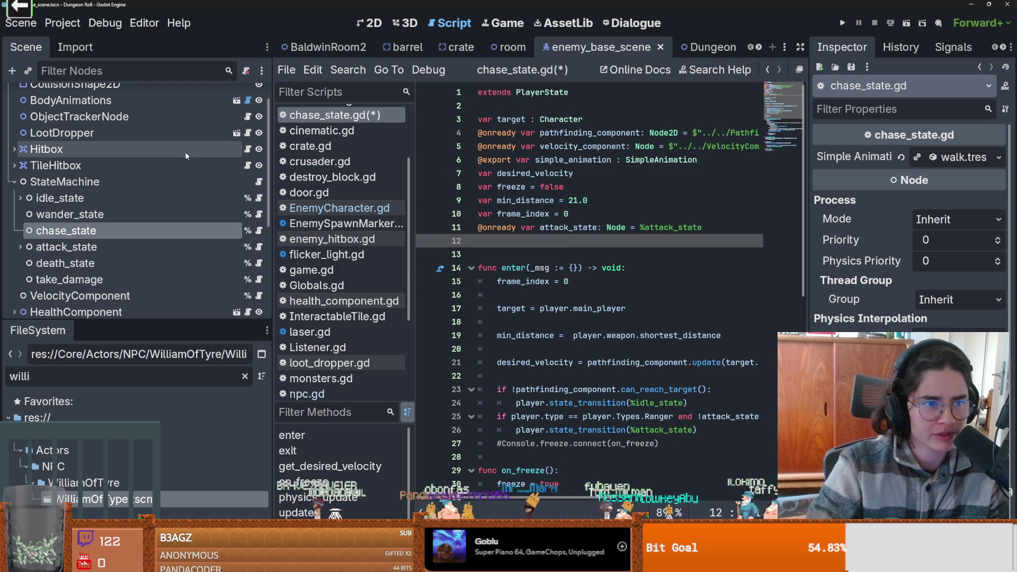
{"action": "mouse_move", "coordinate": [159, 116]}
{"action": "left_mouse_down"}
{"action": "mouse_move", "coordinate": [477, 236]}
{"action": "mouse_move", "coordinate": [530, 240]}
{"action": "left_mouse_up"}
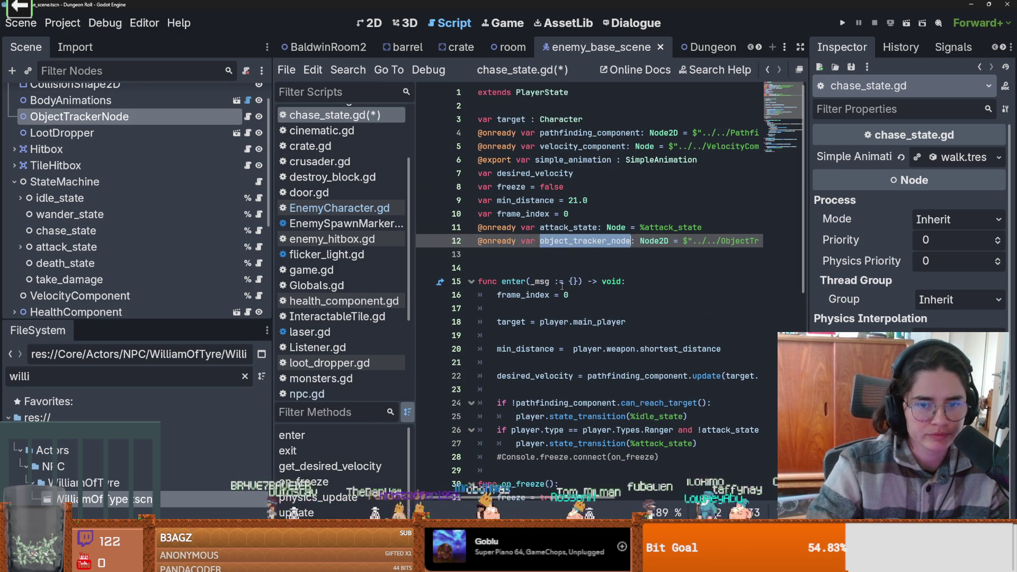
{"action": "scroll", "coordinate": [549, 297], "scroll_direction": "down", "scroll_amount": 1}
{"action": "key", "text": "ctrl+c"}
{"action": "left_click", "coordinate": [545, 269]}
{"action": "key", "text": "ctrl+v"}
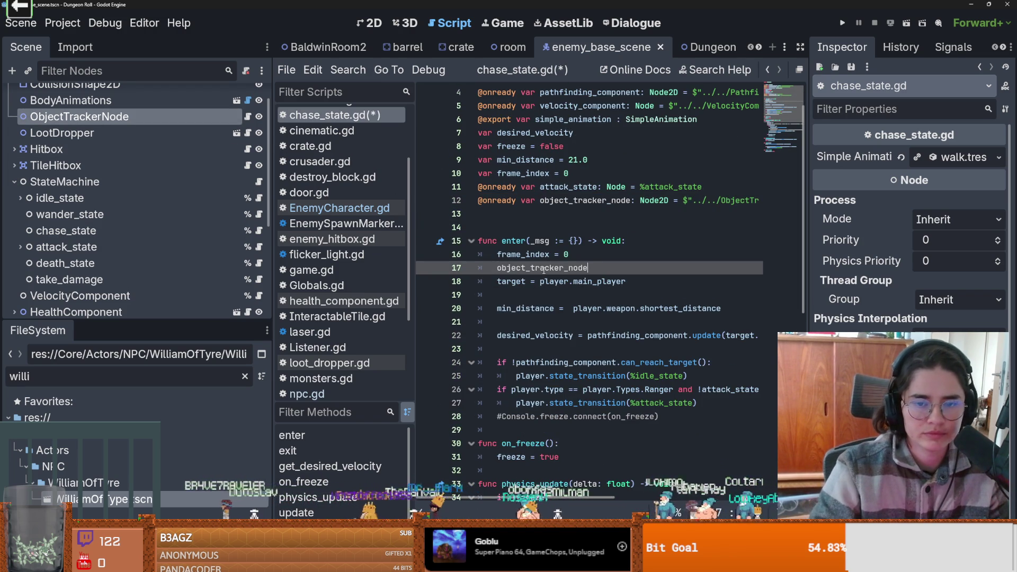
- Open object_tracker_node.gd and start a new line below extends Node2D
{"action": "left_click", "coordinate": [248, 116]}
{"action": "left_click", "coordinate": [564, 92]}
{"action": "key", "text": "Return"}
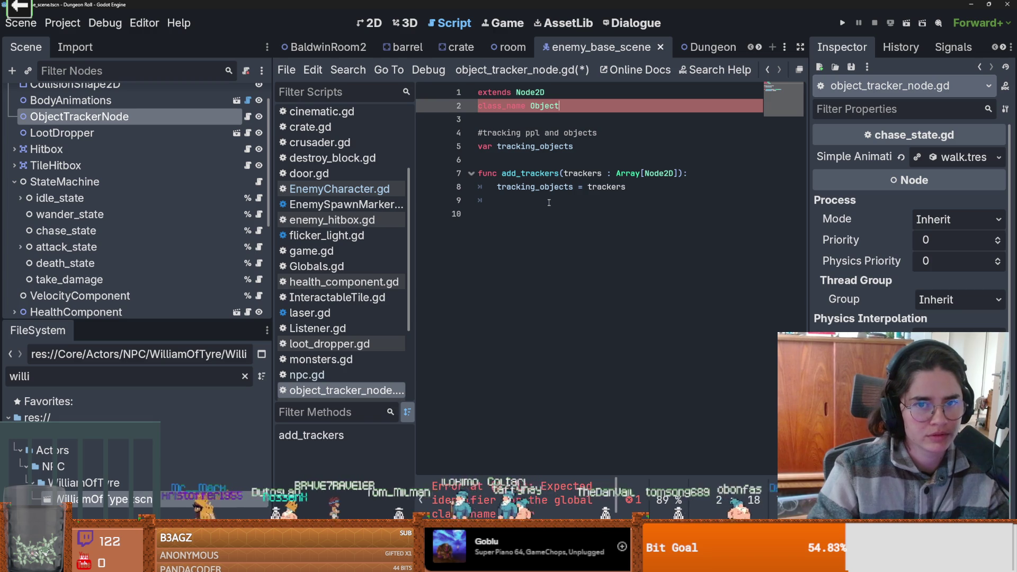
- Save object_tracker_node.gd as class ObjectTracker, check tracking_objects, then reopen chase_state.gd
{"action": "key", "text": "ctrl+s"}
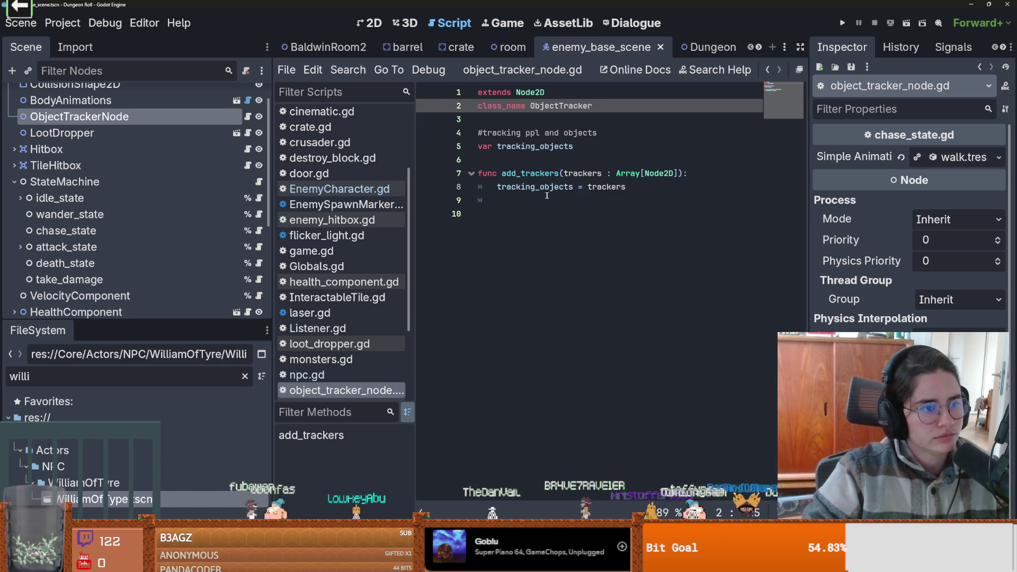
{"action": "left_click", "coordinate": [530, 273]}
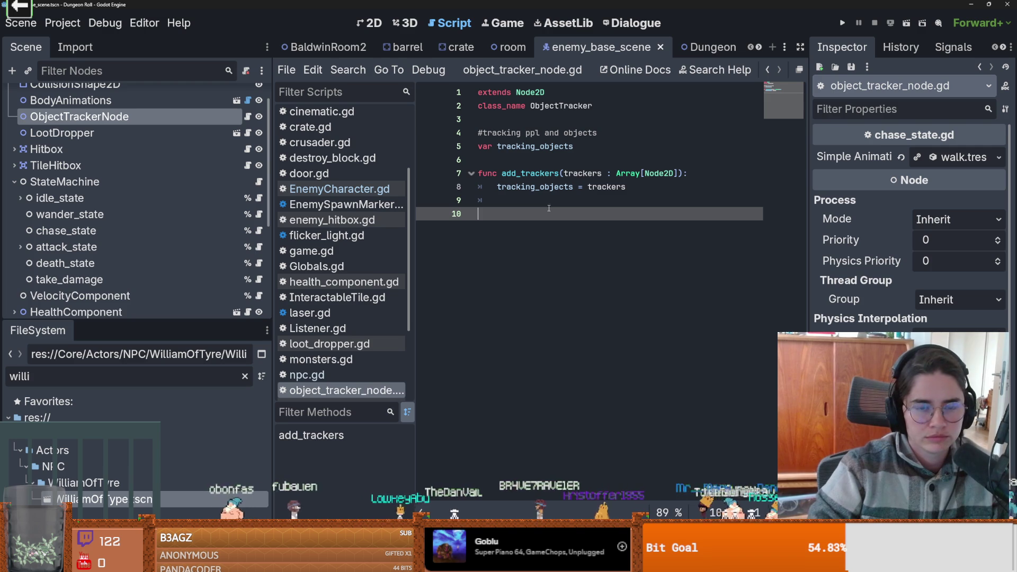
{"action": "double_click", "coordinate": [535, 187]}
{"action": "left_click", "coordinate": [536, 187], "text": "ctrl"}
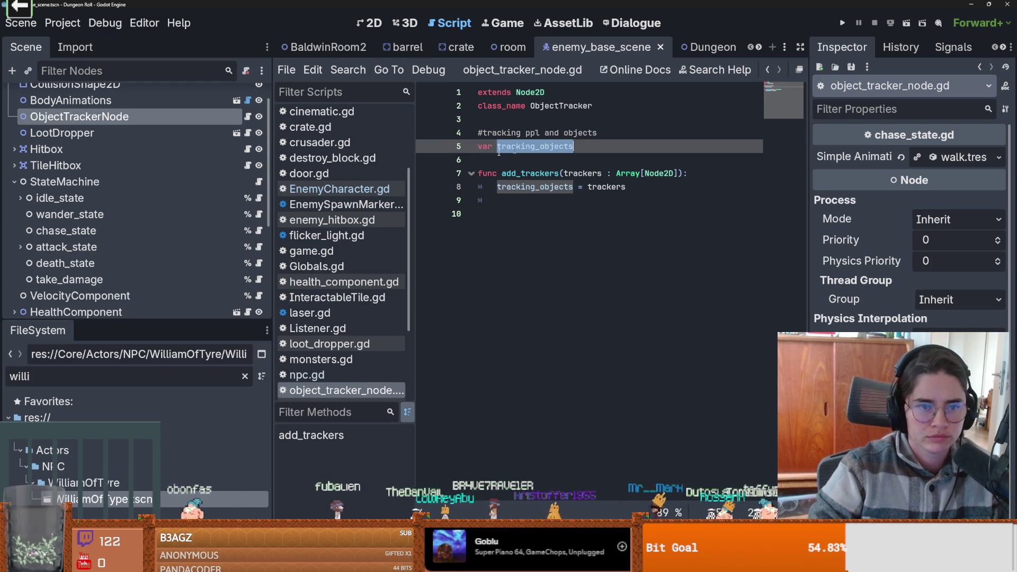
{"action": "left_click", "coordinate": [260, 231]}
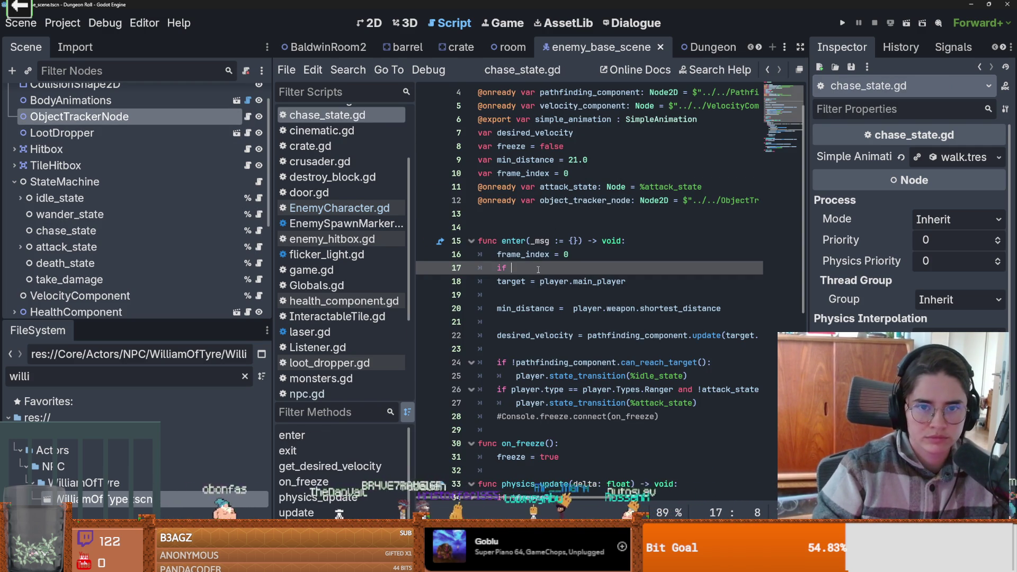
- Change the line 12 reference type to ObjectTracker and start object_tracker_node. on line 17
{"action": "key", "text": "Return"}
{"action": "type", "text": "."}
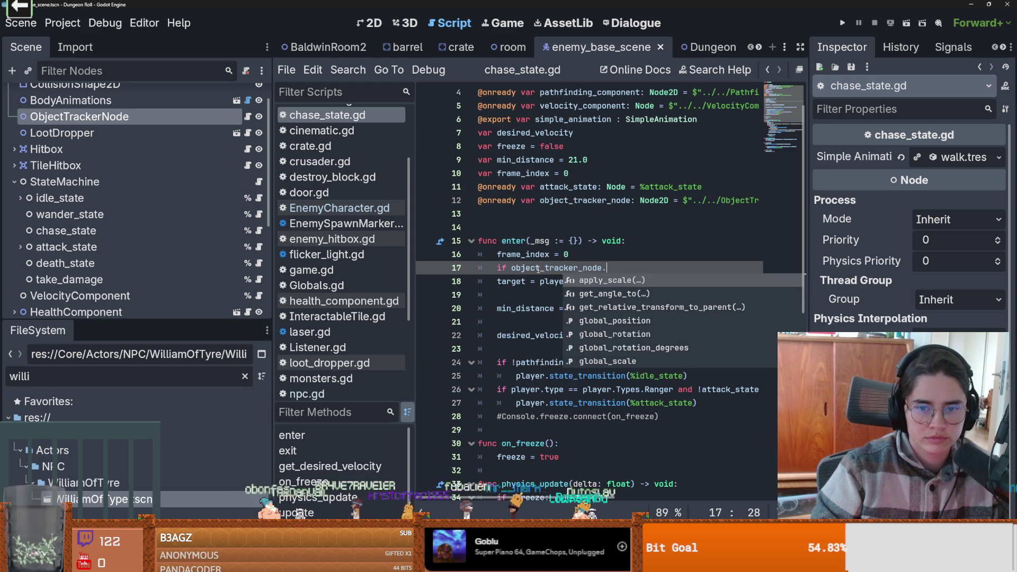
{"action": "left_click", "coordinate": [658, 206]}
{"action": "double_click", "coordinate": [658, 201]}
{"action": "type", "text": "ObjectTracker"}
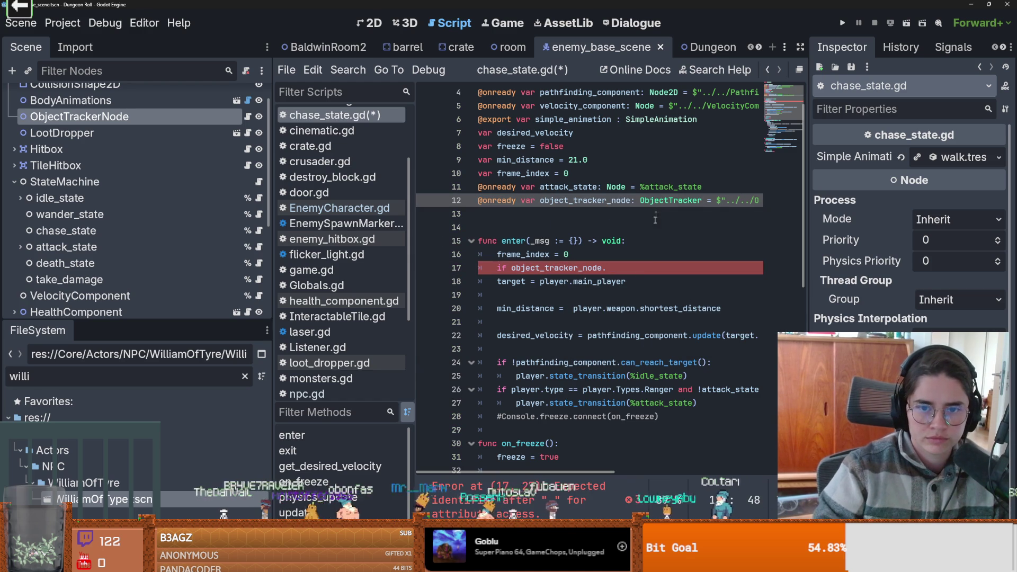
- Complete the if condition testing object_tracker_node.tracking_objects.size() > 0
{"action": "left_click", "coordinate": [634, 268]}
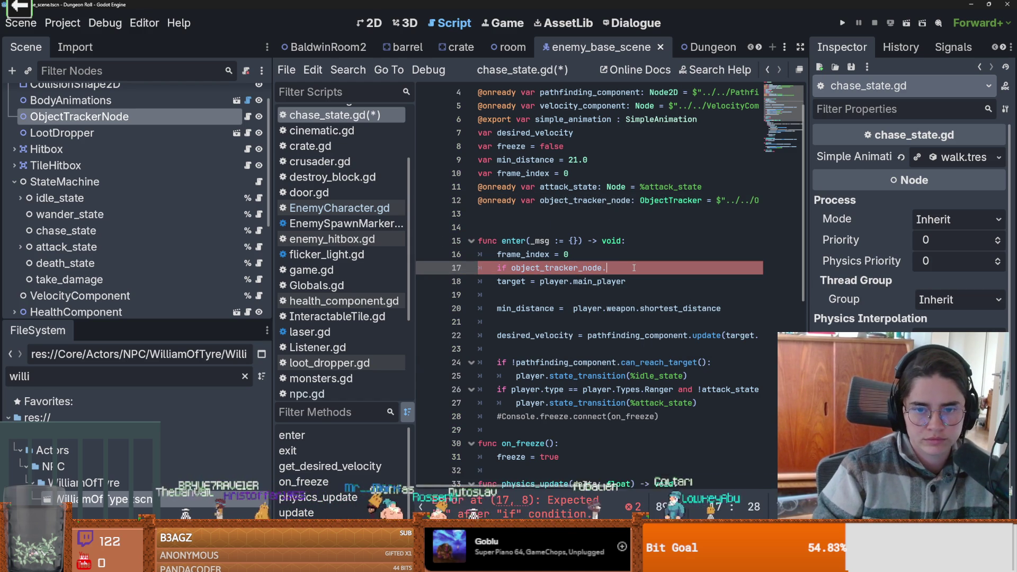
{"action": "type", "text": ".ob"}
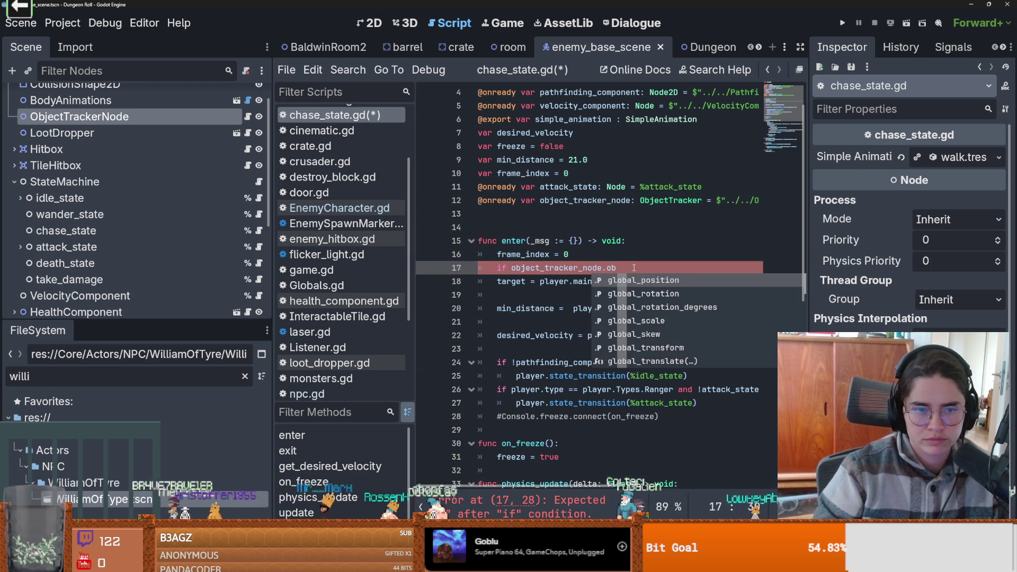
{"action": "left_click", "coordinate": [247, 117]}
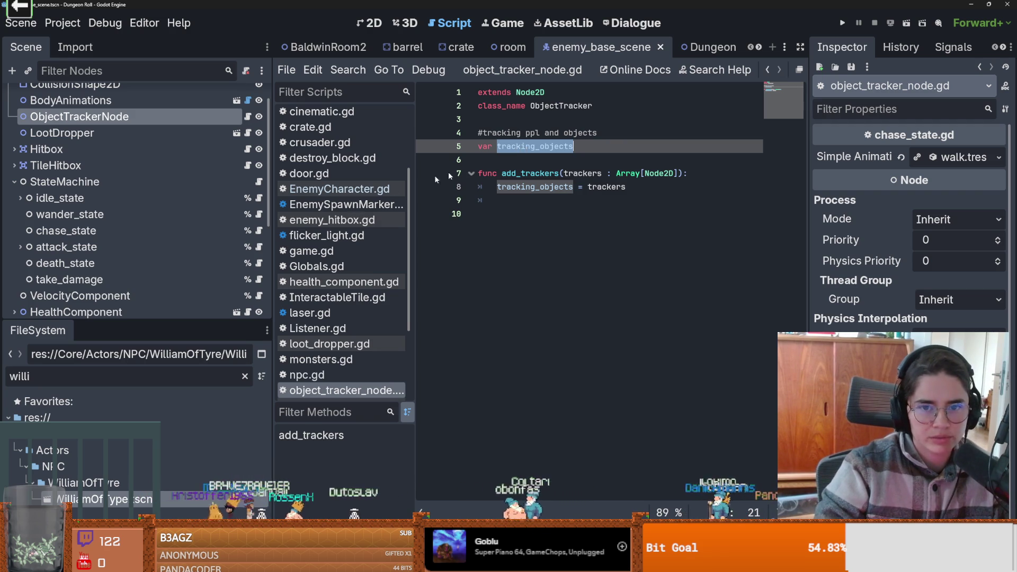
{"action": "left_click", "coordinate": [260, 231]}
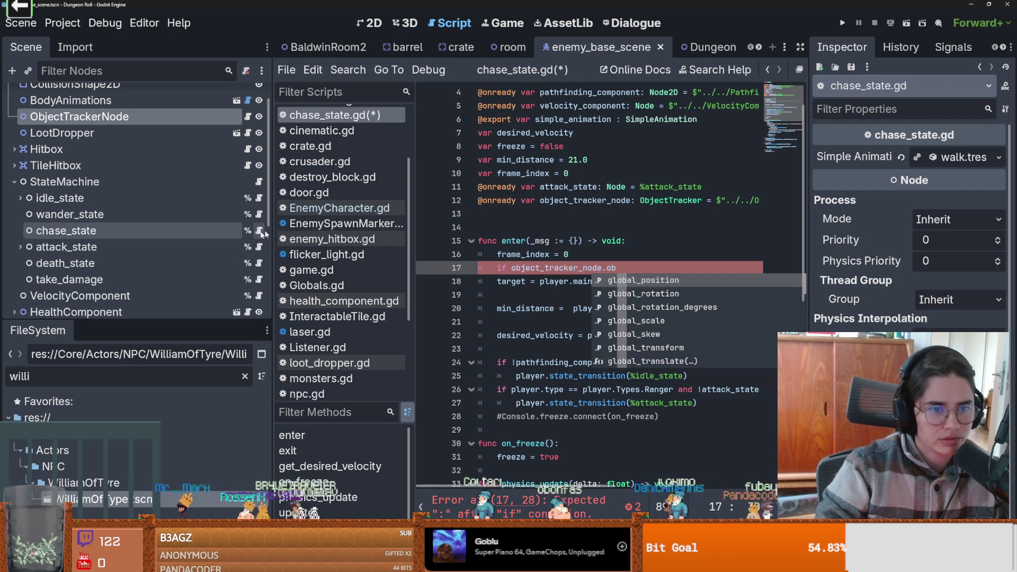
{"action": "left_click", "coordinate": [619, 269]}
{"action": "key", "text": "ctrl+v"}
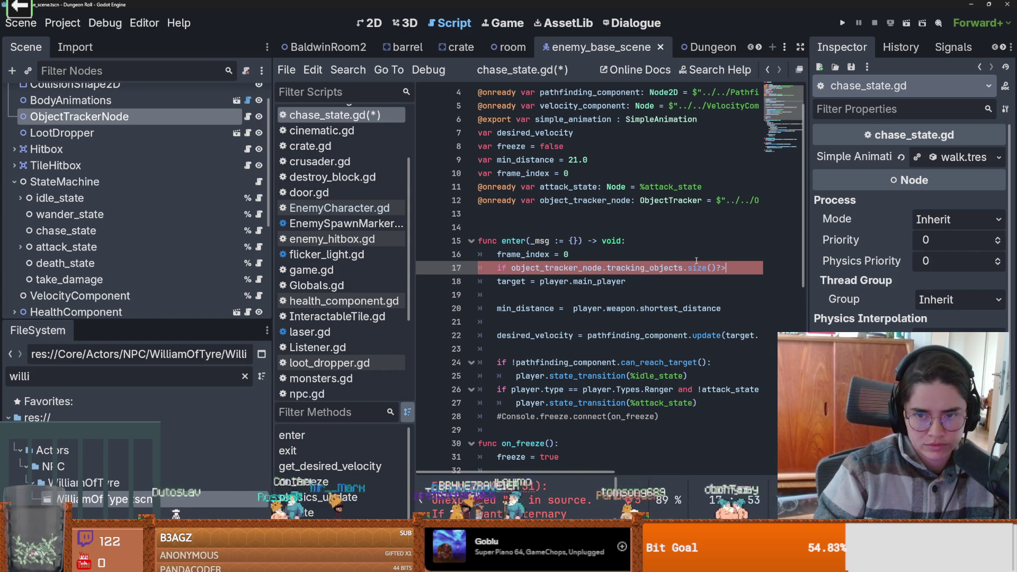
{"action": "type", "text": ":"}
{"action": "key", "text": "Return"}
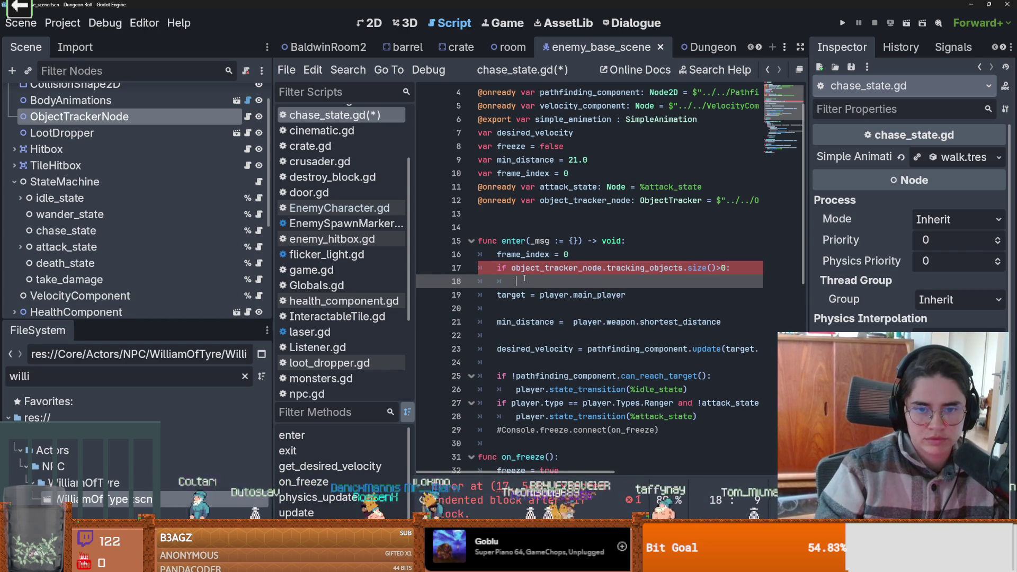
- Under the if, set target = object_tracker_node.tracking_objects[0] and save
{"action": "type", "text": "get = "}
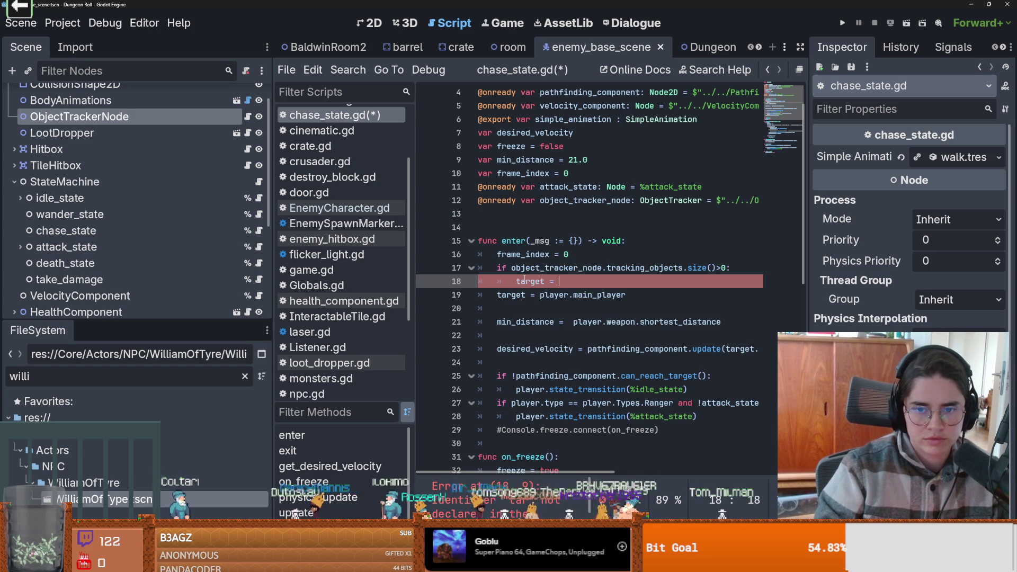
{"action": "type", "text": "ob"}
{"action": "key", "text": "Return"}
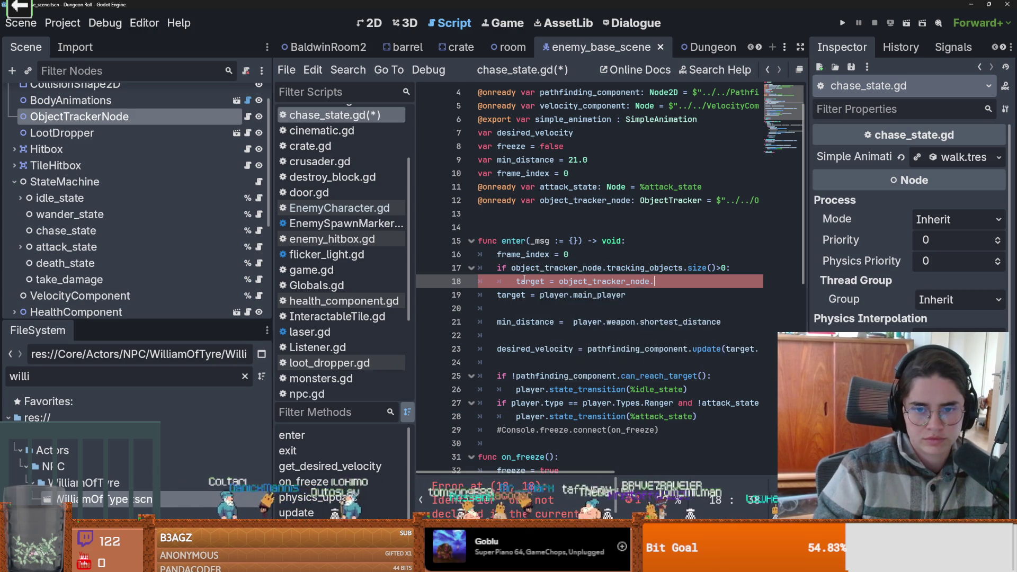
{"action": "type", "text": ".tr"}
{"action": "key", "text": "Return"}
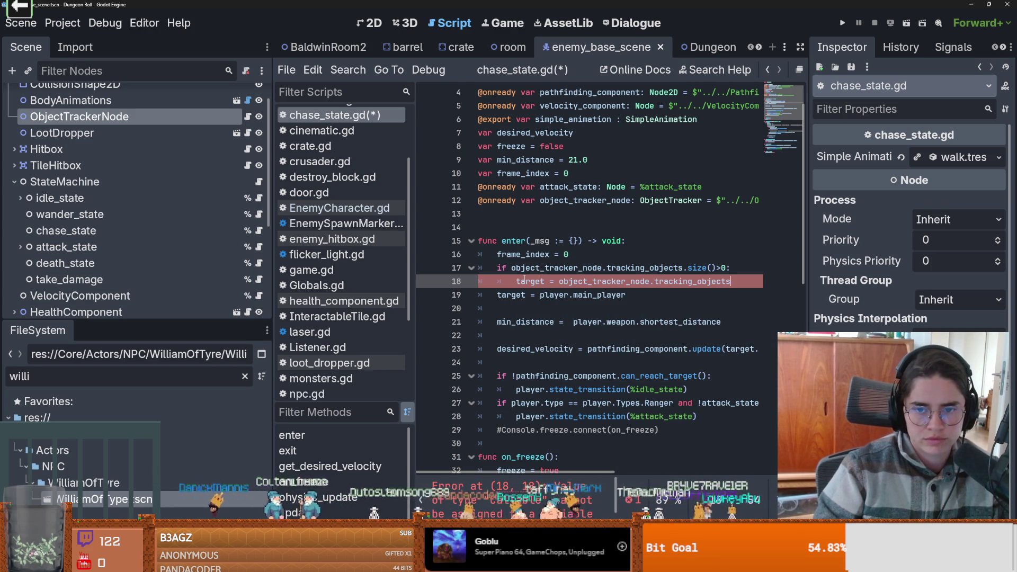
{"action": "type", "text": "[0"}
{"action": "left_click", "coordinate": [530, 281]}
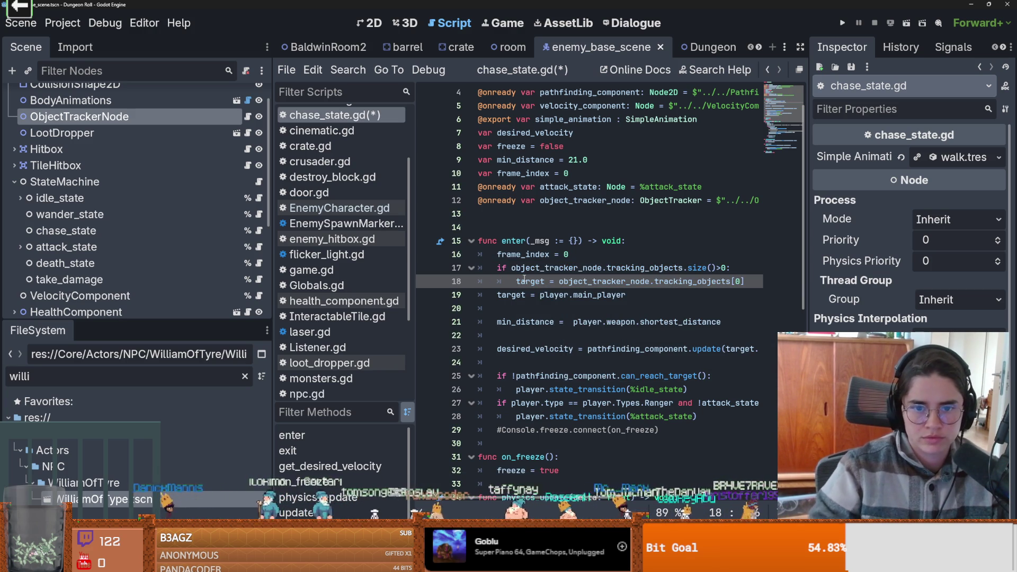
{"action": "key", "text": "ctrl+s"}
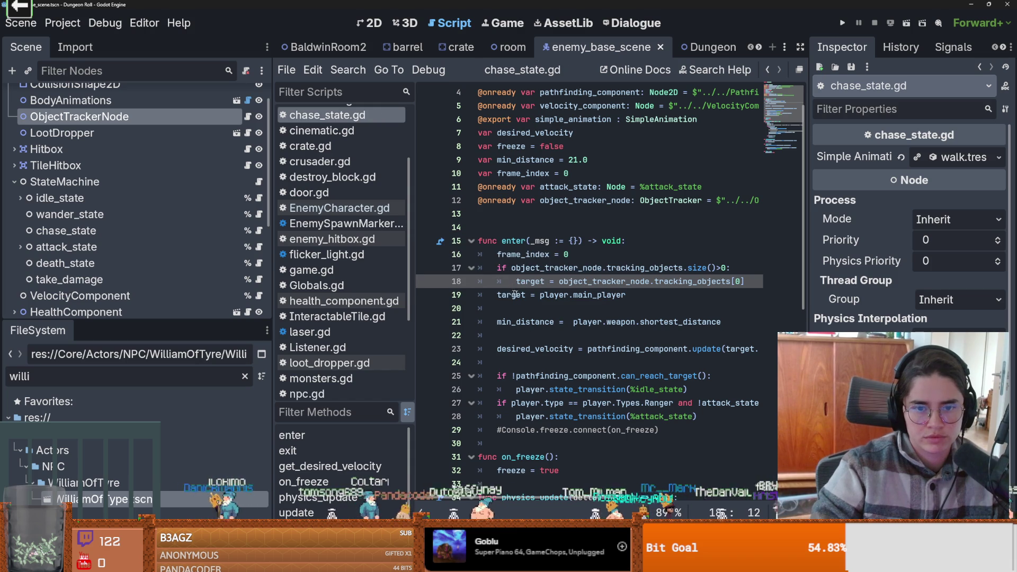
- Add an else branch assigning target = player.main_player, and save the script
{"action": "left_click", "coordinate": [748, 282]}
{"action": "key", "text": "Return"}
{"action": "key", "text": "BackSpace"}
{"action": "type", "text": "els;"}
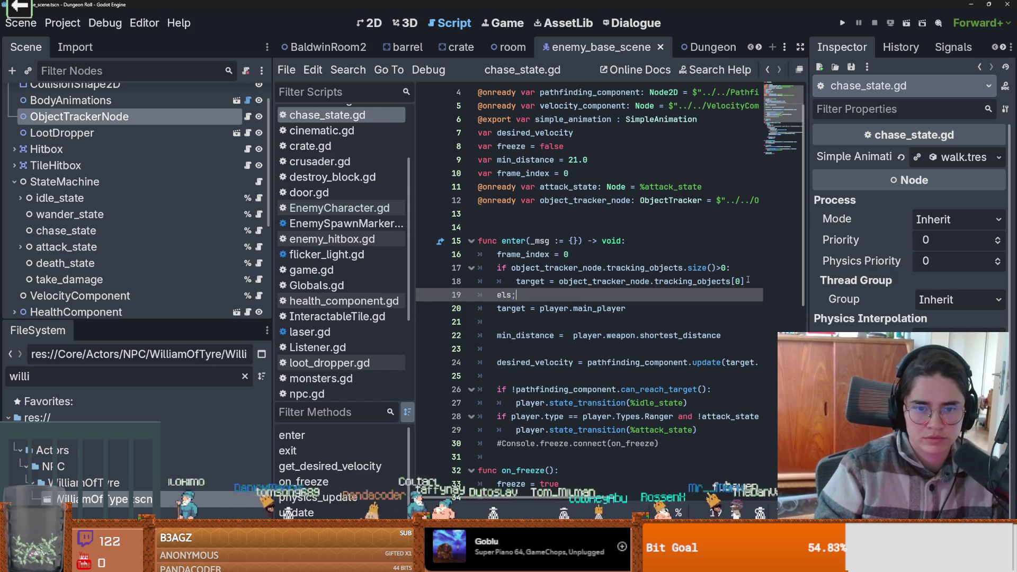
{"action": "key", "text": "BackSpace"}
{"action": "type", "text": "e:"}
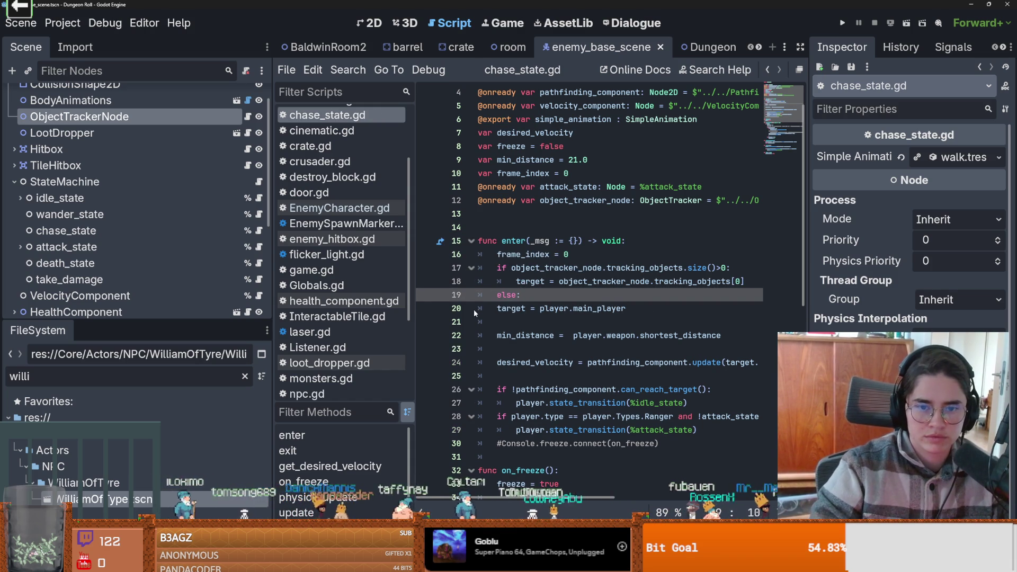
{"action": "left_click", "coordinate": [495, 308]}
{"action": "key", "text": "Tab"}
{"action": "key", "text": "ctrl+s"}
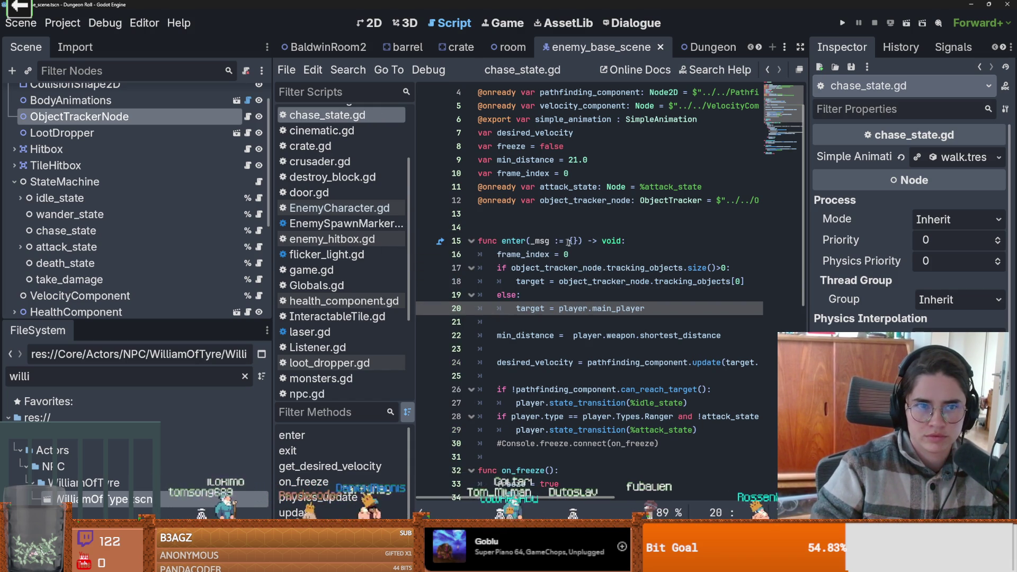
{"action": "scroll", "coordinate": [537, 205], "scroll_direction": "up", "scroll_amount": 1}
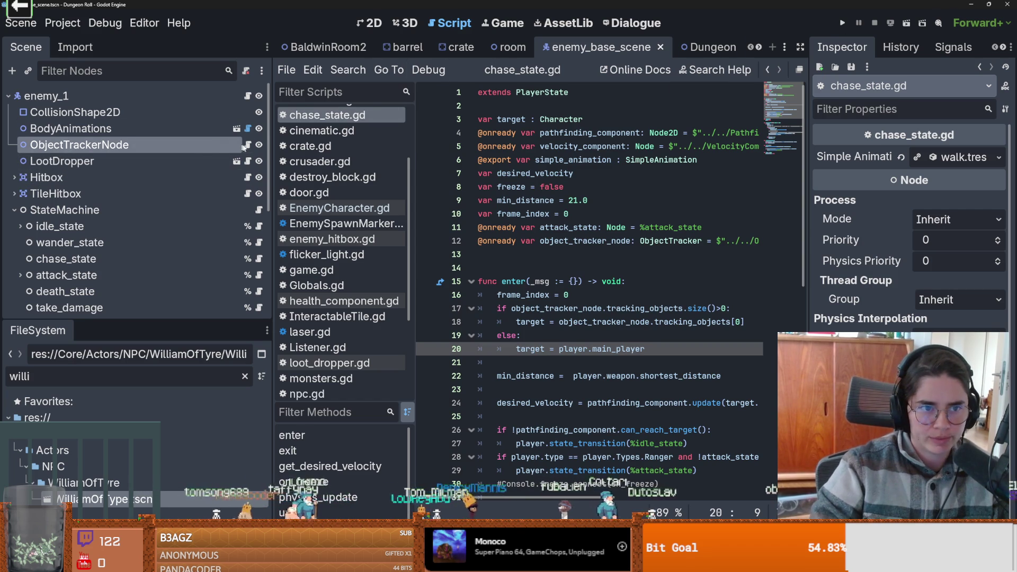
- Check ObjectTracker's add_trackers function, then open monsters.gd from BaldwinRoom2's Monsters node
{"action": "left_click", "coordinate": [647, 308], "text": "ctrl"}
{"action": "double_click", "coordinate": [530, 174]}
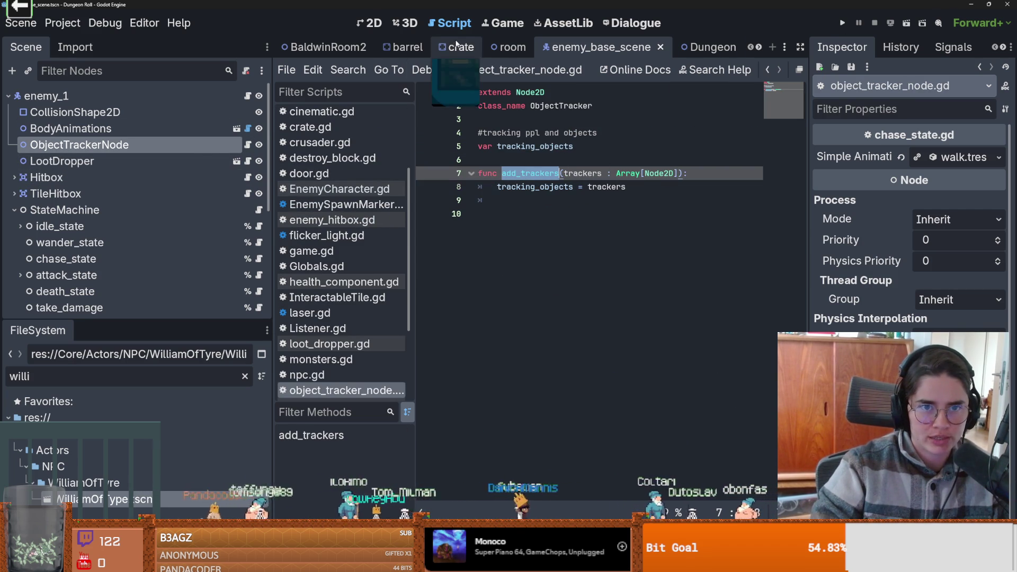
{"action": "left_click", "coordinate": [320, 47]}
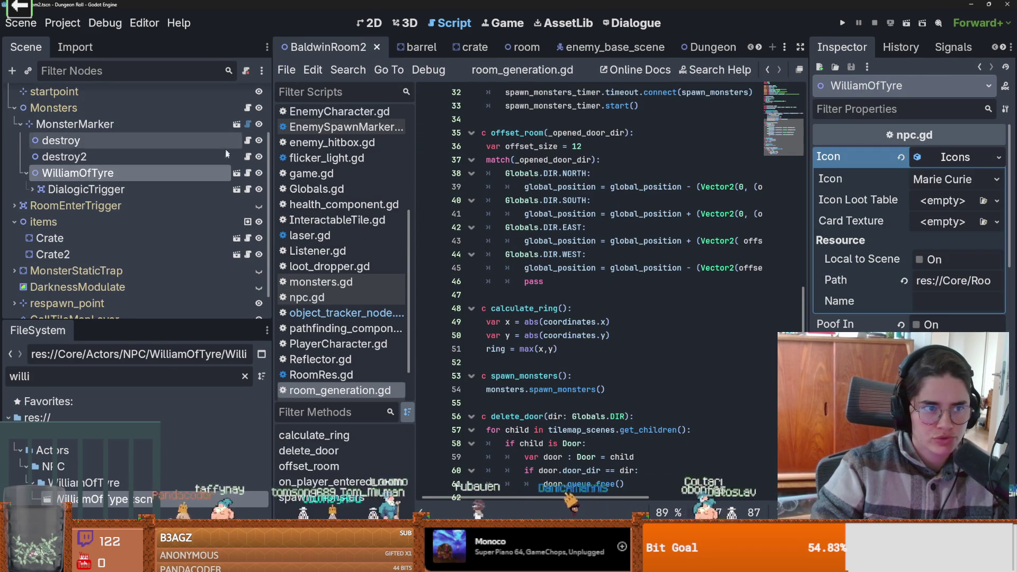
{"action": "left_click", "coordinate": [248, 124]}
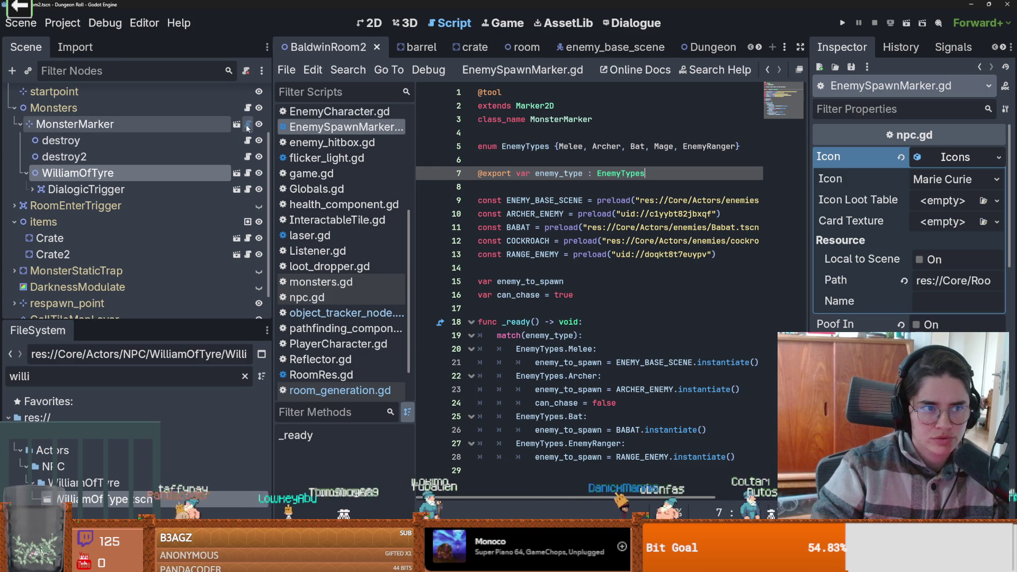
{"action": "left_click", "coordinate": [248, 107]}
{"action": "scroll", "coordinate": [612, 351], "scroll_direction": "up", "scroll_amount": 4}
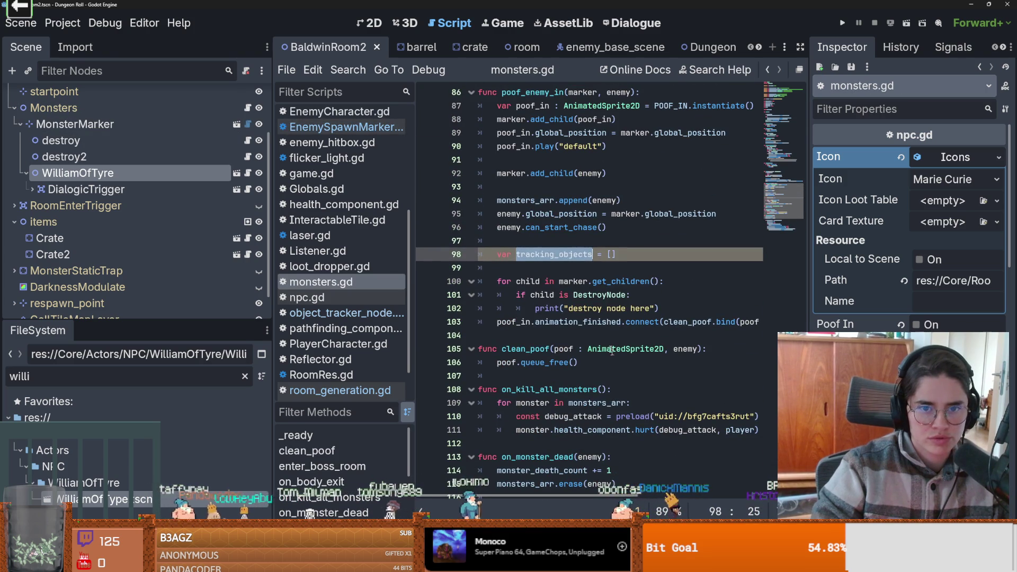
- Replace the print("destroy node here") line with tracking_objects.append(child)
{"action": "left_click", "coordinate": [552, 272]}
{"action": "left_click_drag", "start_coordinate": [659, 309], "coordinate": [536, 309]}
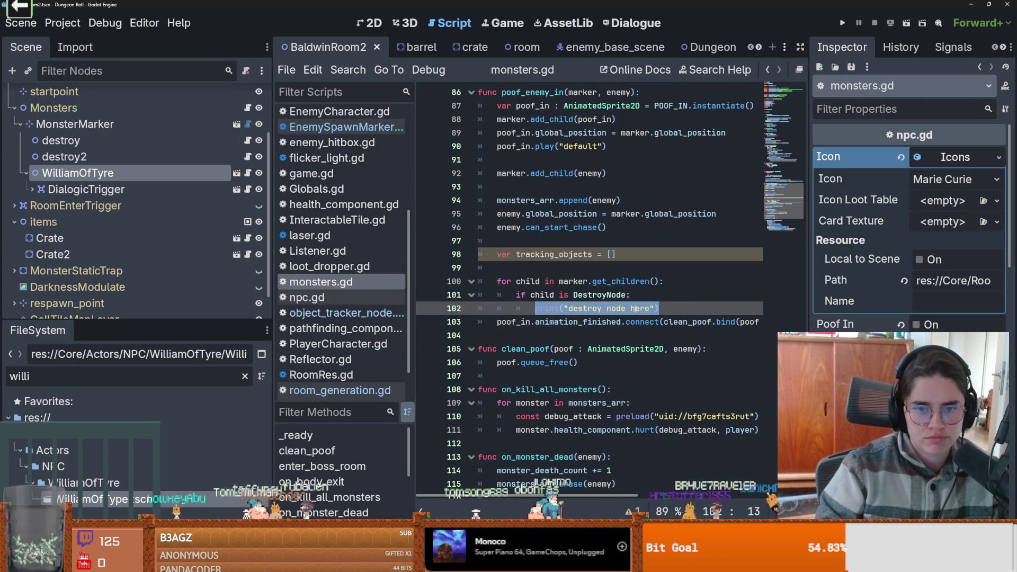
{"action": "key", "text": "BackSpace"}
{"action": "type", "text": "t"}
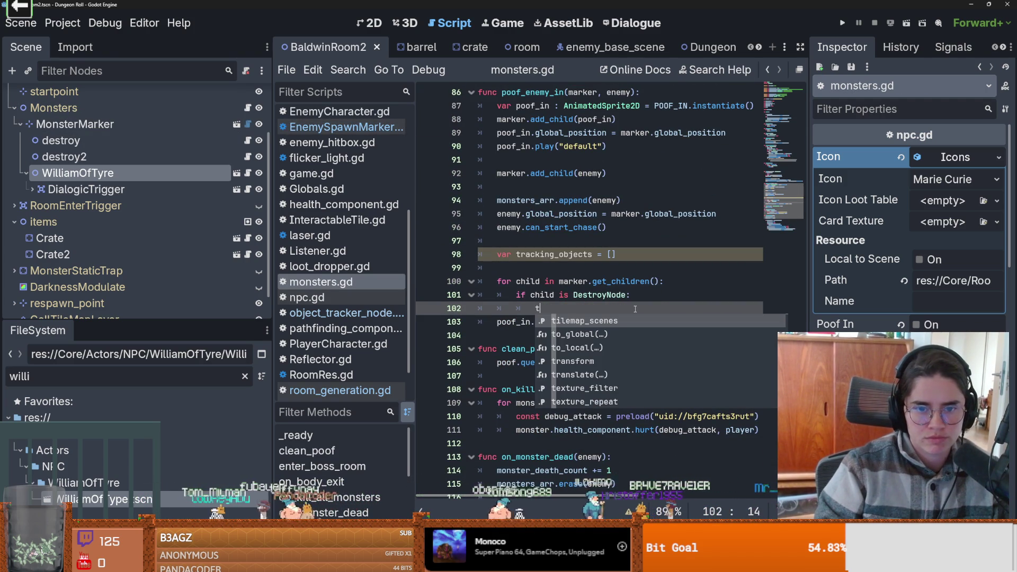
{"action": "type", "text": "racking_objects"}
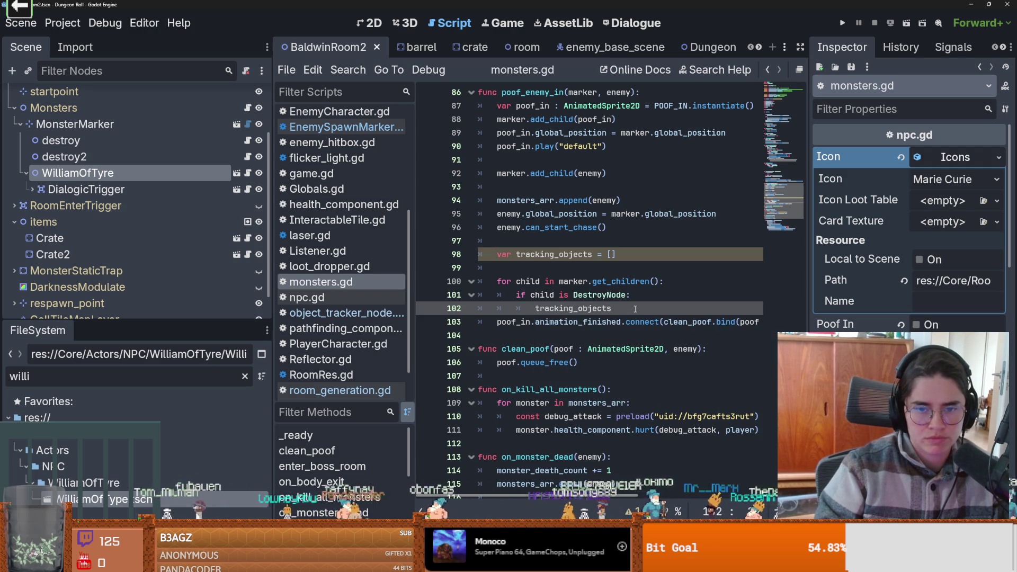
{"action": "key", "text": "Return"}
{"action": "type", "text": ".ap"}
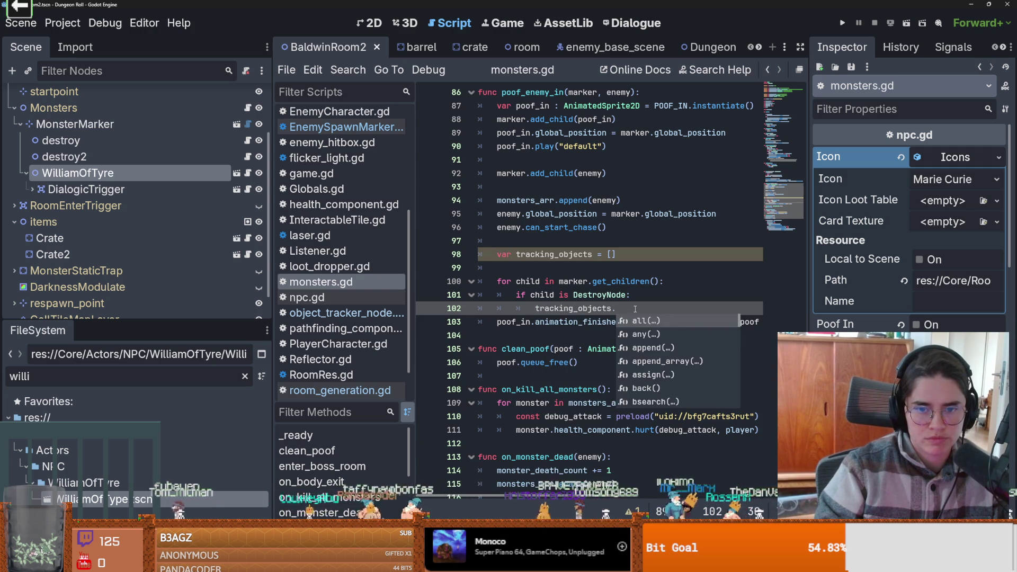
{"action": "key", "text": "Return"}
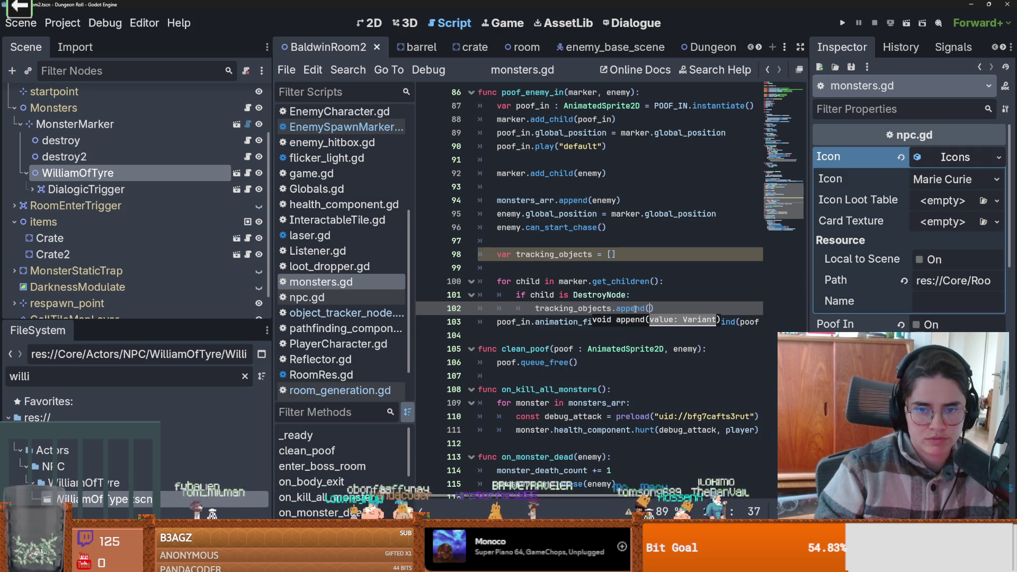
{"action": "type", "text": "child"}
- Start a new enemy. line below the append on line 103
{"action": "double_click", "coordinate": [572, 308]}
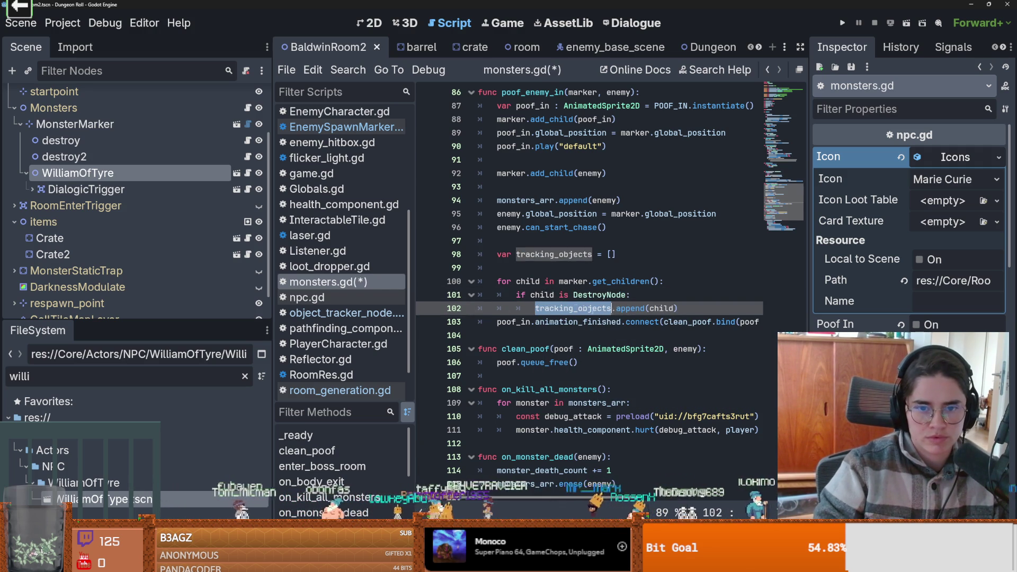
{"action": "left_click", "coordinate": [691, 313]}
{"action": "key", "text": "Return"}
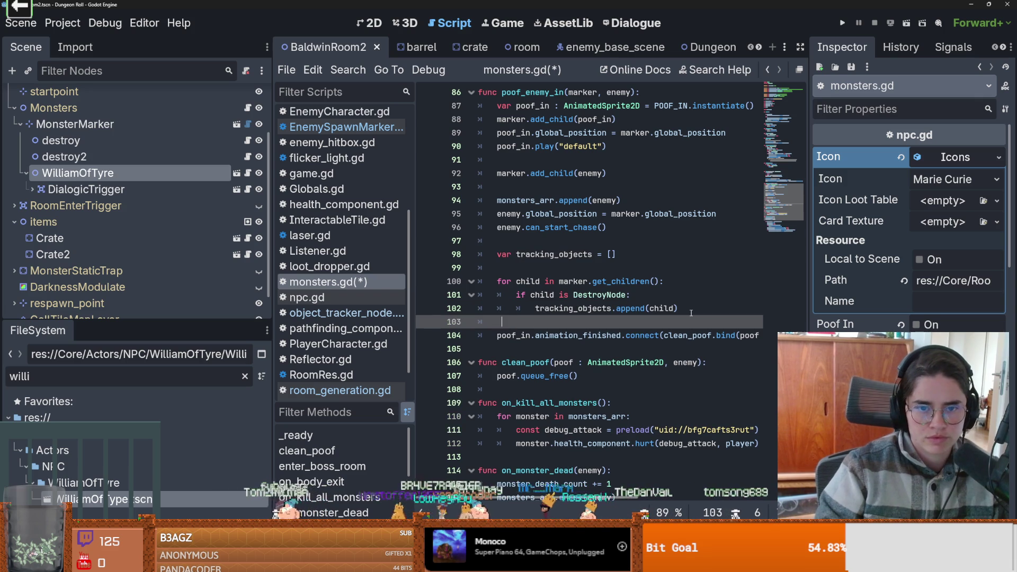
{"action": "type", "text": "emy."}
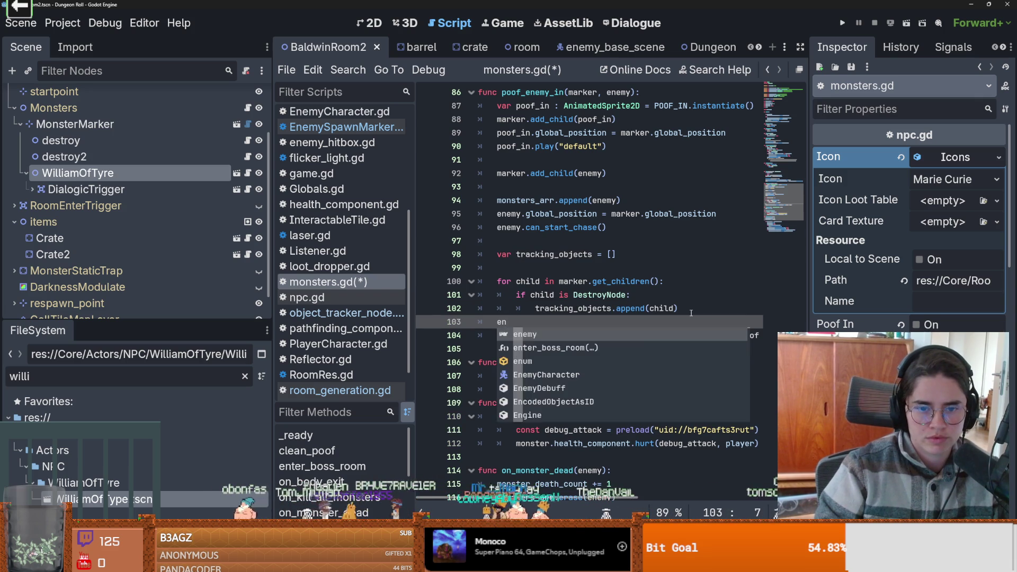
{"action": "scroll", "coordinate": [196, 153], "scroll_direction": "up", "scroll_amount": 3}
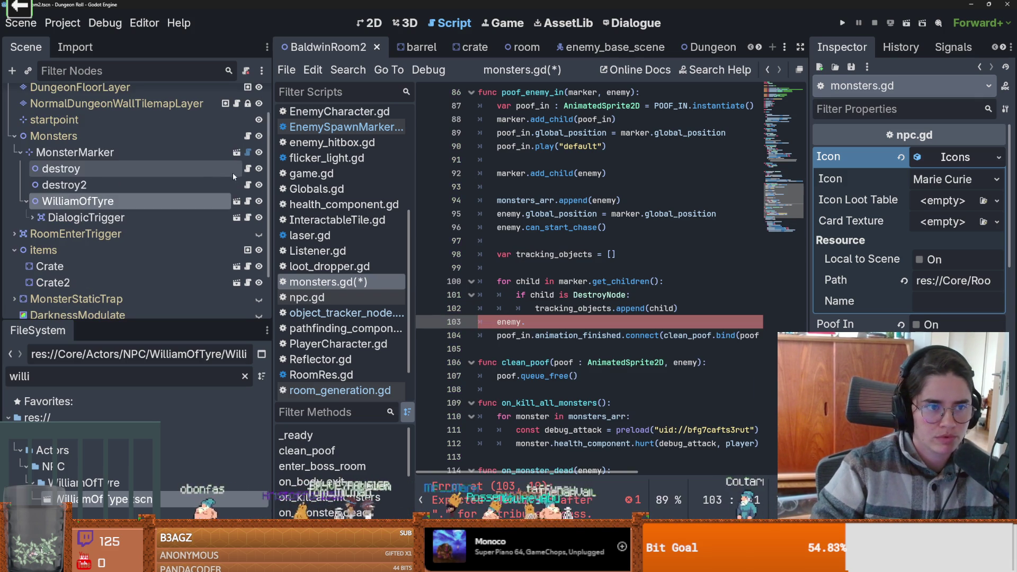
- Add an object_tracker_node reference to ObjectTrackerNode on line 10 of the EnemyCharacter script
{"action": "left_click", "coordinate": [631, 51]}
{"action": "left_click", "coordinate": [247, 145]}
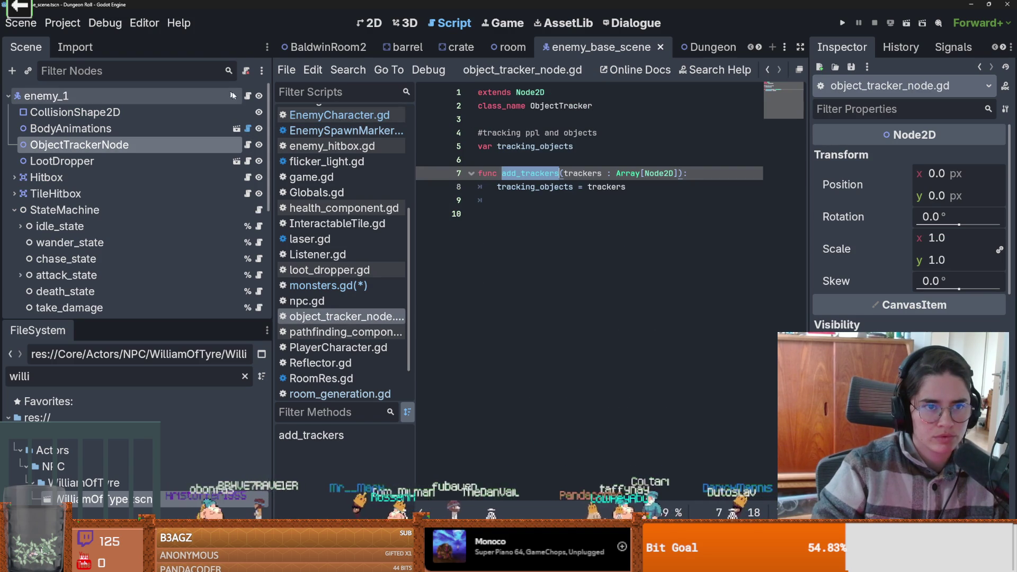
{"action": "left_click", "coordinate": [247, 96]}
{"action": "scroll", "coordinate": [526, 179], "scroll_direction": "up", "scroll_amount": 3}
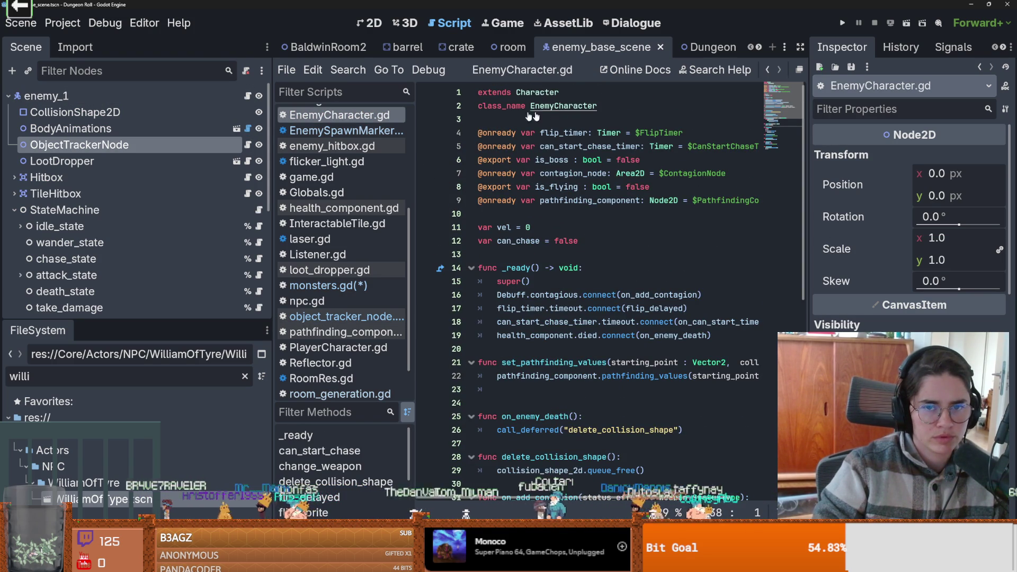
{"action": "left_click", "coordinate": [488, 213]}
{"action": "key", "text": "Return"}
{"action": "left_click_drag", "start_coordinate": [80, 145], "coordinate": [493, 218]}
{"action": "double_click", "coordinate": [583, 214]}
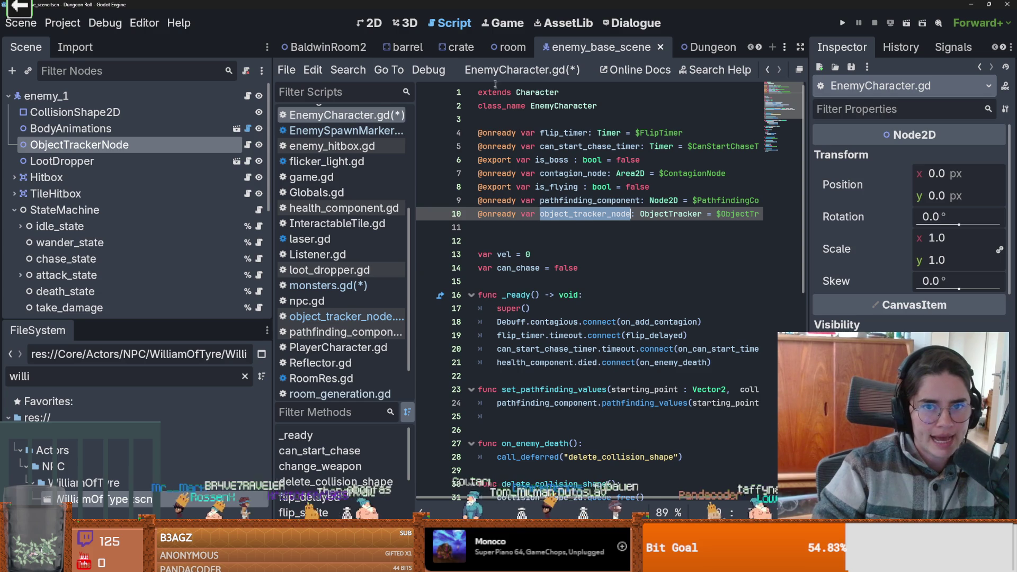
- Extend monsters.gd line 103 to enemy.object_tracker_node. and look up add_trackers' signature
{"action": "left_click", "coordinate": [333, 48]}
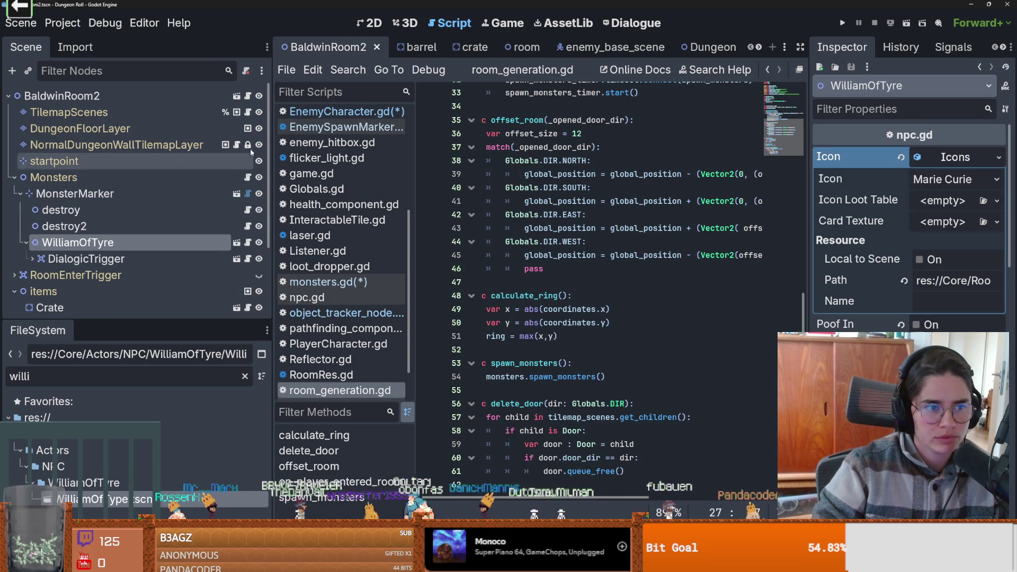
{"action": "left_click", "coordinate": [248, 177]}
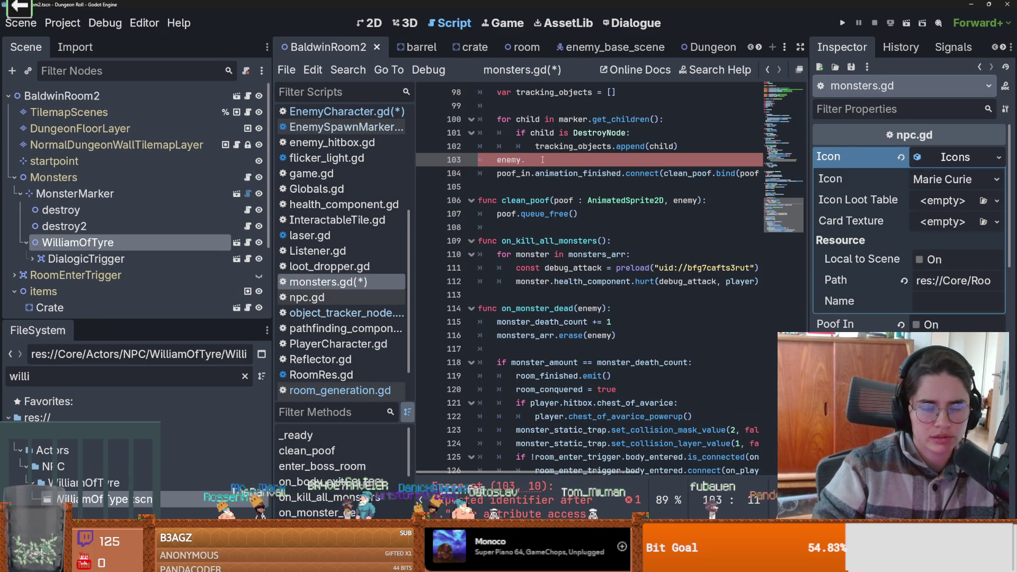
{"action": "type", "text": "object_tracker_node."}
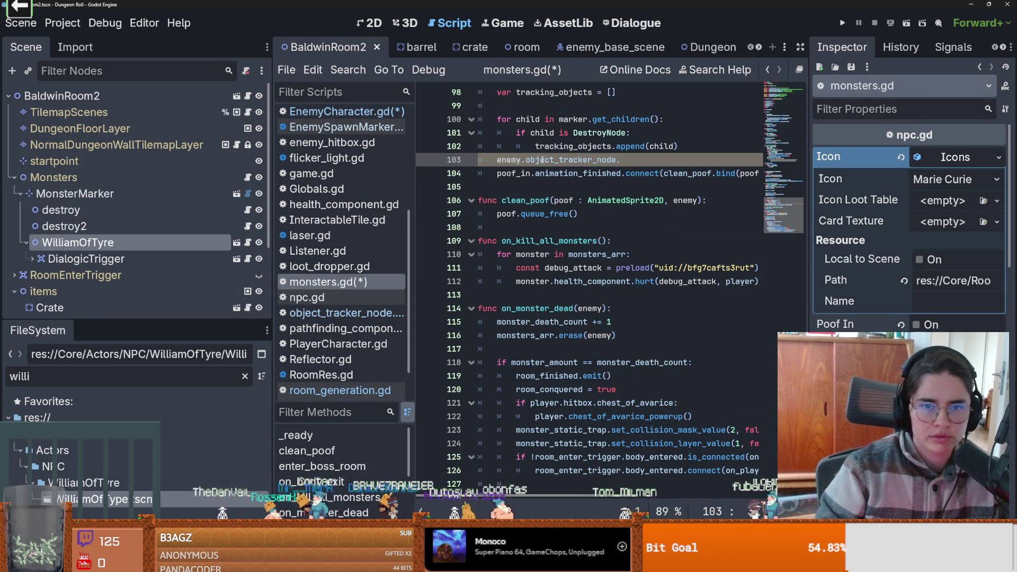
{"action": "left_click", "coordinate": [541, 160], "text": "ctrl"}
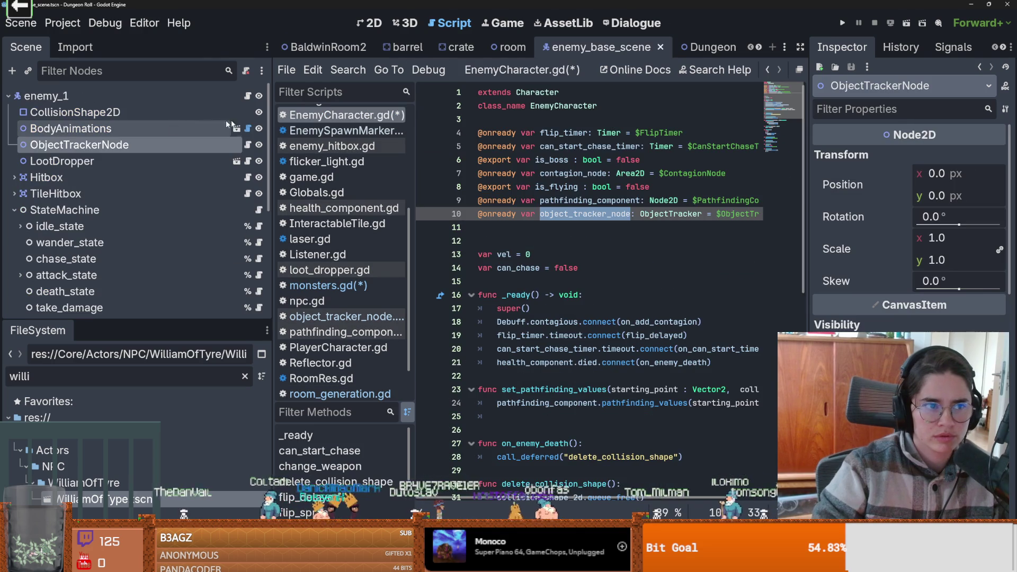
{"action": "left_click", "coordinate": [248, 147]}
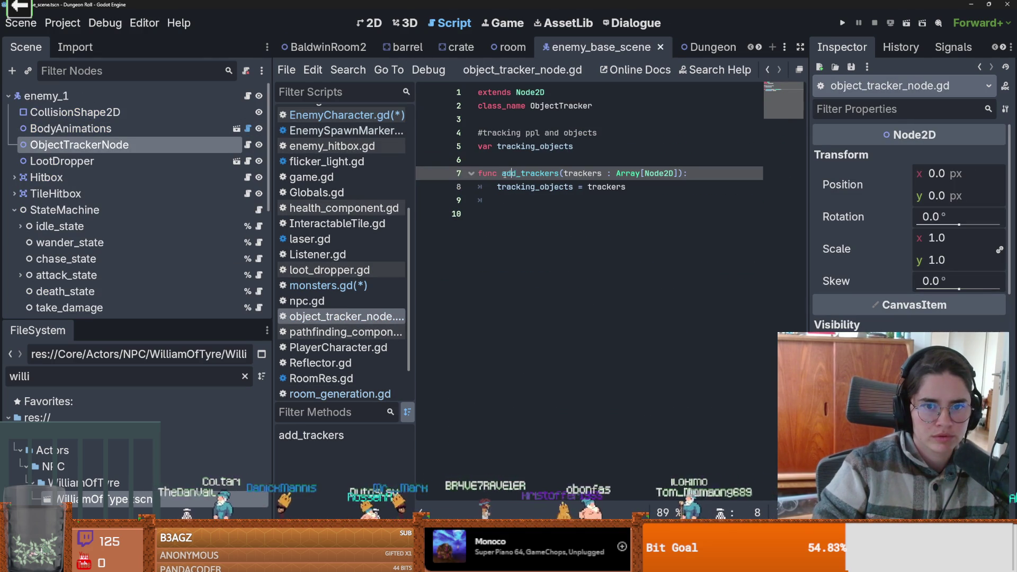
{"action": "left_click_drag", "start_coordinate": [502, 174], "coordinate": [682, 176]}
{"action": "key", "text": "ctrl+c"}
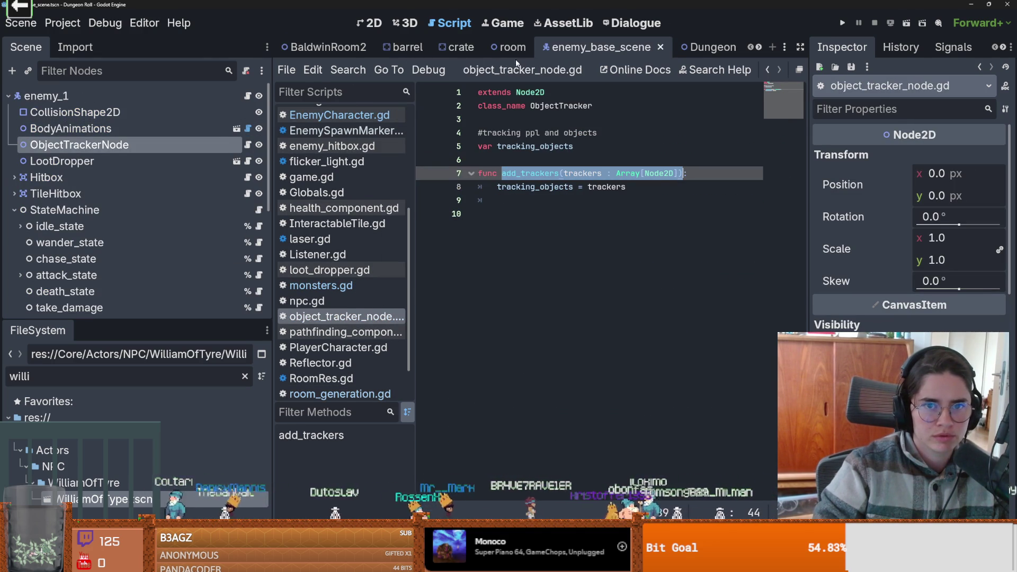
{"action": "left_click", "coordinate": [333, 47]}
{"action": "scroll", "coordinate": [561, 318], "scroll_direction": "up", "scroll_amount": 10}
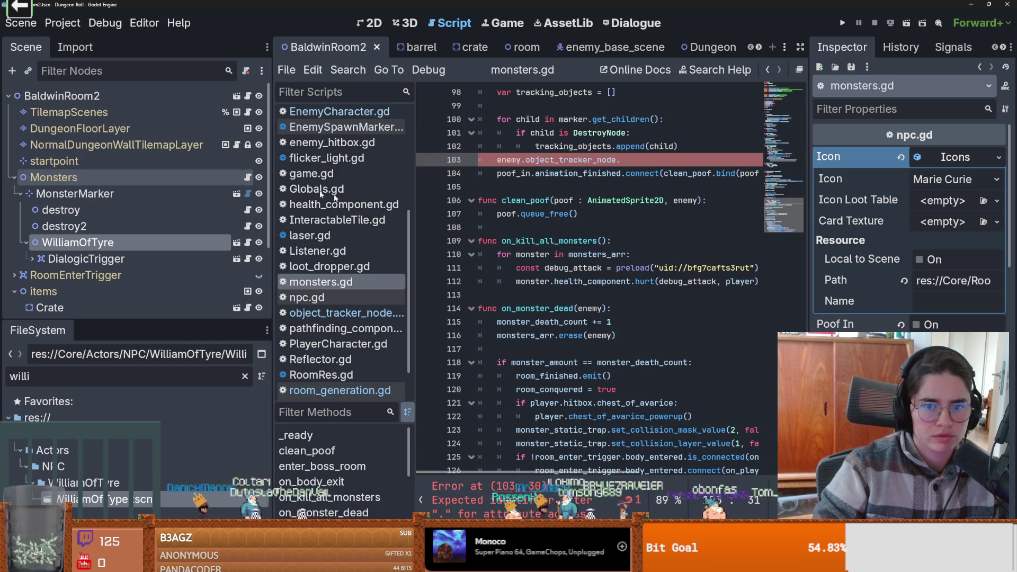
- Paste the add_trackers call on line 103 of monsters.gd and delete its parameter declaration
{"action": "left_click", "coordinate": [247, 177]}
{"action": "key", "text": "ctrl+v"}
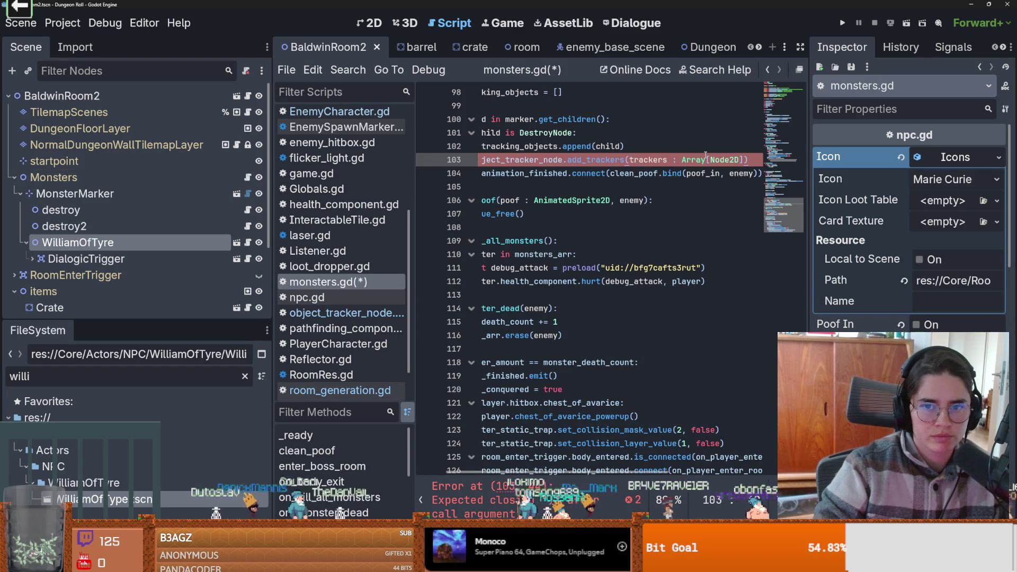
{"action": "left_click_drag", "start_coordinate": [648, 158], "coordinate": [630, 159]}
{"action": "key", "text": "BackSpace"}
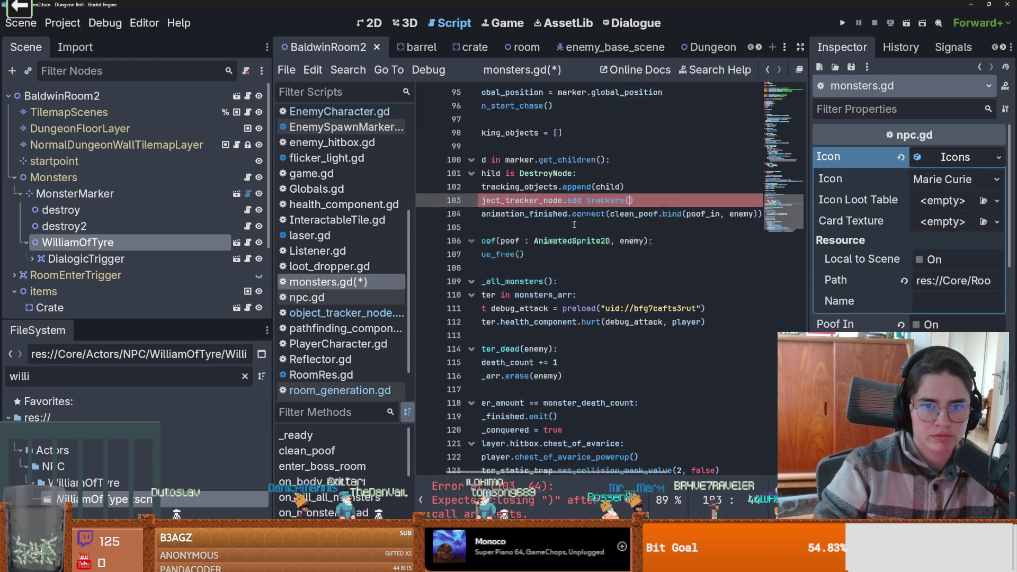
- Pass tracking_objects as the add_trackers argument and save monsters.gd
{"action": "double_click", "coordinate": [552, 175]}
{"action": "key", "text": "ctrl+c"}
{"action": "scroll", "coordinate": [583, 212], "scroll_direction": "right", "scroll_amount": 3}
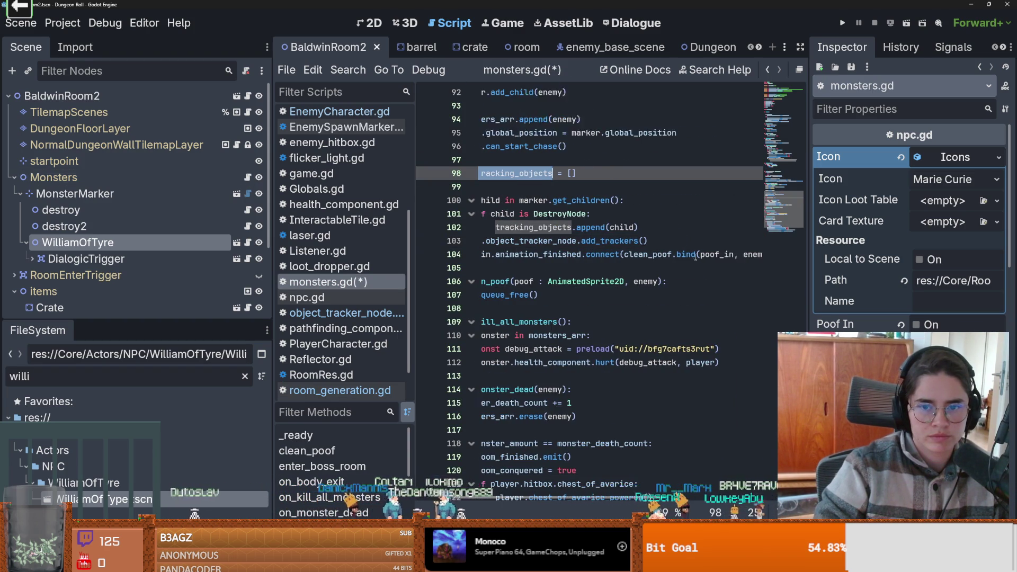
{"action": "left_click", "coordinate": [622, 237]}
{"action": "key", "text": "ctrl+v"}
{"action": "key", "text": "ctrl+s"}
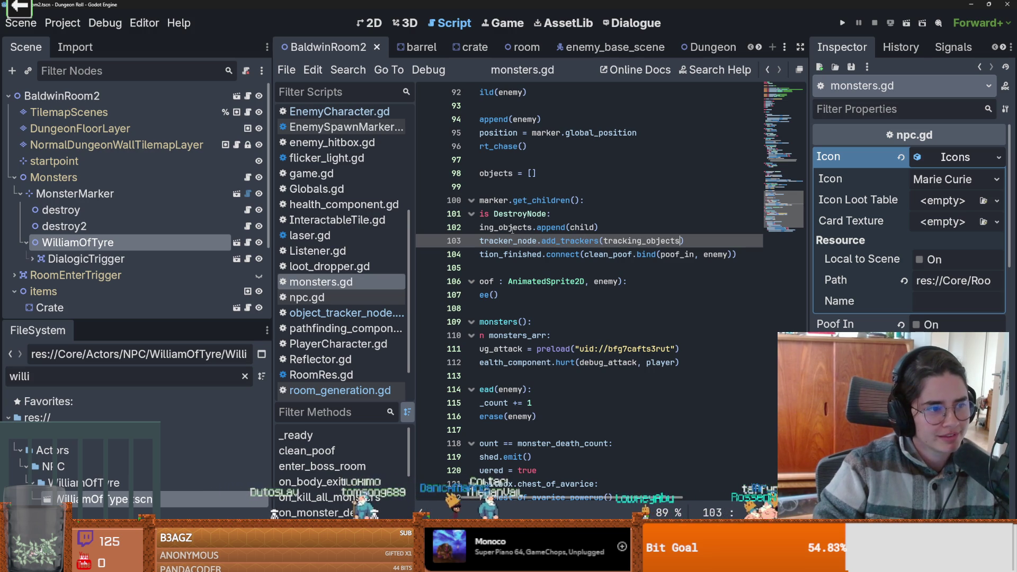
{"action": "mouse_move", "coordinate": [511, 235]}
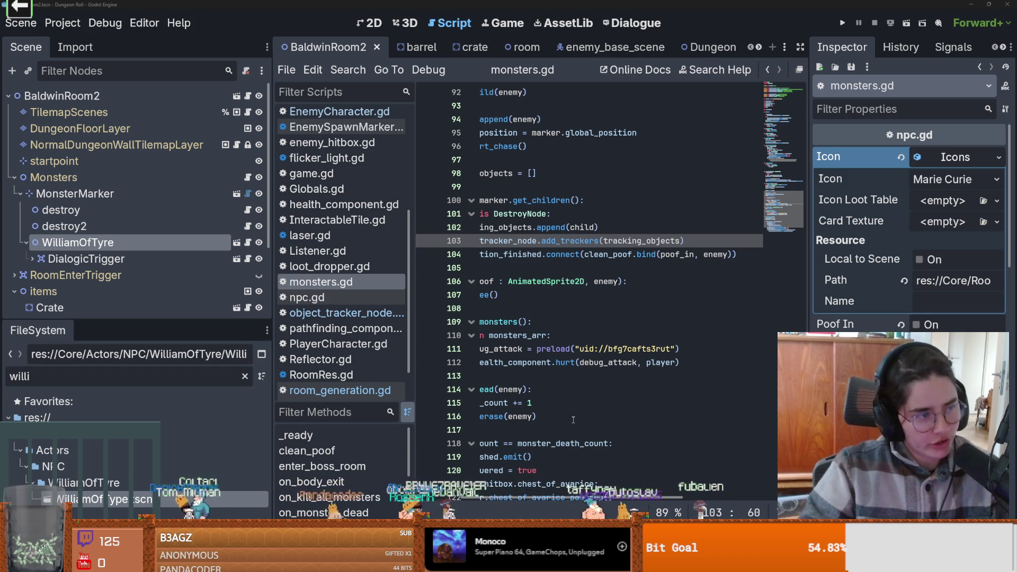
{"action": "left_click", "coordinate": [542, 241]}
{"action": "scroll", "coordinate": [541, 242], "scroll_direction": "up", "scroll_amount": 1}
{"action": "scroll", "coordinate": [542, 242], "scroll_direction": "left", "scroll_amount": 1}
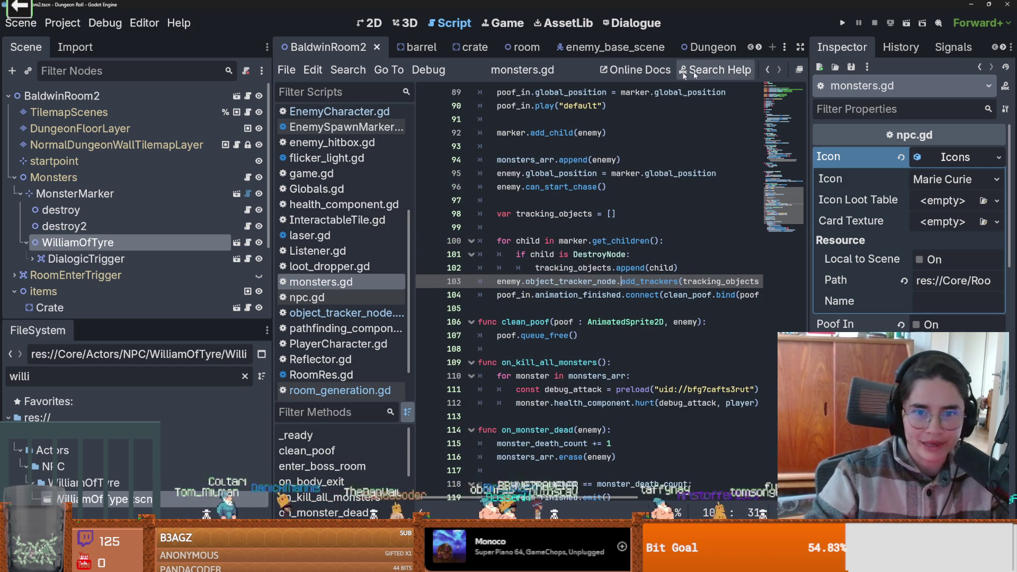
- Run the project and resize the debugger panel to read the output
{"action": "left_click", "coordinate": [850, 25]}
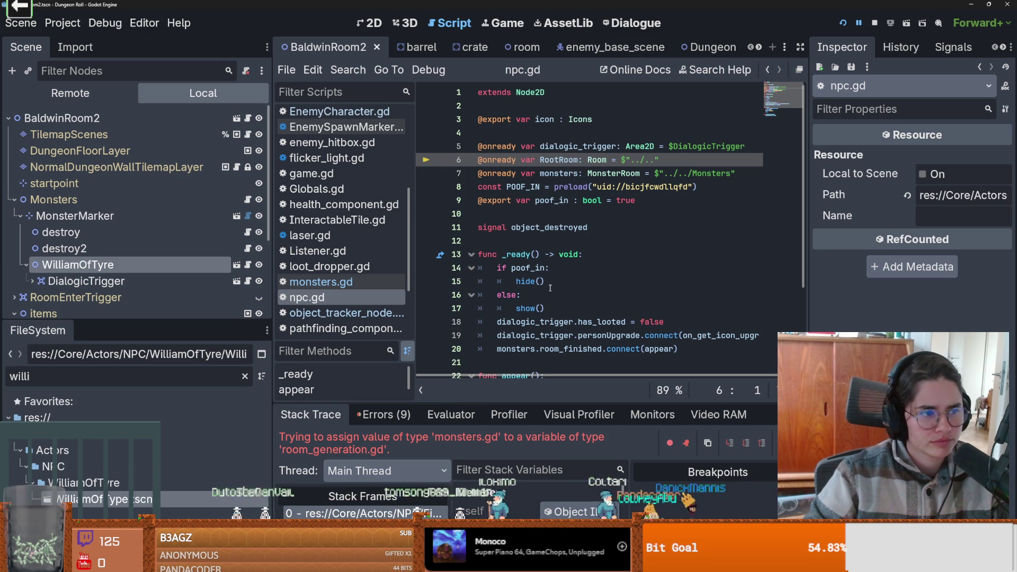
{"action": "left_click_drag", "start_coordinate": [433, 403], "coordinate": [433, 318]}
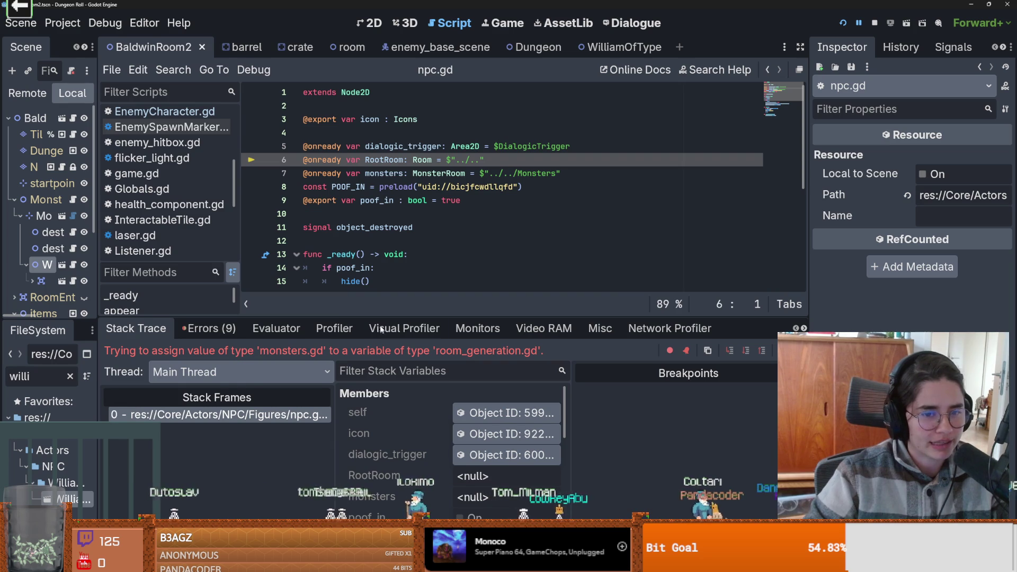
{"action": "left_click_drag", "start_coordinate": [387, 318], "coordinate": [386, 334]}
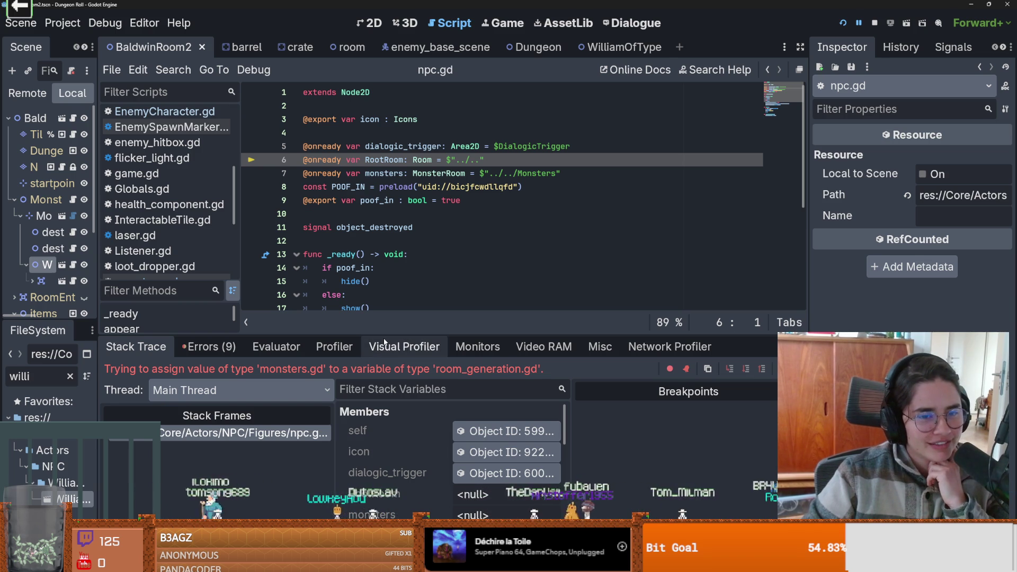
{"action": "mouse_move", "coordinate": [384, 335]}
{"action": "left_mouse_down"}
{"action": "mouse_move", "coordinate": [385, 373]}
{"action": "mouse_move", "coordinate": [379, 338]}
{"action": "left_mouse_up"}
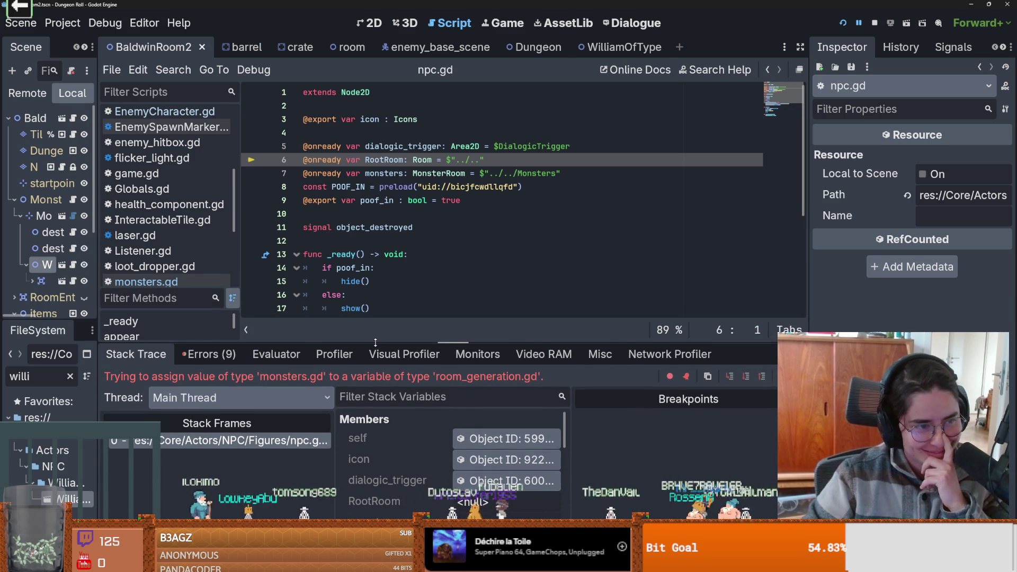
{"action": "mouse_move", "coordinate": [375, 343]}
{"action": "left_mouse_down"}
{"action": "mouse_move", "coordinate": [369, 367]}
{"action": "mouse_move", "coordinate": [373, 334]}
{"action": "mouse_move", "coordinate": [396, 340]}
{"action": "mouse_move", "coordinate": [386, 370]}
{"action": "mouse_move", "coordinate": [373, 322]}
{"action": "left_mouse_up"}
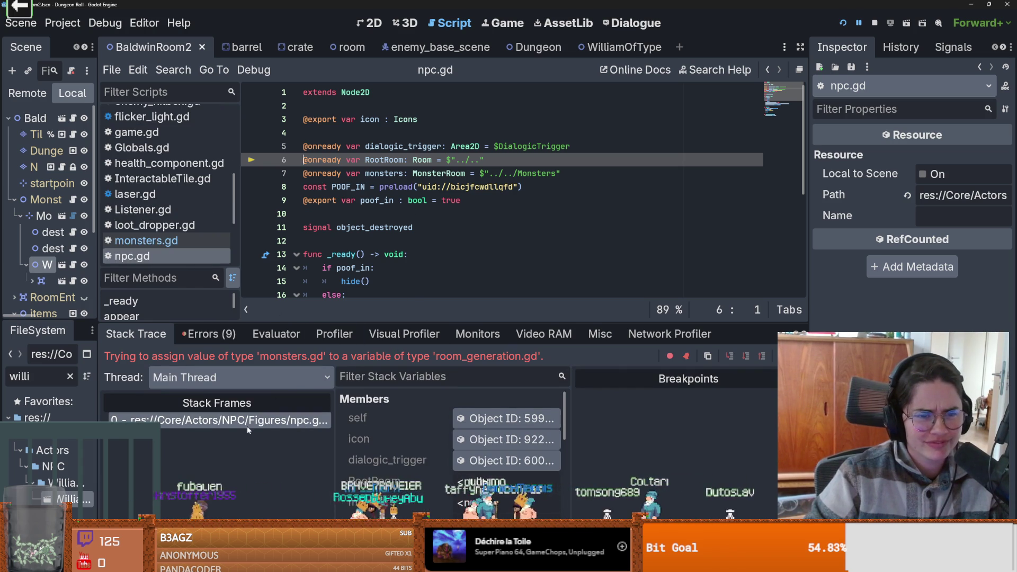
- Trace the type-mismatch error to npc.gd's RootRoom and monsters variables, then switch to the Cannon game
{"action": "left_click", "coordinate": [226, 357]}
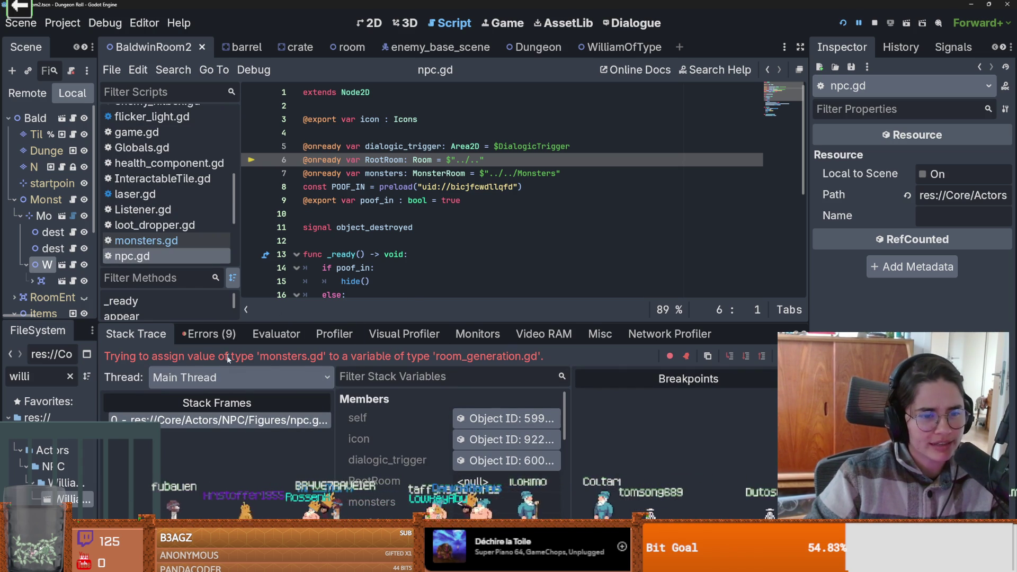
{"action": "double_click", "coordinate": [454, 357]}
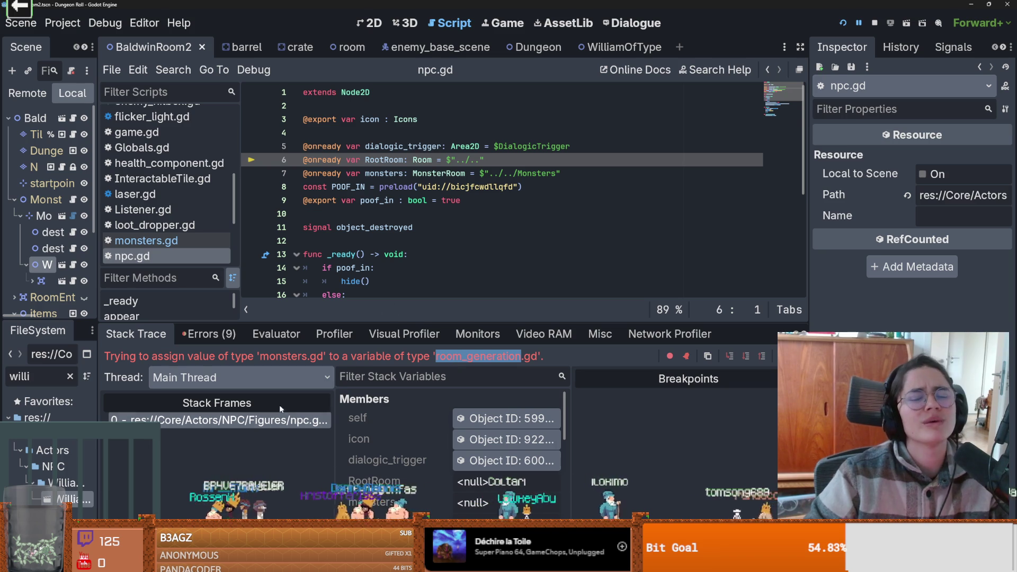
{"action": "left_click", "coordinate": [273, 421]}
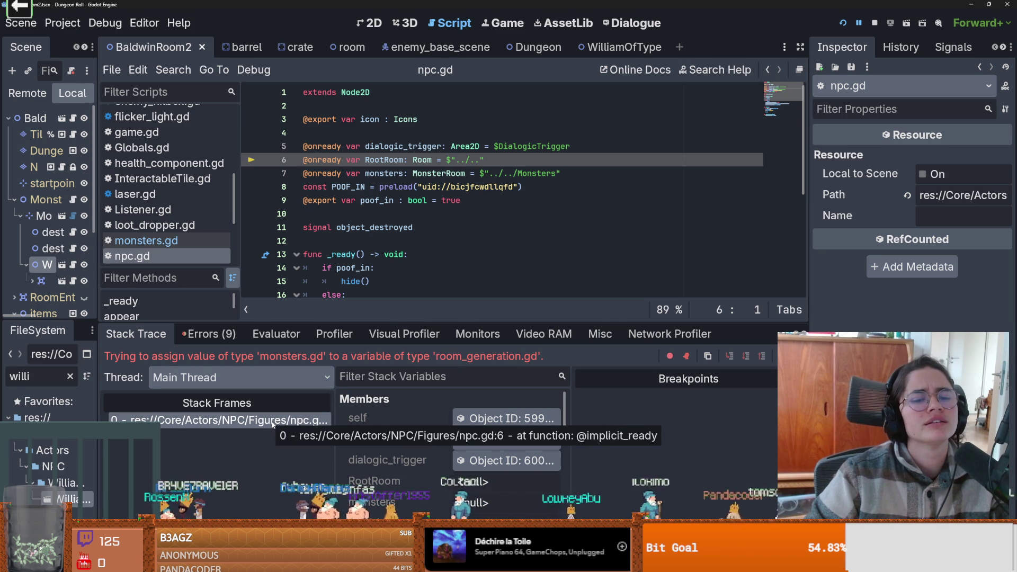
{"action": "scroll", "coordinate": [349, 237], "scroll_direction": "down", "scroll_amount": 2}
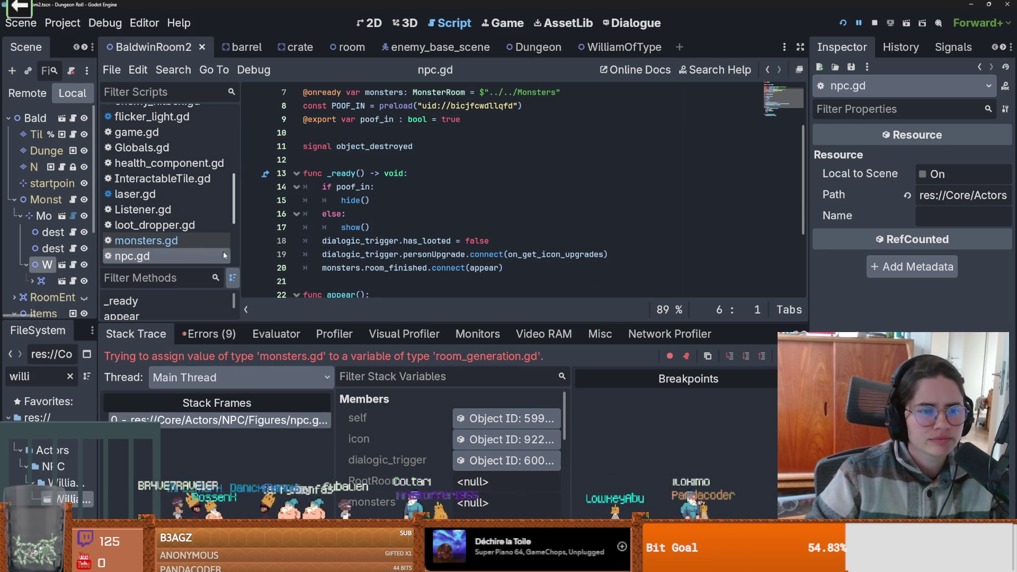
{"action": "scroll", "coordinate": [349, 237], "scroll_direction": "up", "scroll_amount": 2}
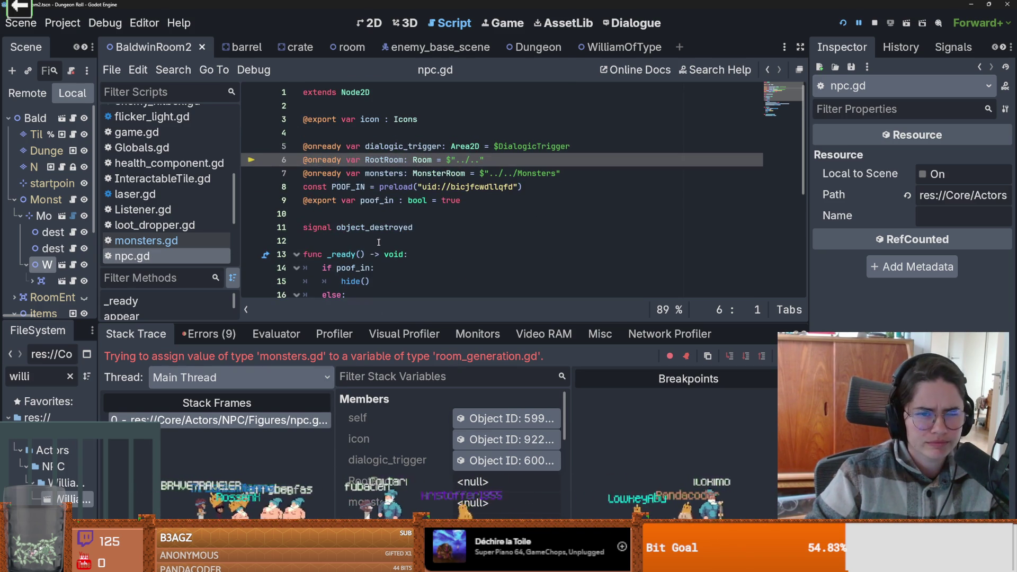
{"action": "double_click", "coordinate": [395, 161]}
{"action": "double_click", "coordinate": [396, 174]}
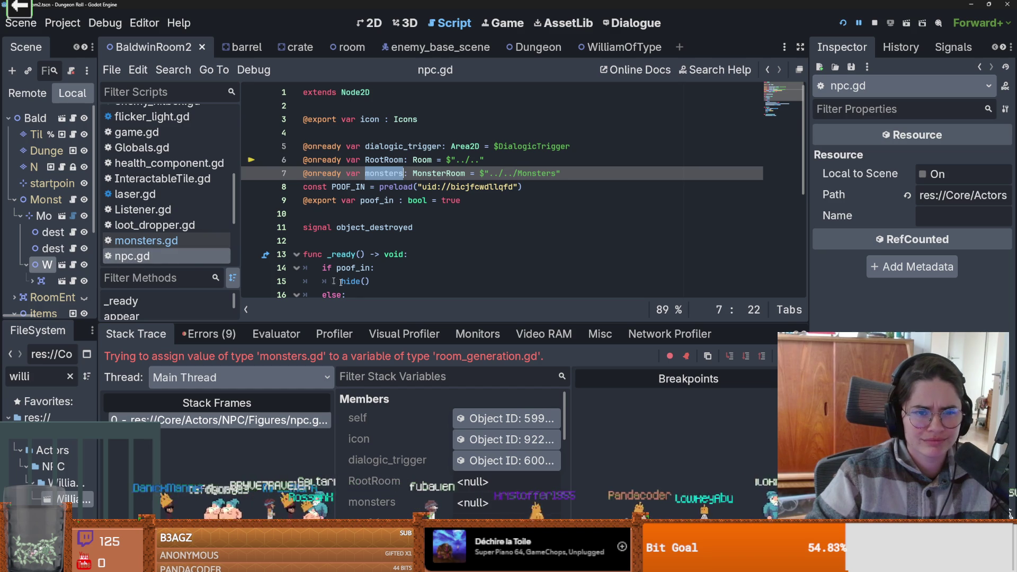
{"action": "scroll", "coordinate": [365, 291], "scroll_direction": "down", "scroll_amount": 5}
{"action": "scroll", "coordinate": [383, 264], "scroll_direction": "up", "scroll_amount": 2}
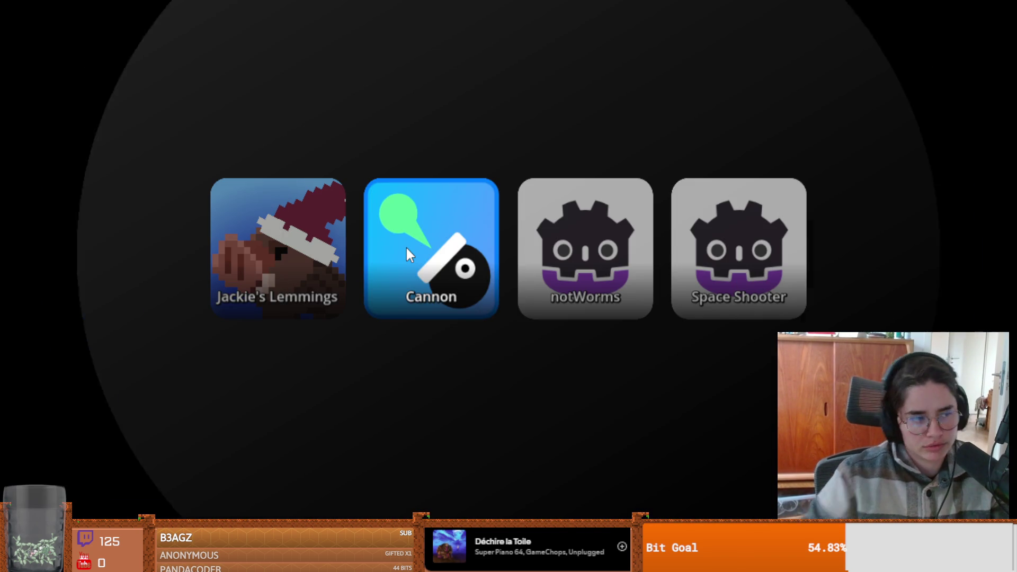
{"action": "left_click", "coordinate": [407, 249]}
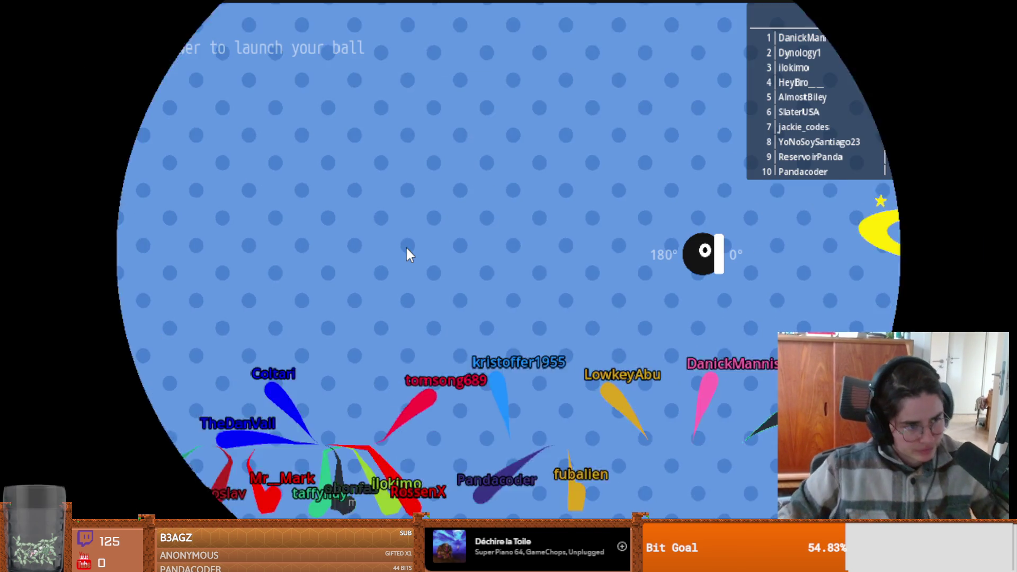
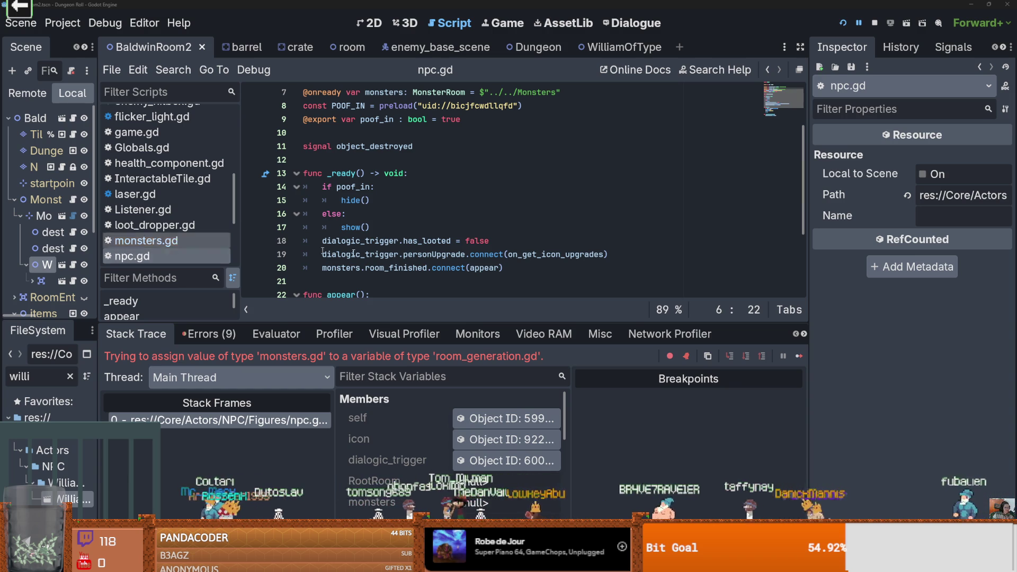
- Save the scripts and jump to npc.gd line 6, where the debugger halted on RootRoom
{"action": "mouse_move", "coordinate": [558, 253]}
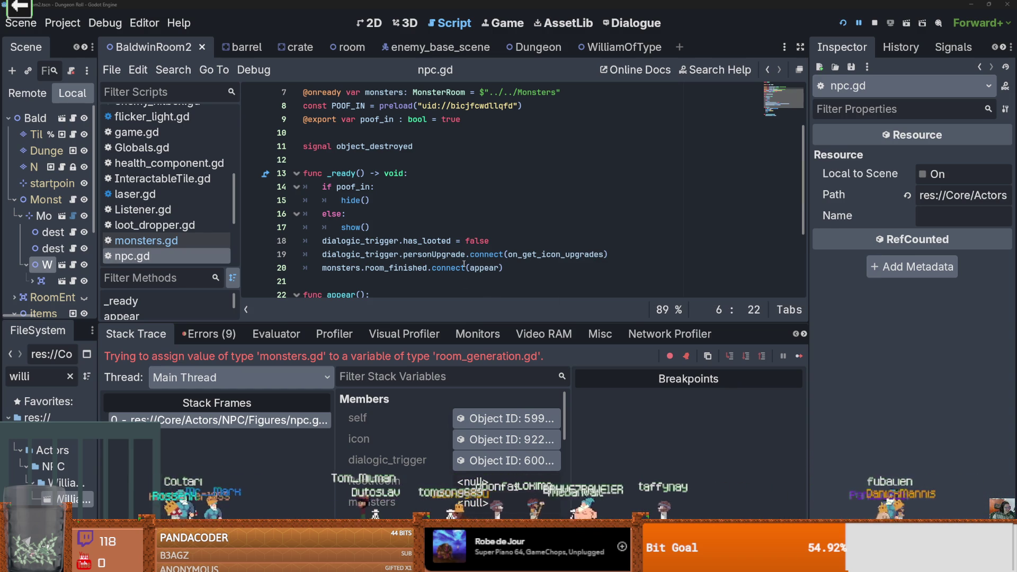
{"action": "mouse_move", "coordinate": [465, 264]}
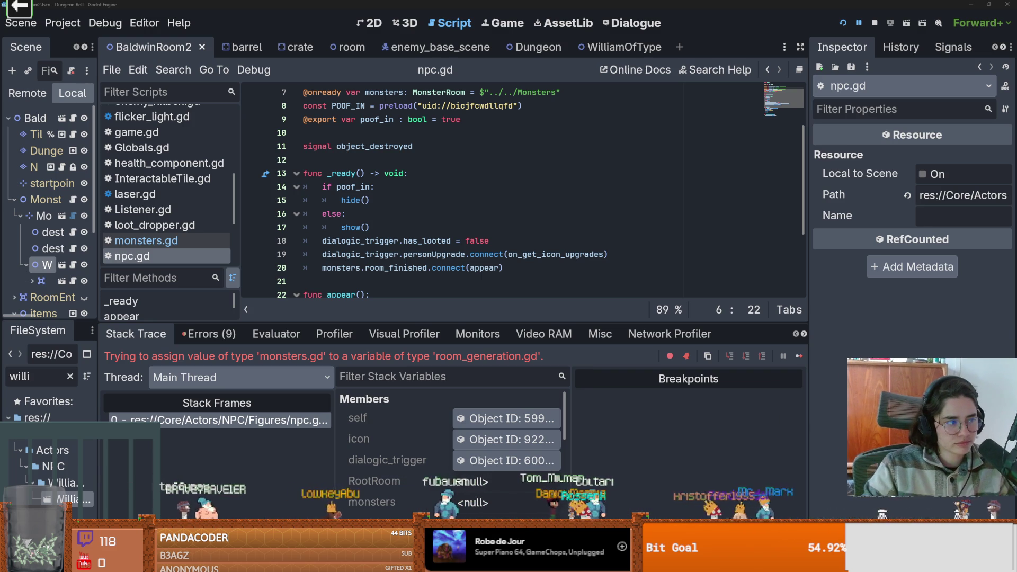
{"action": "left_click", "coordinate": [475, 241]}
{"action": "key", "text": "ctrl+s"}
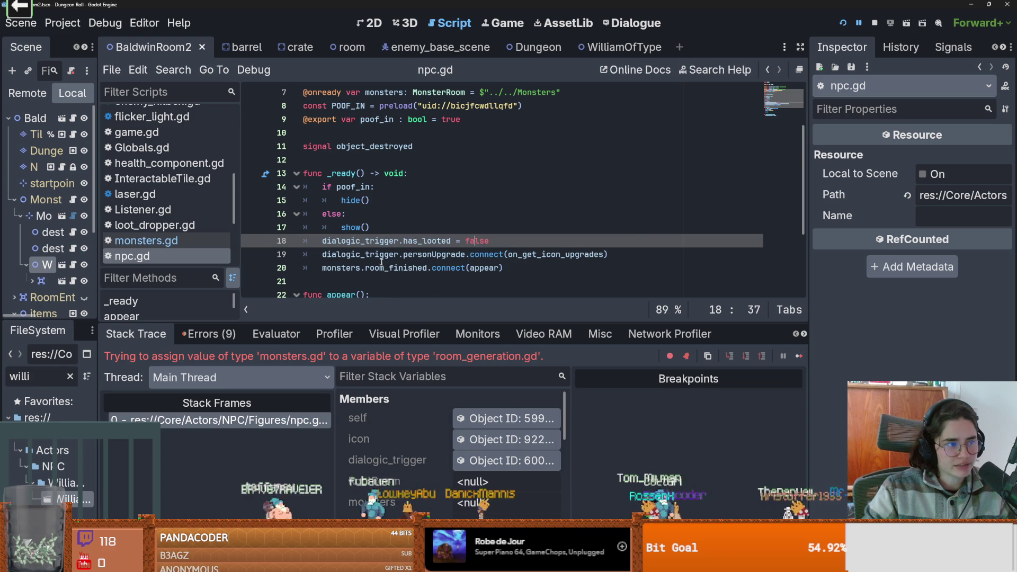
{"action": "left_click", "coordinate": [382, 267]}
{"action": "left_click", "coordinate": [275, 421]}
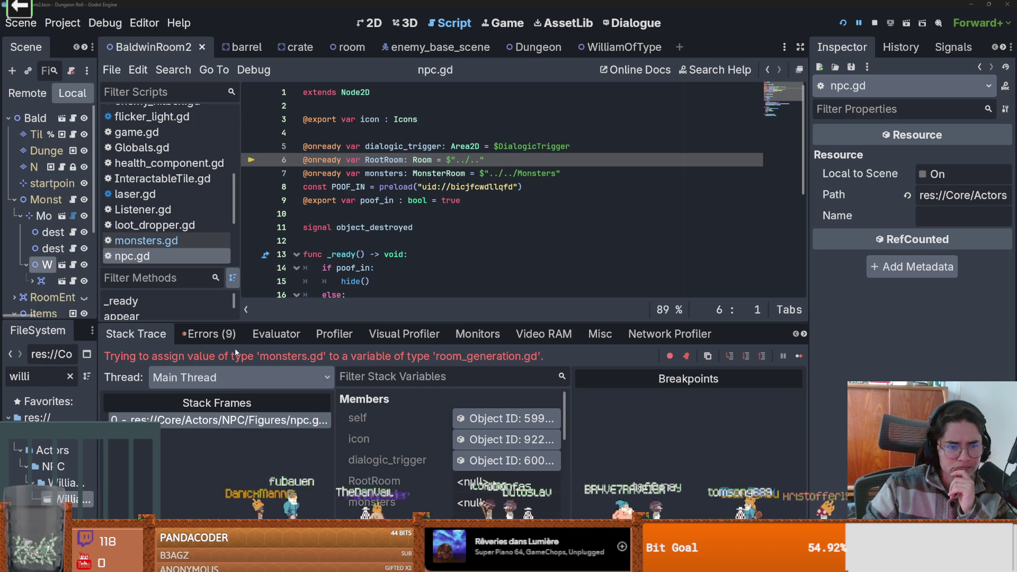
- Open the debugger's Errors list and inspect the chase_state.gd and EnemyCharacter.gd ObjectTrackerNode errors
{"action": "left_click", "coordinate": [214, 338]}
{"action": "scroll", "coordinate": [311, 436], "scroll_direction": "down", "scroll_amount": 1}
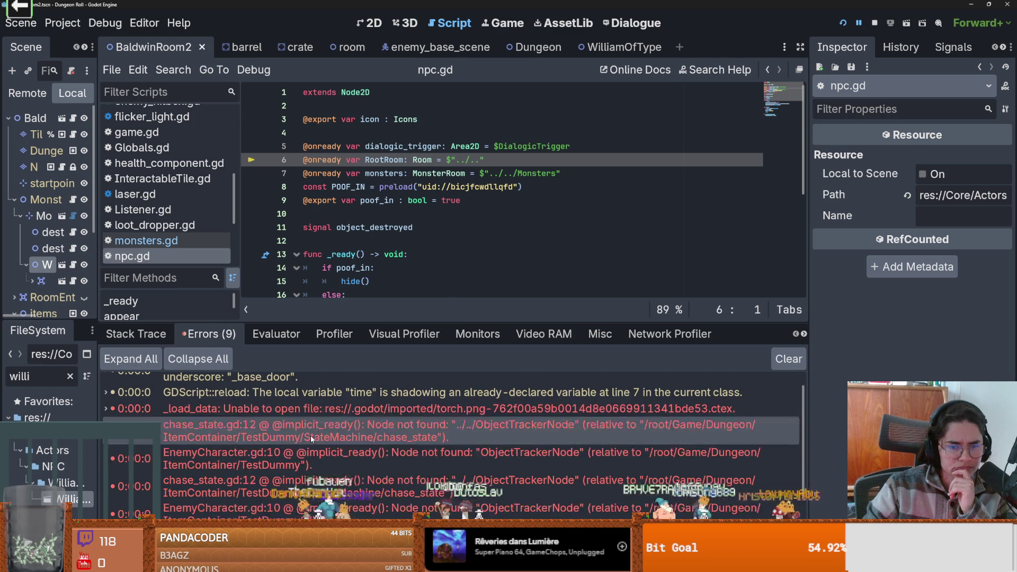
{"action": "left_click", "coordinate": [358, 430]}
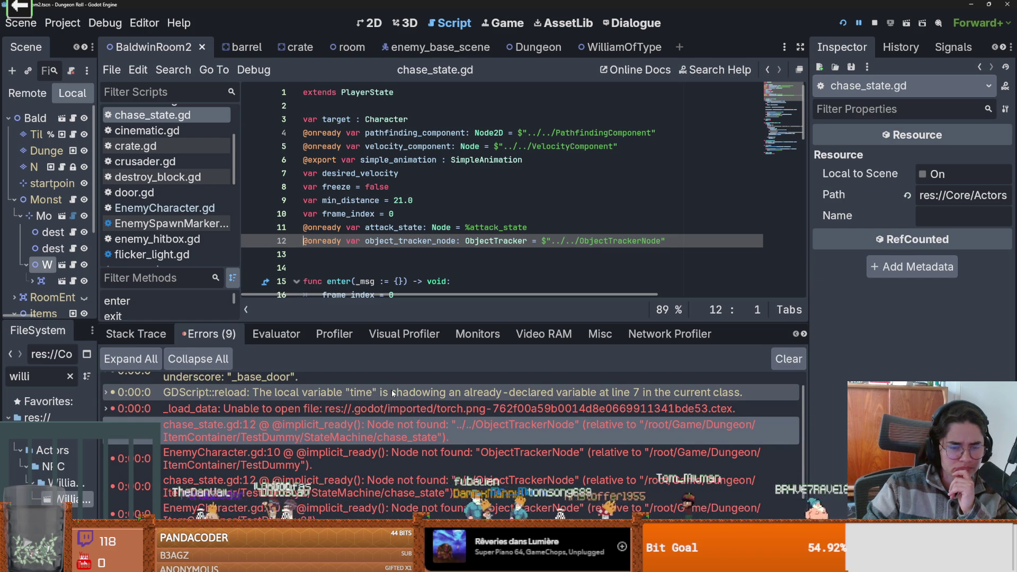
{"action": "left_click", "coordinate": [379, 457]}
- Look through room_generation.gd, then return to npc.gd's RootRoom declaration
{"action": "scroll", "coordinate": [378, 457], "scroll_direction": "down", "scroll_amount": 1}
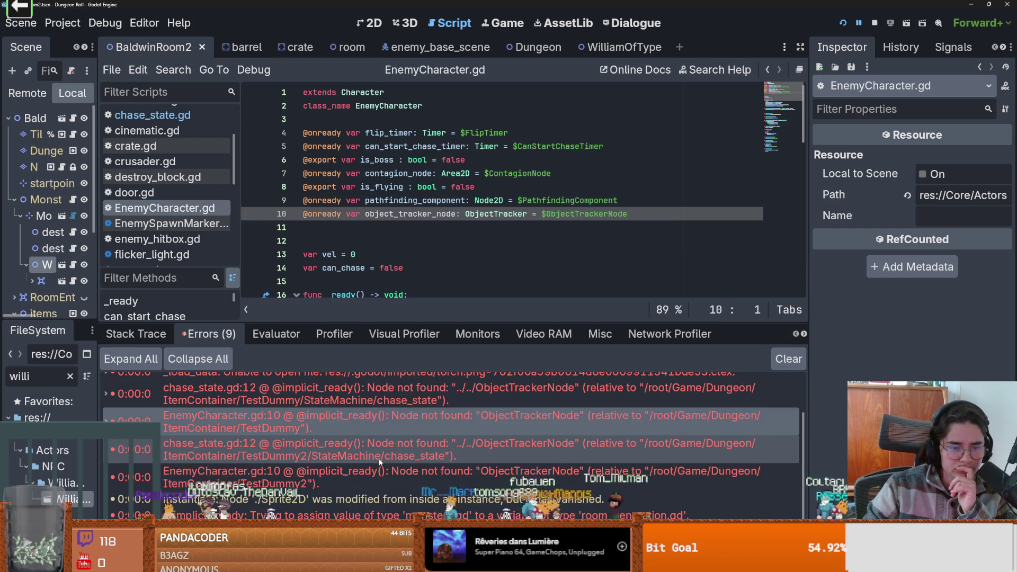
{"action": "left_click", "coordinate": [402, 514]}
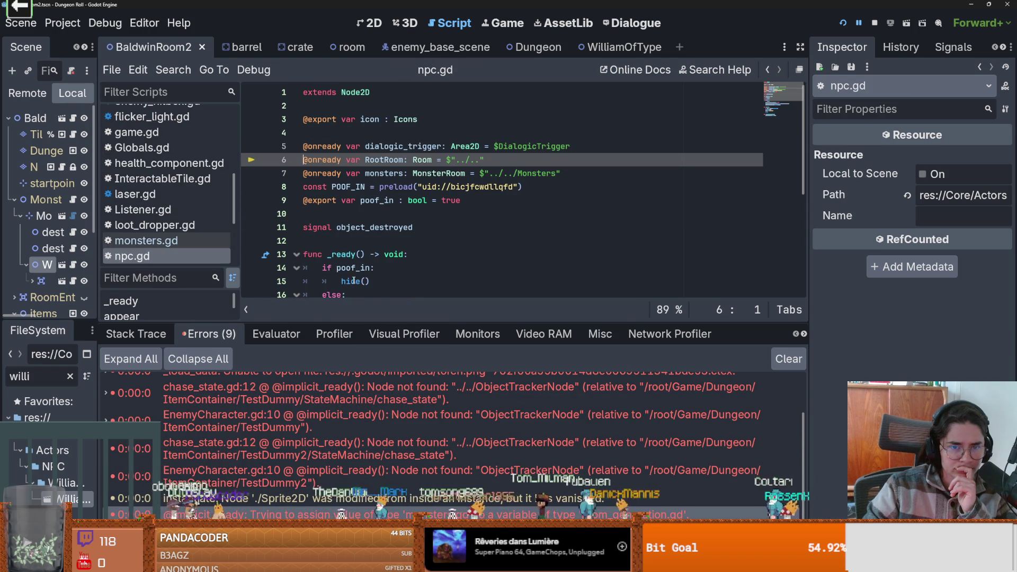
{"action": "left_click", "coordinate": [424, 174], "text": "ctrl"}
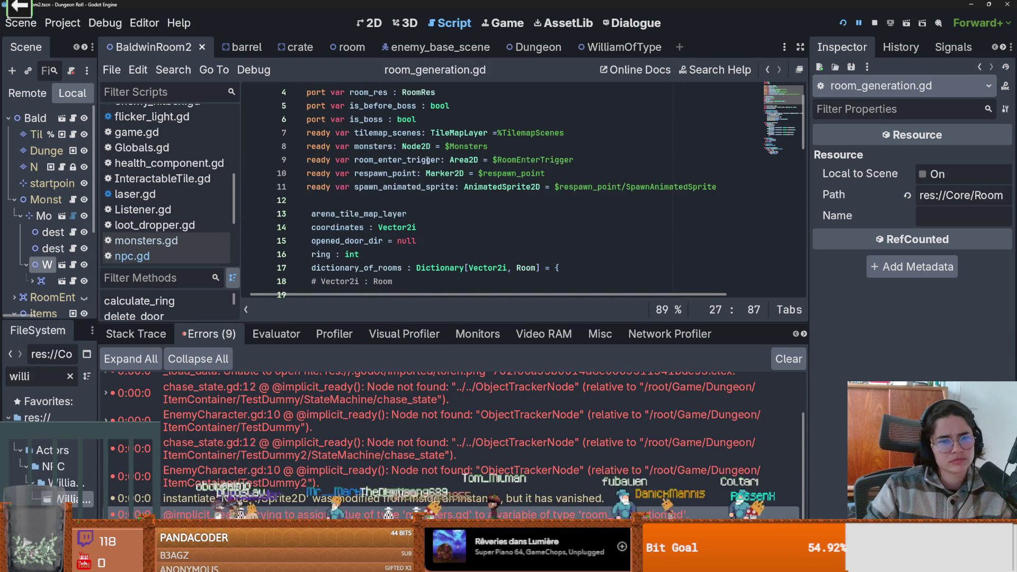
{"action": "scroll", "coordinate": [410, 268], "scroll_direction": "down", "scroll_amount": 3}
{"action": "scroll", "coordinate": [410, 268], "scroll_direction": "down", "scroll_amount": 3}
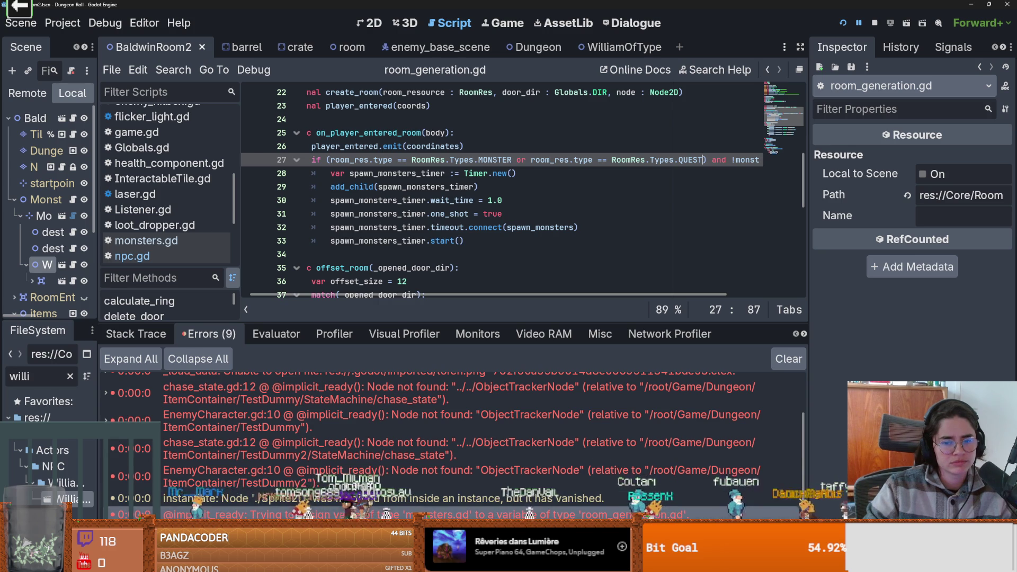
{"action": "key", "text": "alt+Left"}
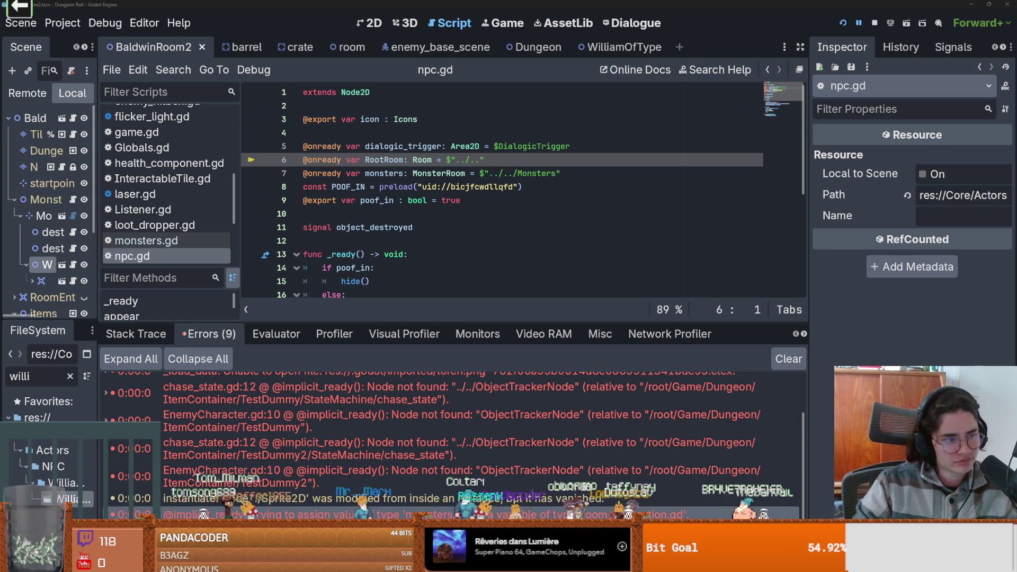
- Run the project and open the in-game room selector until it breaks on the monsters.gd error
{"action": "left_click", "coordinate": [843, 23]}
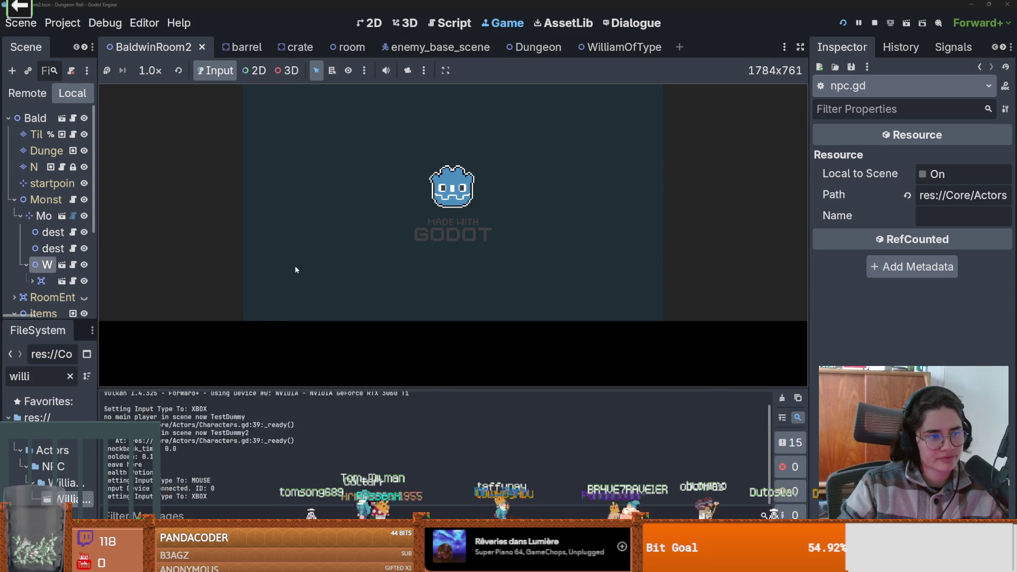
{"action": "key", "text": "e"}
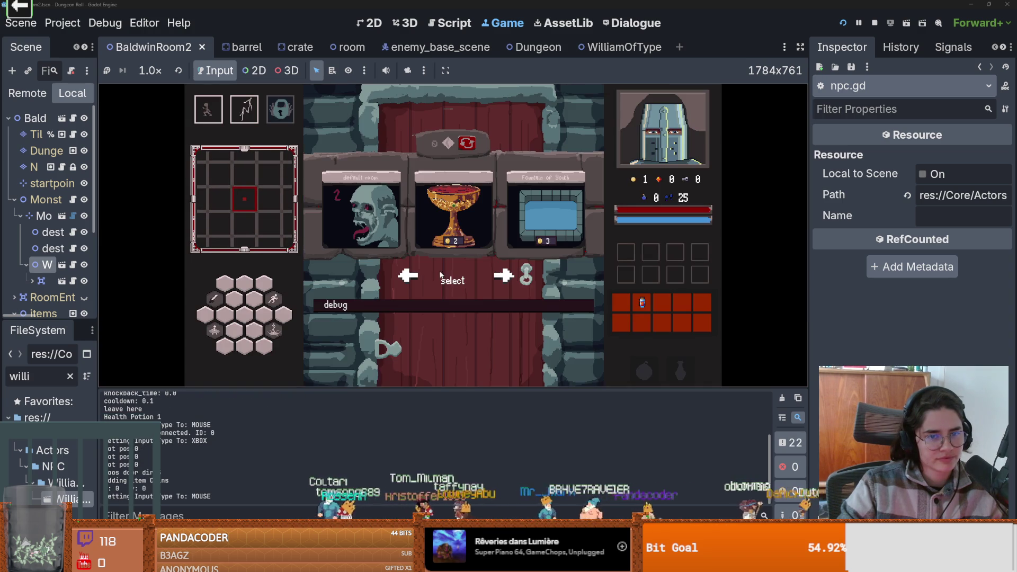
{"action": "scroll", "coordinate": [594, 329], "scroll_direction": "down", "scroll_amount": 2}
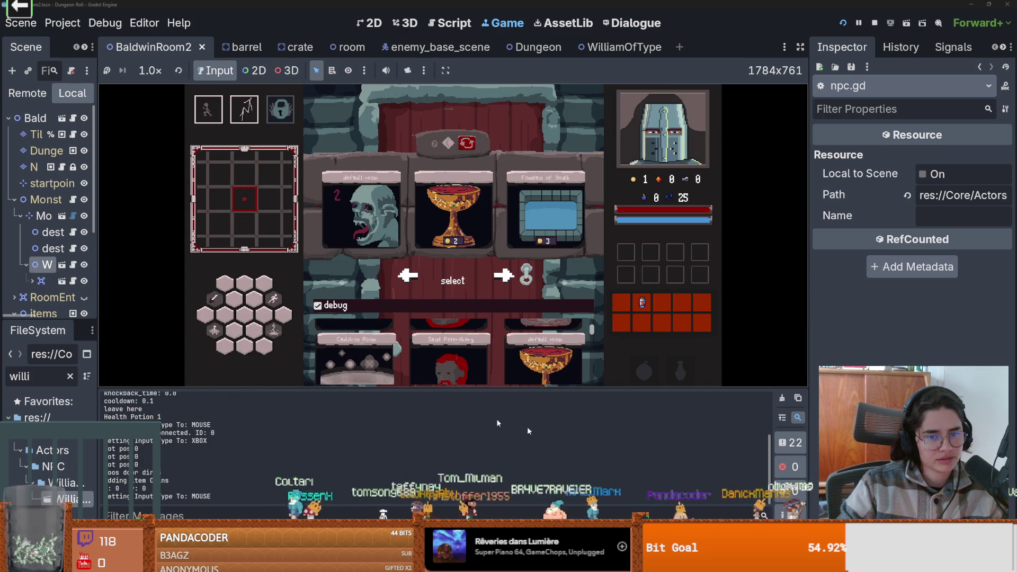
{"action": "scroll", "coordinate": [592, 347], "scroll_direction": "down", "scroll_amount": 2}
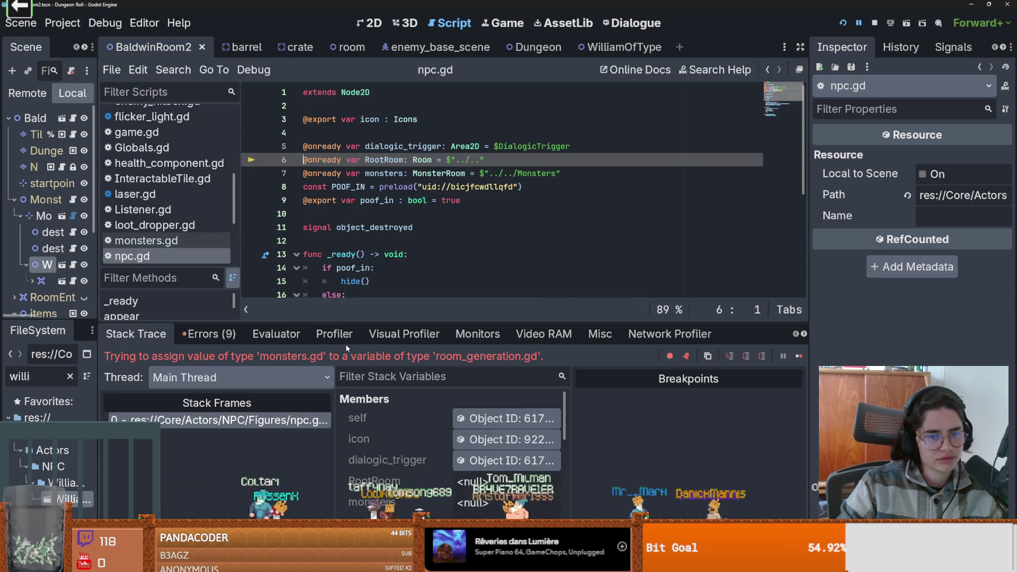
- Go to room_generation.gd's spawn_monsters_timer code at line 28 and widen the left dock
{"action": "left_click", "coordinate": [416, 189]}
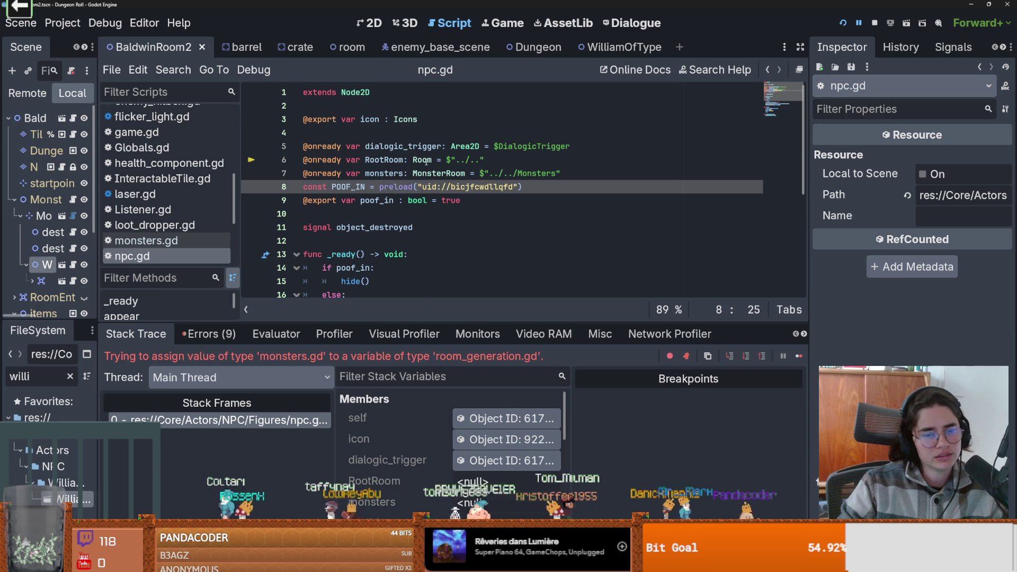
{"action": "key", "text": "alt+Left"}
{"action": "scroll", "coordinate": [424, 202], "scroll_direction": "up", "scroll_amount": 1}
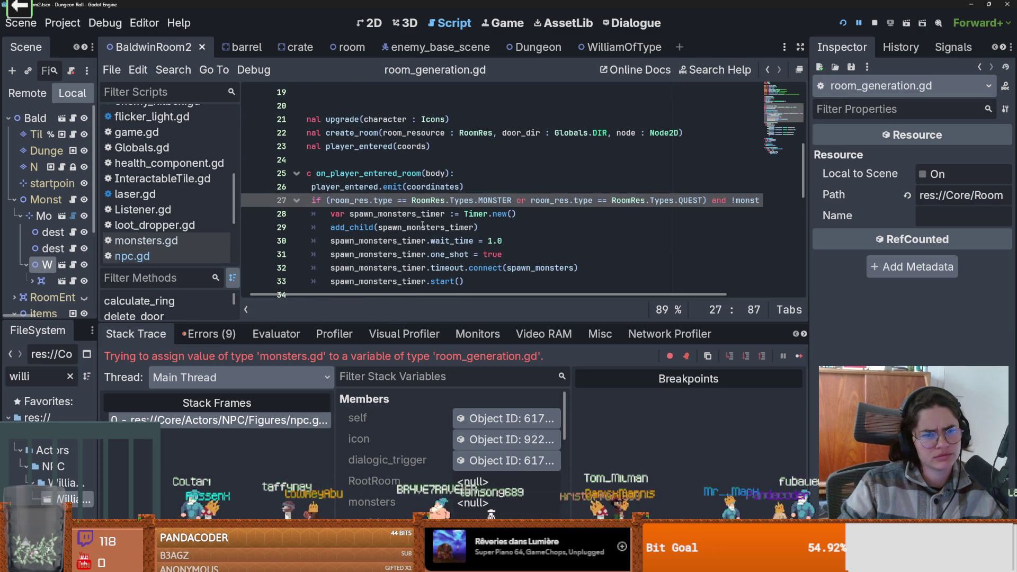
{"action": "left_click", "coordinate": [515, 215]}
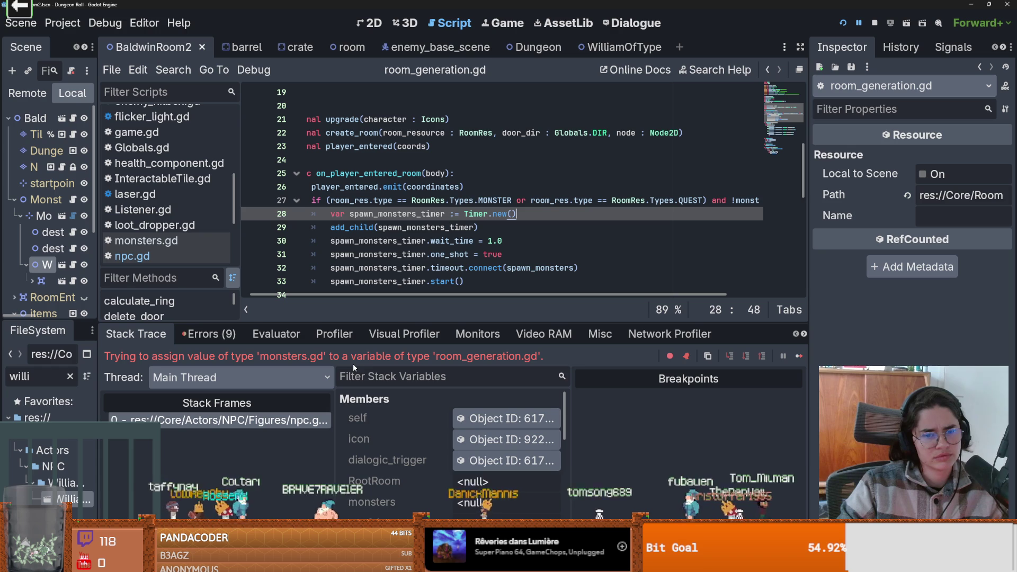
{"action": "mouse_move", "coordinate": [97, 260]}
{"action": "left_mouse_down"}
{"action": "mouse_move", "coordinate": [335, 260]}
{"action": "mouse_move", "coordinate": [238, 260]}
{"action": "left_mouse_up"}
- Filter the FileSystem dock for 'monster' and open the monster_roomv1 scene
{"action": "double_click", "coordinate": [102, 380]}
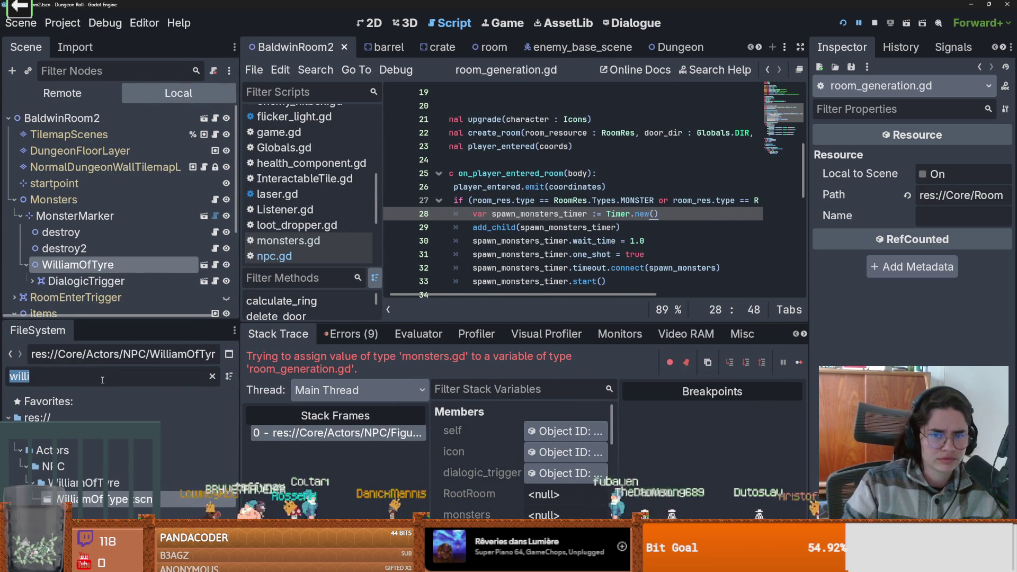
{"action": "type", "text": "monster"}
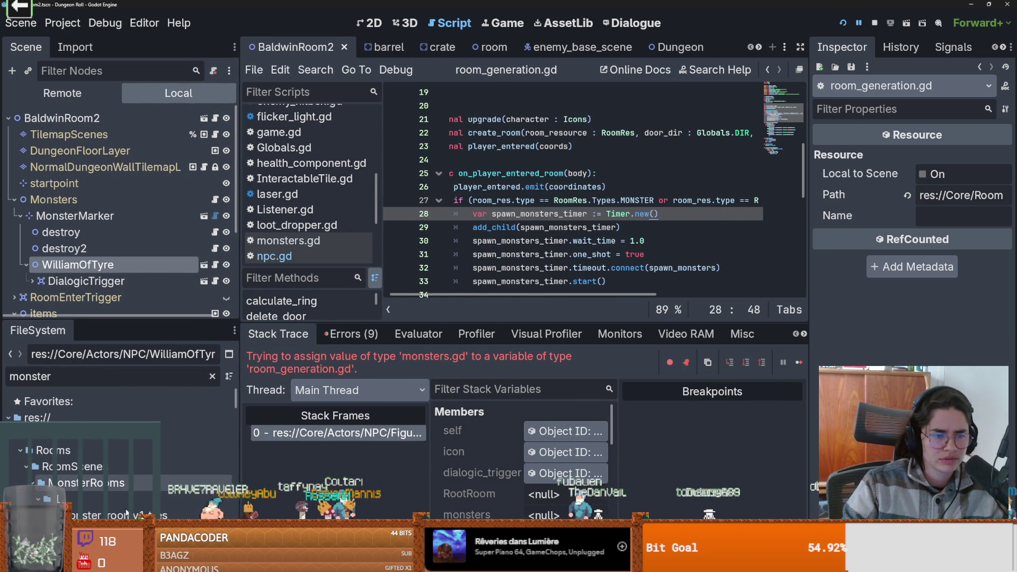
{"action": "double_click", "coordinate": [127, 513]}
- Open monsters.gd in the script editor and select object_tracker_node on line 103
{"action": "key", "text": "ctrl+F3"}
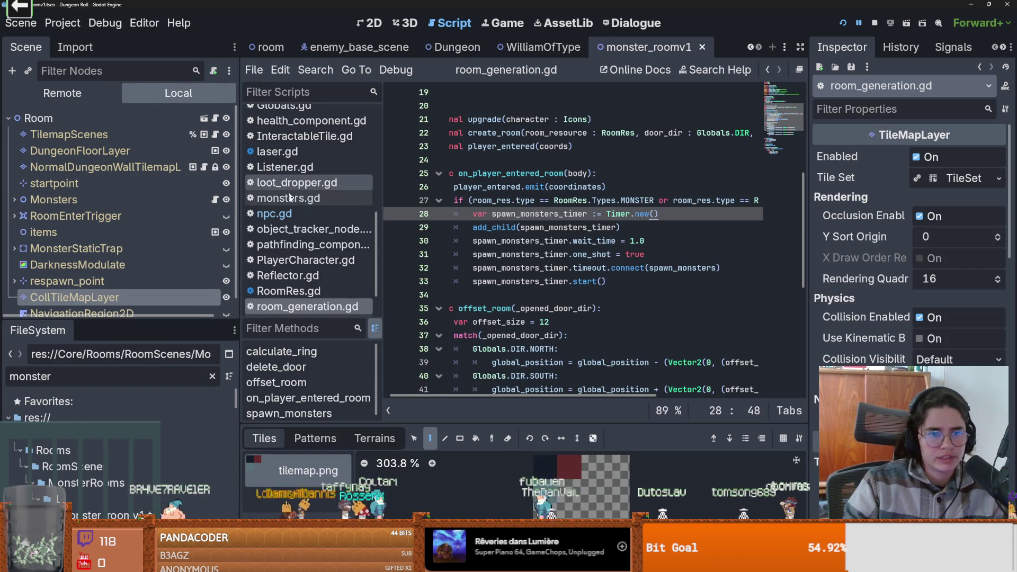
{"action": "left_click", "coordinate": [304, 199]}
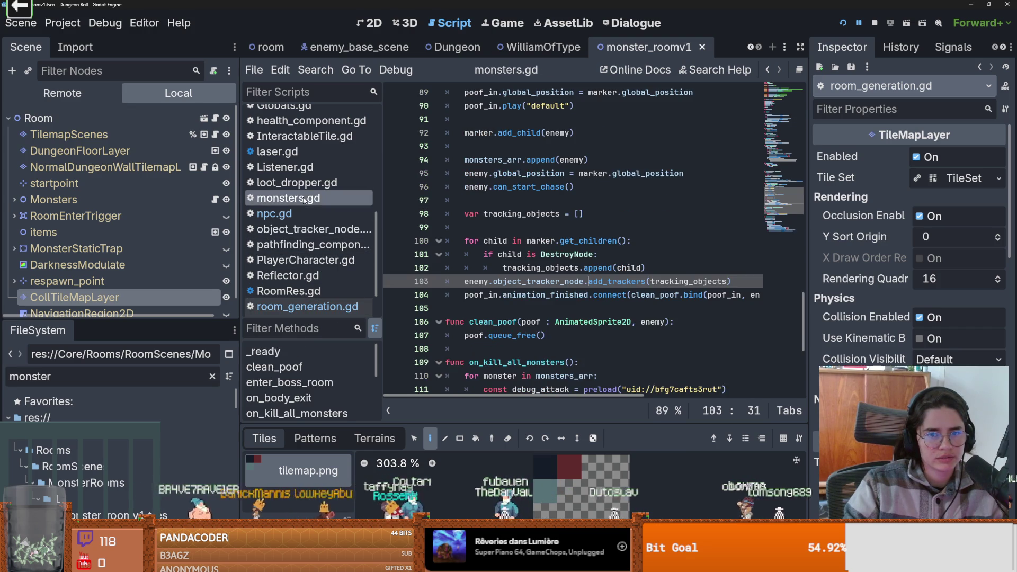
{"action": "double_click", "coordinate": [530, 281]}
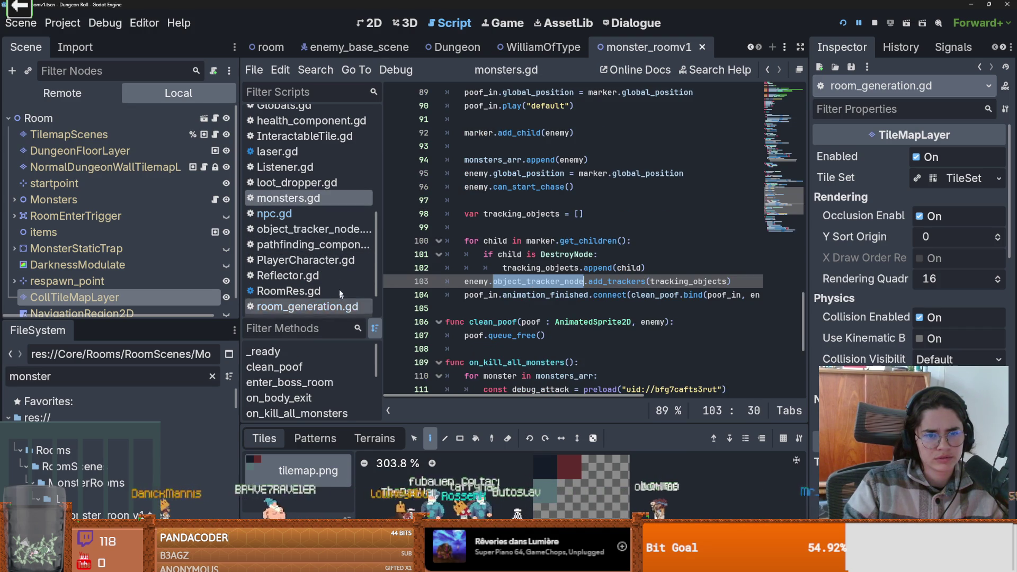
{"action": "scroll", "coordinate": [201, 256], "scroll_direction": "down", "scroll_amount": 1}
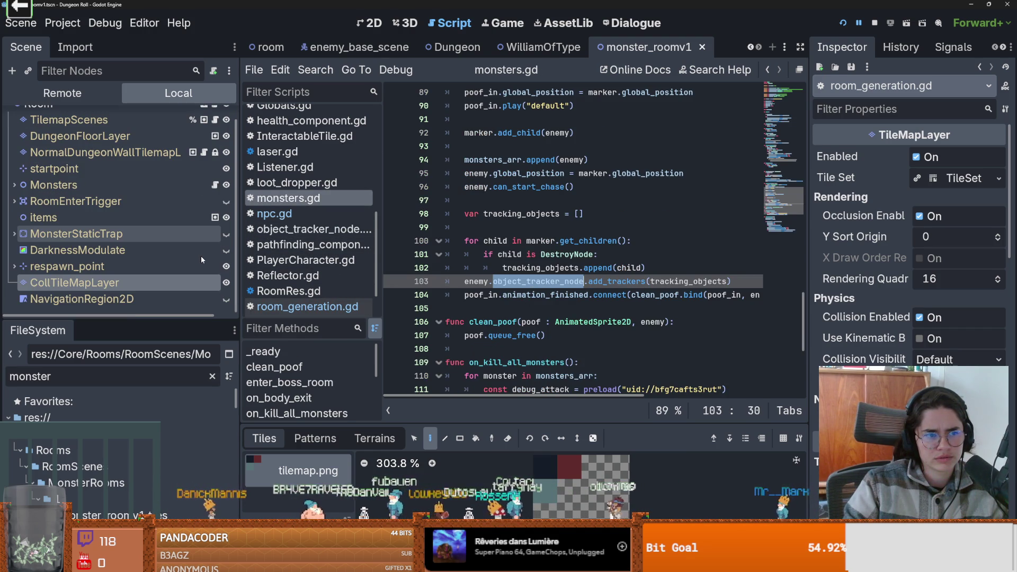
{"action": "left_click", "coordinate": [216, 188]}
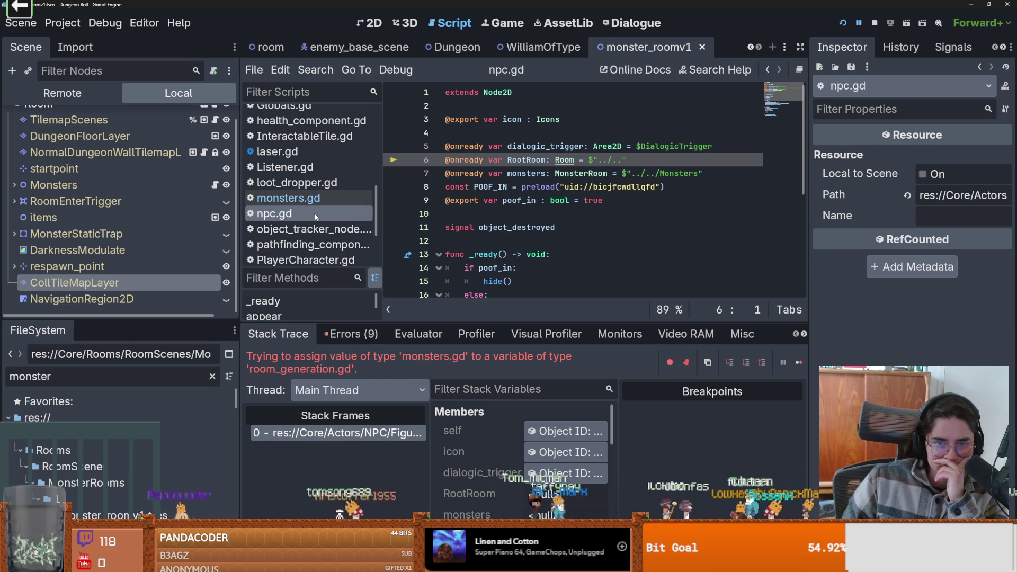
- Highlight RootRoom, on_get_icon_upgrades and line 29's upgrade signal usages in npc.gd
{"action": "double_click", "coordinate": [510, 158]}
{"action": "scroll", "coordinate": [530, 223], "scroll_direction": "down", "scroll_amount": 5}
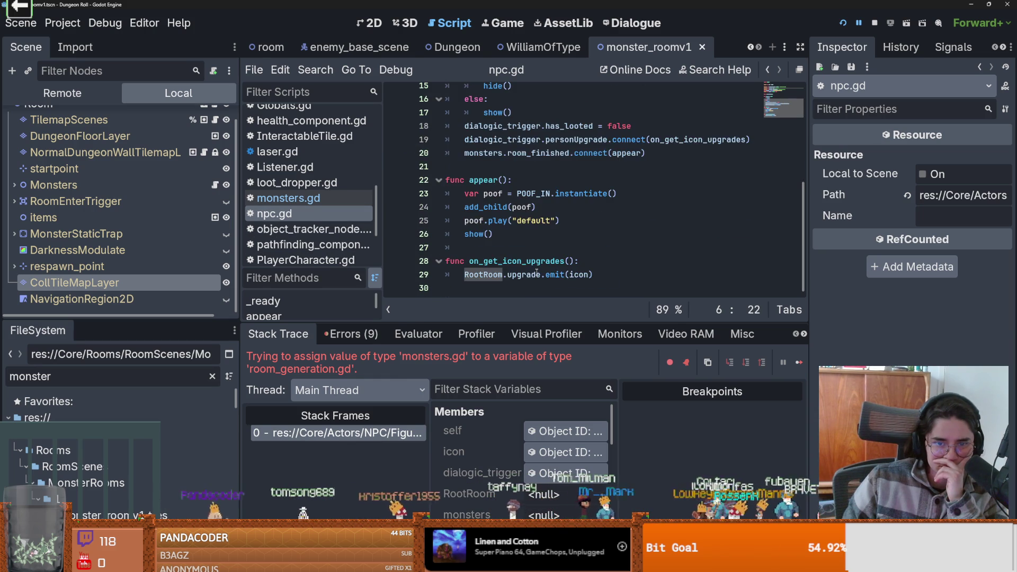
{"action": "double_click", "coordinate": [500, 262]}
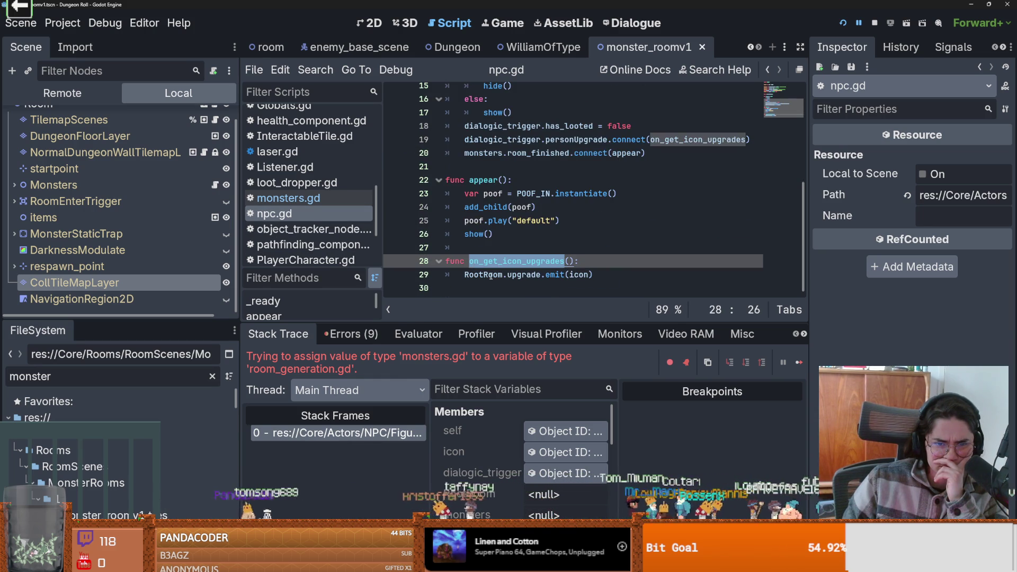
{"action": "double_click", "coordinate": [490, 275]}
{"action": "double_click", "coordinate": [524, 274]}
{"action": "double_click", "coordinate": [493, 274]}
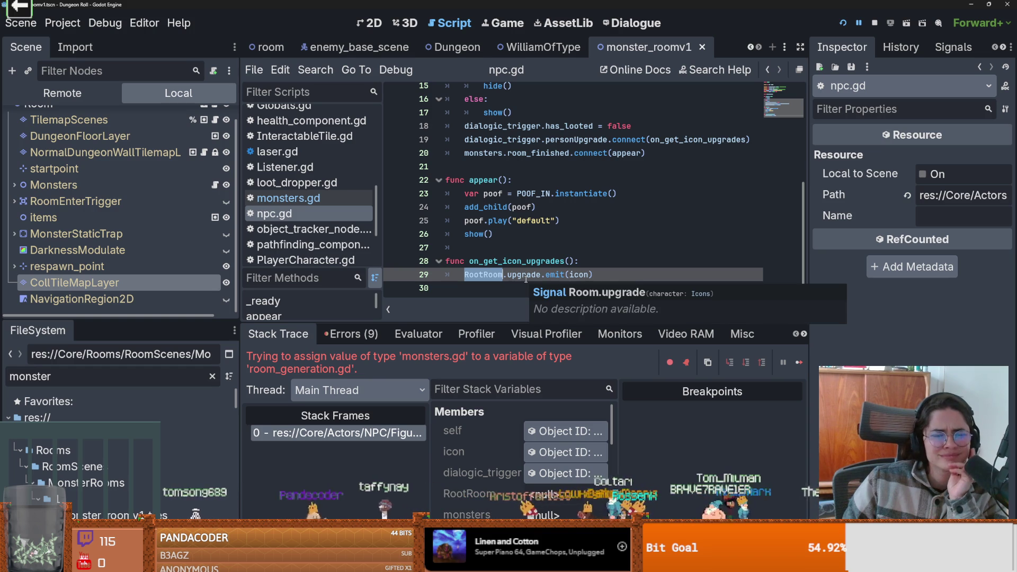
{"action": "double_click", "coordinate": [524, 275]}
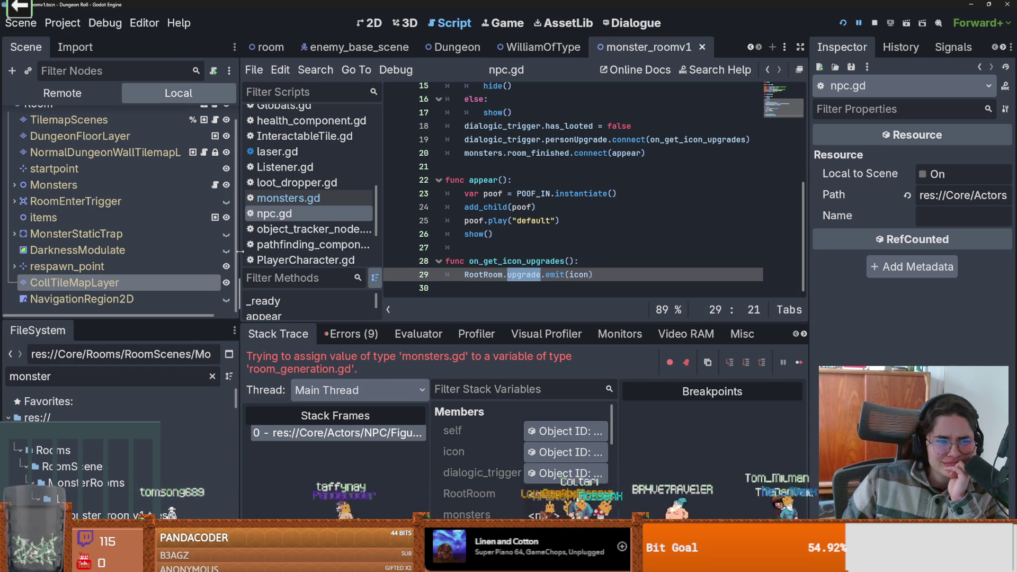
{"action": "mouse_move", "coordinate": [239, 258]}
{"action": "left_mouse_down"}
{"action": "mouse_move", "coordinate": [362, 258]}
{"action": "mouse_move", "coordinate": [255, 251]}
{"action": "left_mouse_up"}
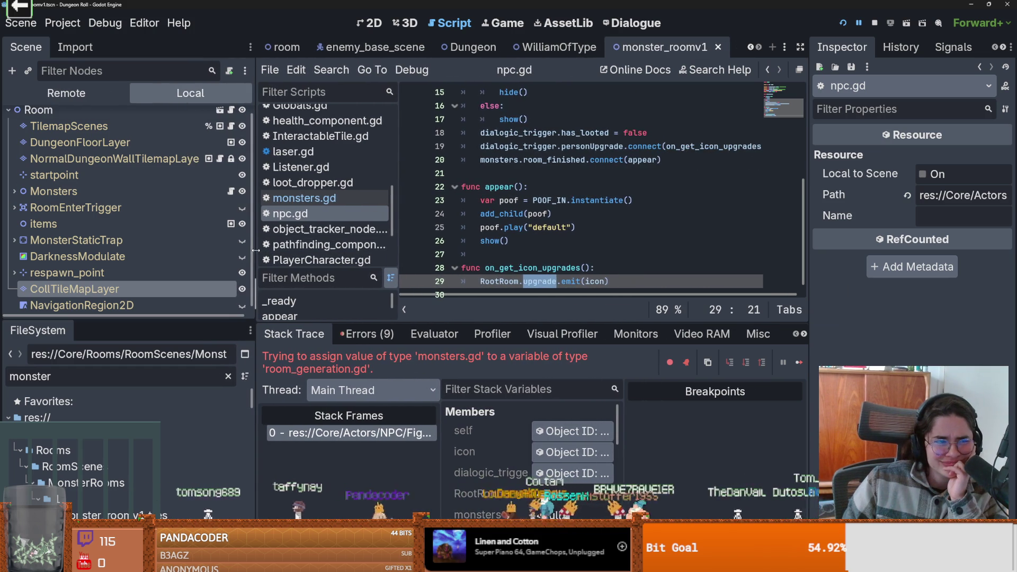
- Select line 29's icon argument, then switch to room_generation.gd's spawn timer code
{"action": "scroll", "coordinate": [535, 235], "scroll_direction": "up", "scroll_amount": 5}
{"action": "scroll", "coordinate": [537, 234], "scroll_direction": "down", "scroll_amount": 5}
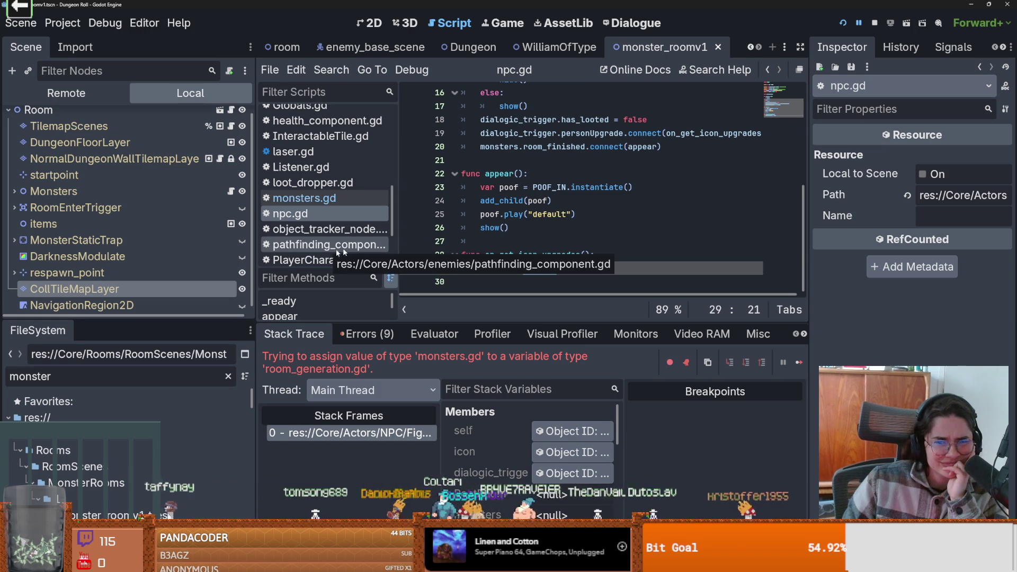
{"action": "left_click", "coordinate": [587, 275]}
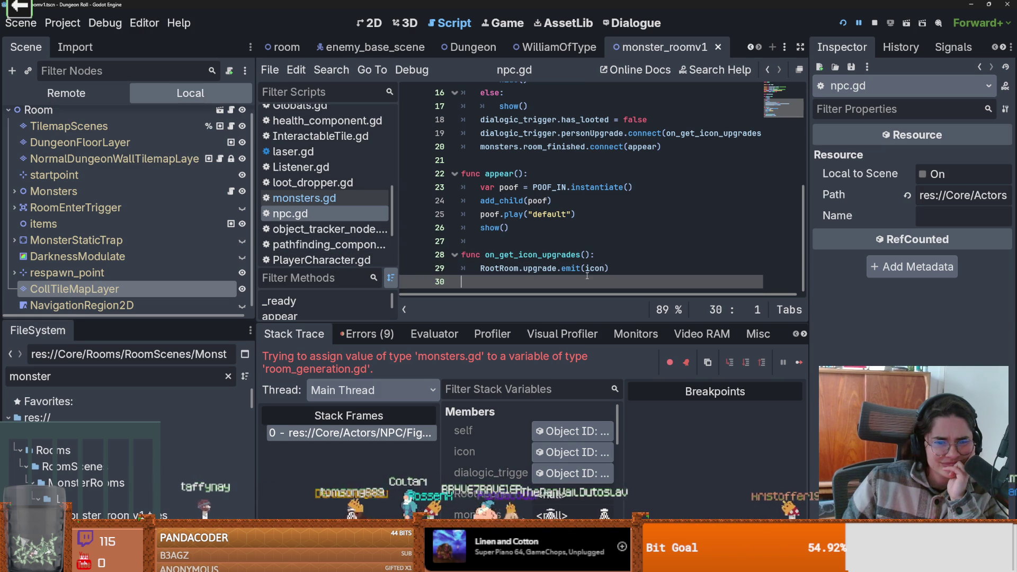
{"action": "double_click", "coordinate": [595, 269]}
{"action": "scroll", "coordinate": [594, 268], "scroll_direction": "up", "scroll_amount": 5}
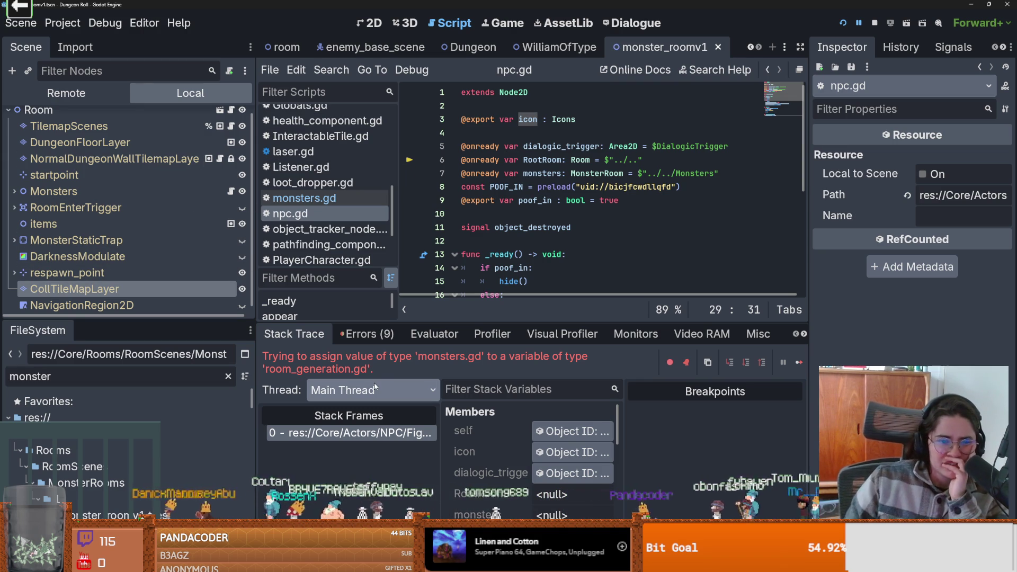
{"action": "left_click", "coordinate": [231, 111]}
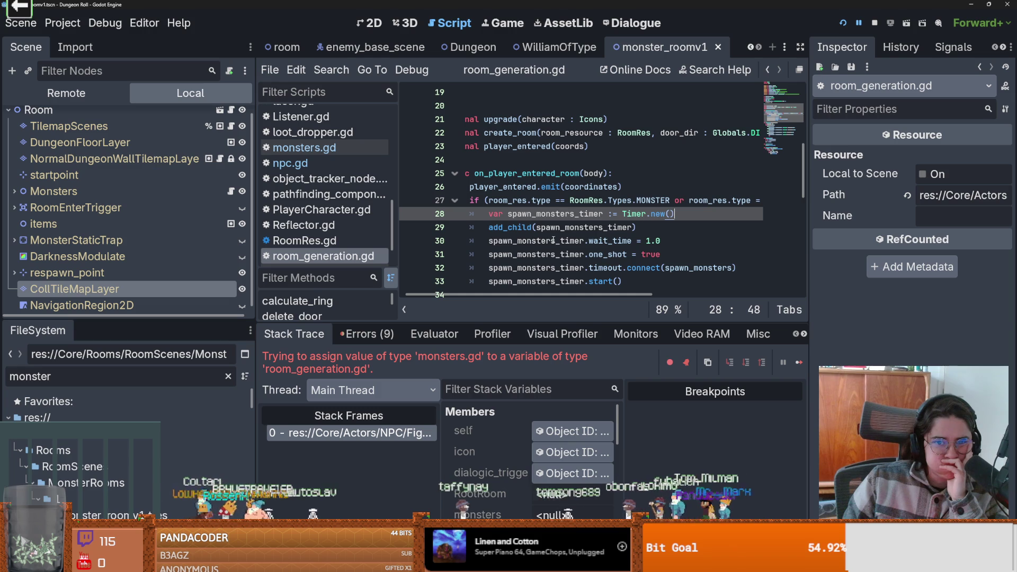
{"action": "scroll", "coordinate": [549, 261], "scroll_direction": "left", "scroll_amount": 1}
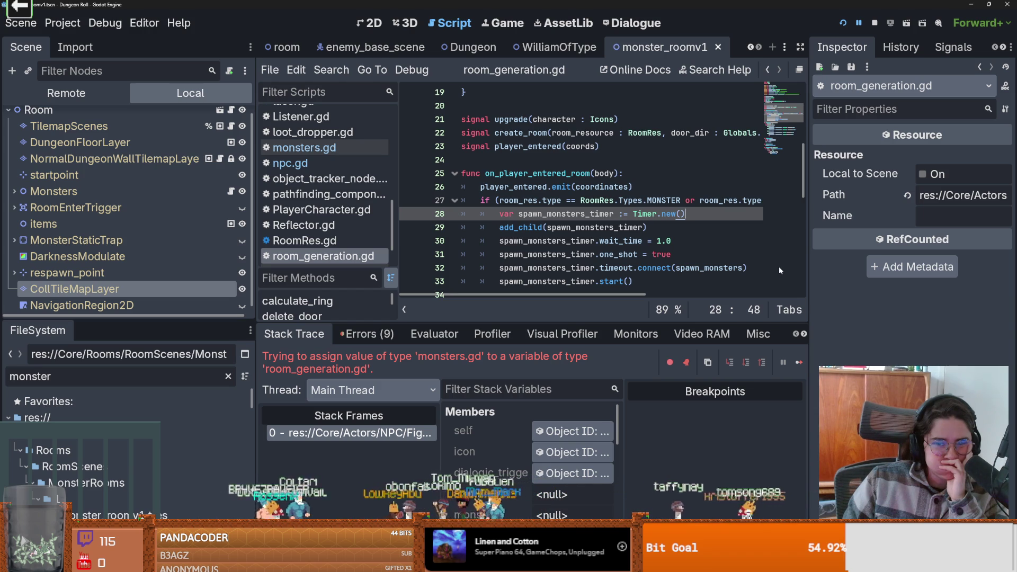
- Widen the dock and highlight the uses of monsters on line 8
{"action": "left_click_drag", "start_coordinate": [809, 302], "coordinate": [906, 302]}
{"action": "scroll", "coordinate": [605, 219], "scroll_direction": "up", "scroll_amount": 5}
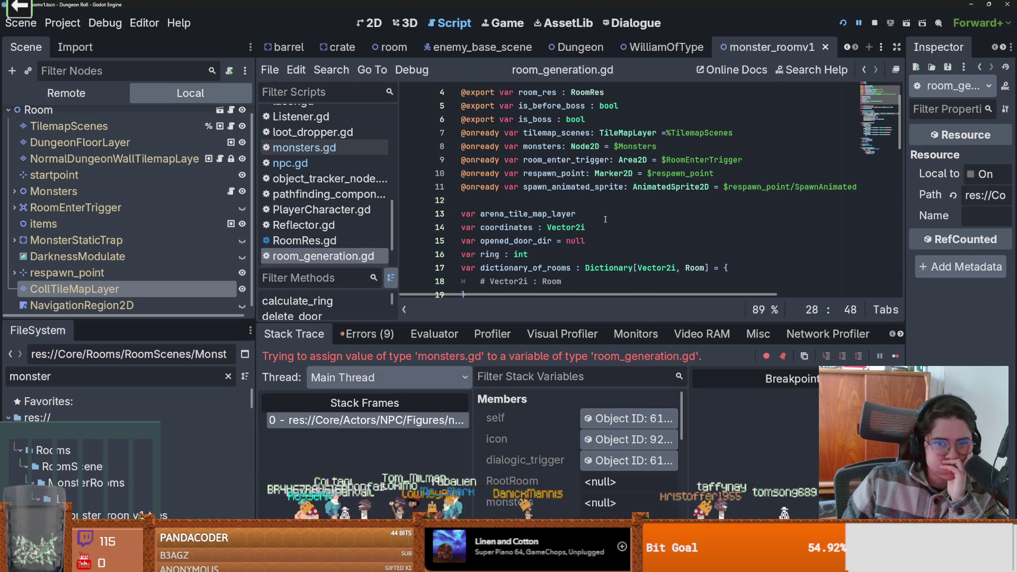
{"action": "left_click", "coordinate": [568, 147]}
{"action": "scroll", "coordinate": [583, 212], "scroll_direction": "down", "scroll_amount": 10}
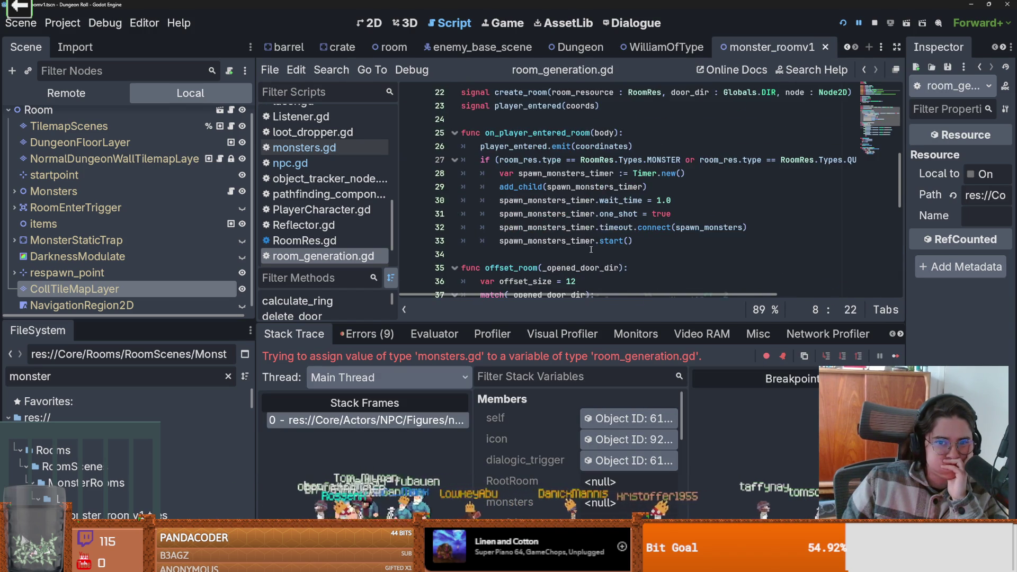
{"action": "scroll", "coordinate": [602, 258], "scroll_direction": "down", "scroll_amount": 3}
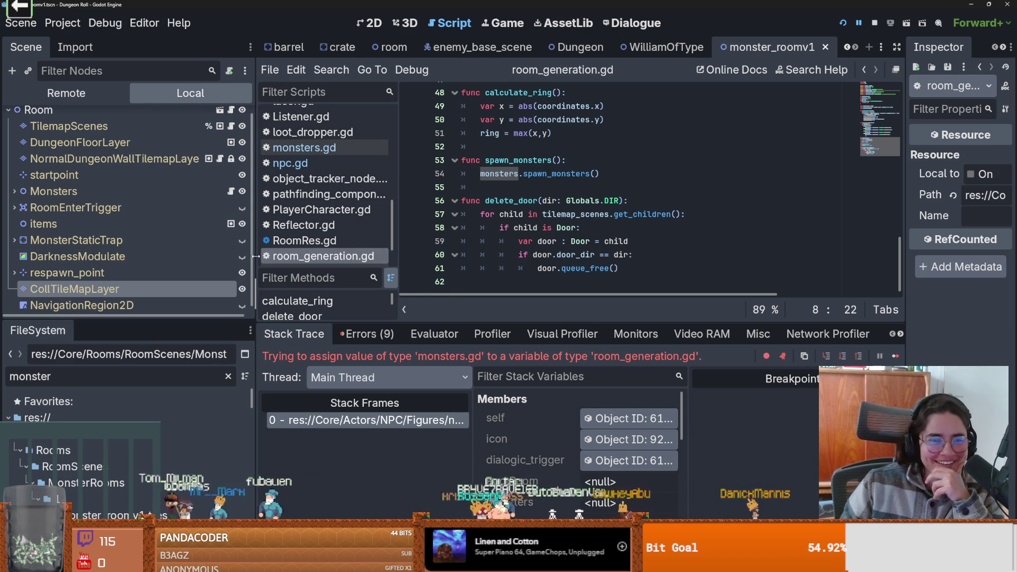
- Make the code area wider and taller, then jump back to npc.gd line 6
{"action": "left_click_drag", "start_coordinate": [256, 256], "coordinate": [127, 256]}
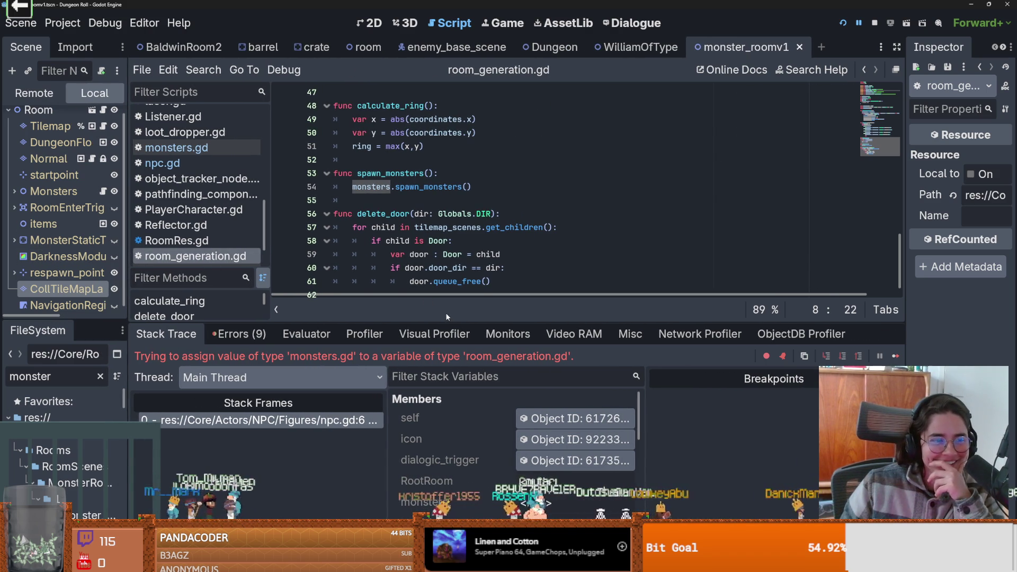
{"action": "left_click_drag", "start_coordinate": [445, 322], "coordinate": [495, 440]}
{"action": "scroll", "coordinate": [411, 322], "scroll_direction": "up", "scroll_amount": 14}
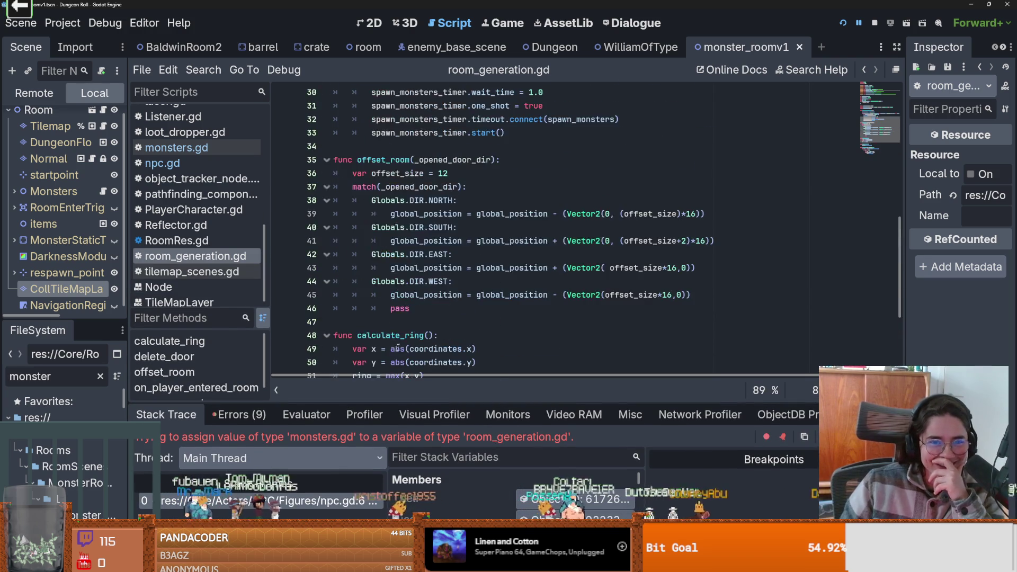
{"action": "scroll", "coordinate": [392, 344], "scroll_direction": "down", "scroll_amount": 4}
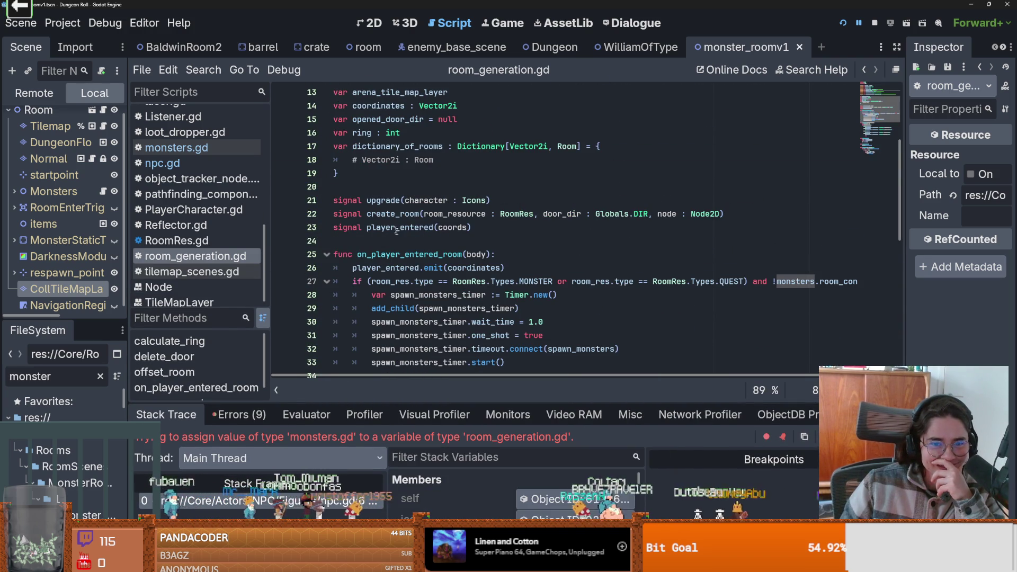
{"action": "scroll", "coordinate": [397, 265], "scroll_direction": "down", "scroll_amount": 1}
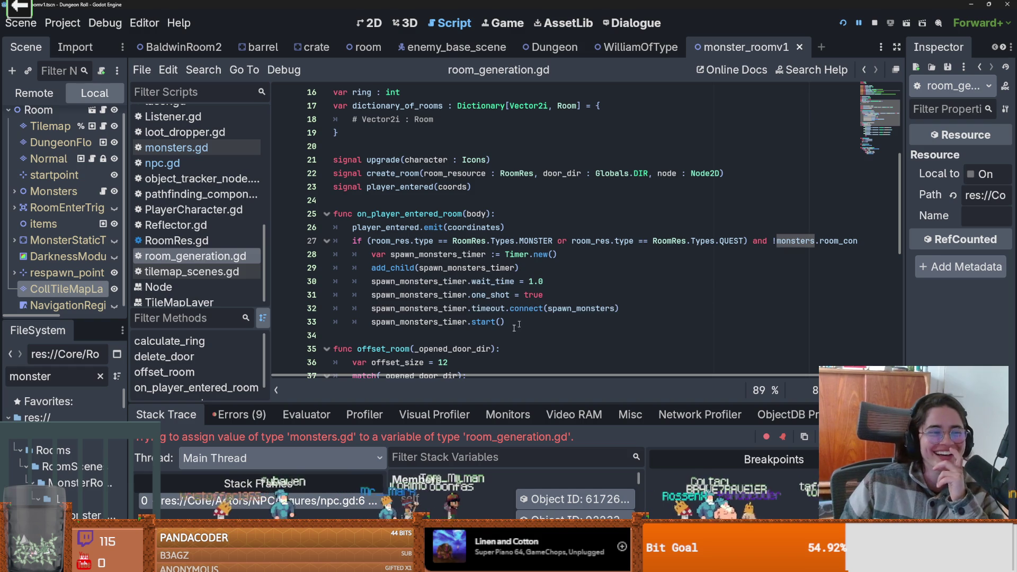
{"action": "scroll", "coordinate": [501, 328], "scroll_direction": "down", "scroll_amount": 1}
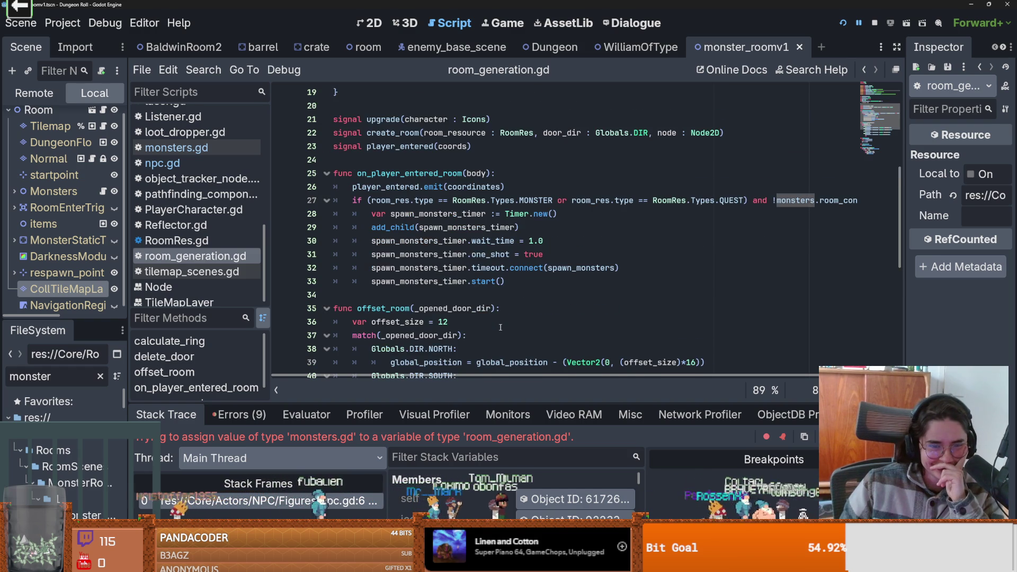
{"action": "scroll", "coordinate": [501, 328], "scroll_direction": "down", "scroll_amount": 1}
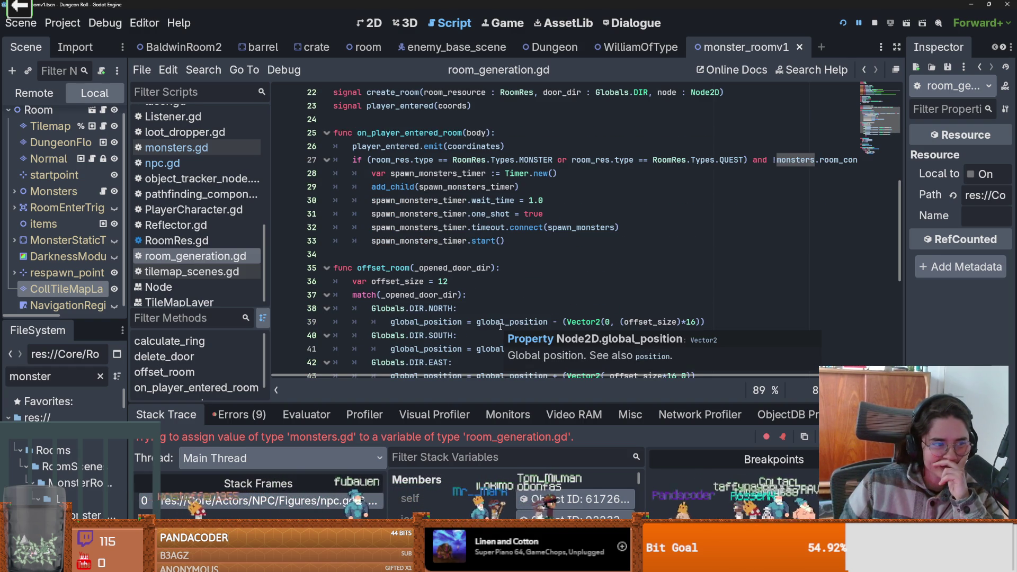
{"action": "scroll", "coordinate": [498, 325], "scroll_direction": "up", "scroll_amount": 3}
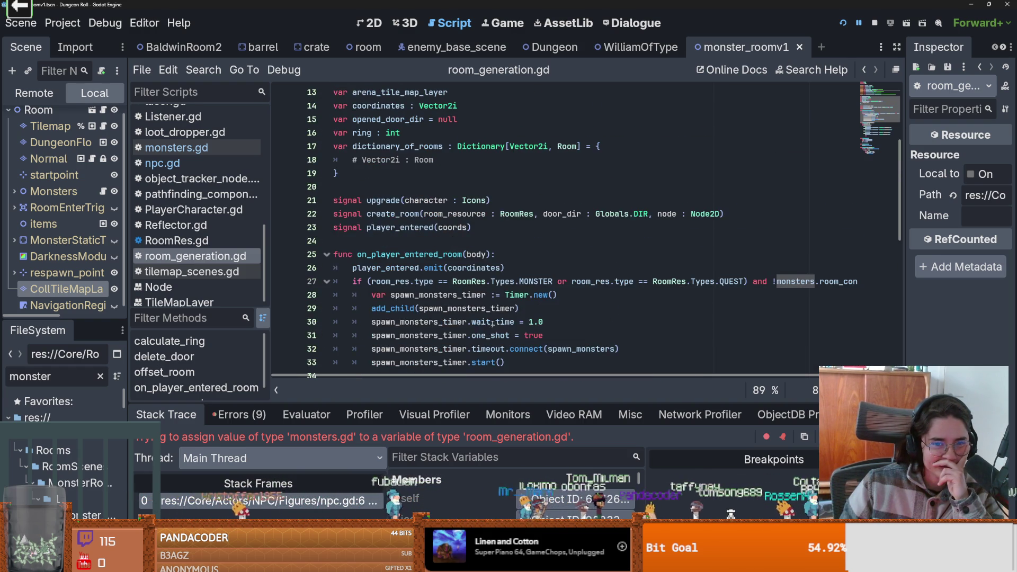
{"action": "scroll", "coordinate": [458, 325], "scroll_direction": "up", "scroll_amount": 2}
{"action": "scroll", "coordinate": [458, 326], "scroll_direction": "down", "scroll_amount": 2}
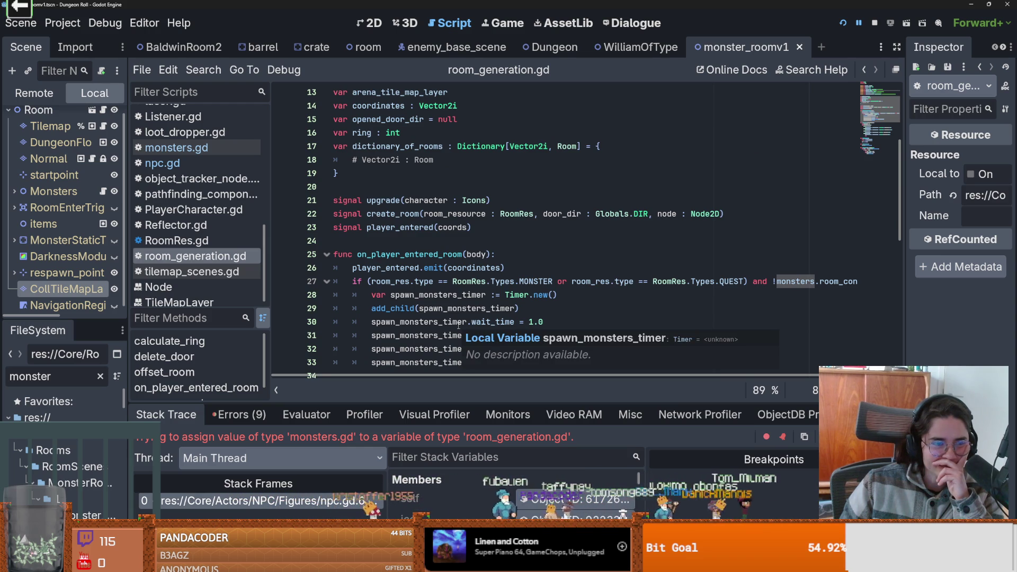
{"action": "scroll", "coordinate": [493, 325], "scroll_direction": "down", "scroll_amount": 1}
{"action": "left_click", "coordinate": [281, 502]}
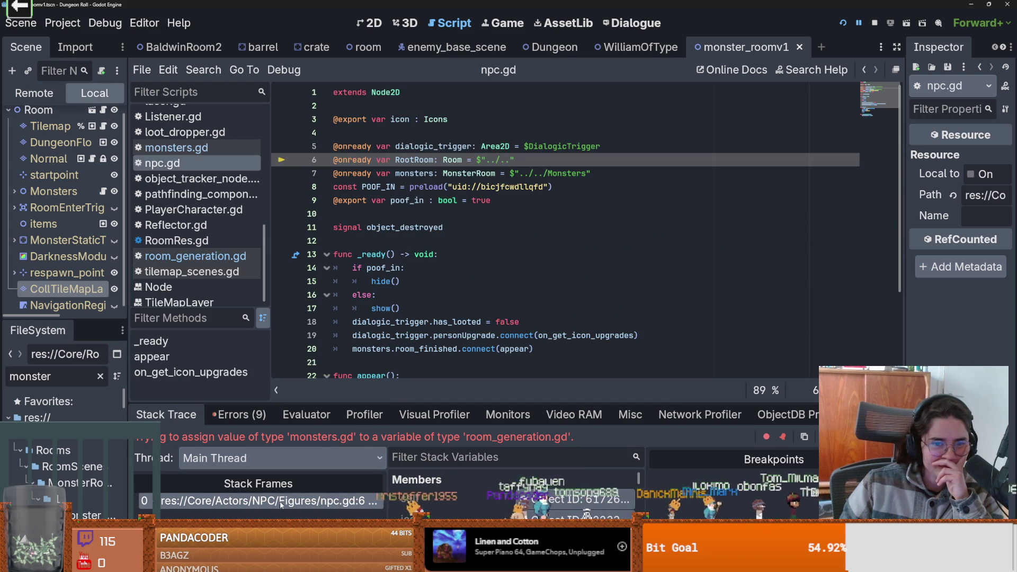
{"action": "mouse_move", "coordinate": [431, 172]}
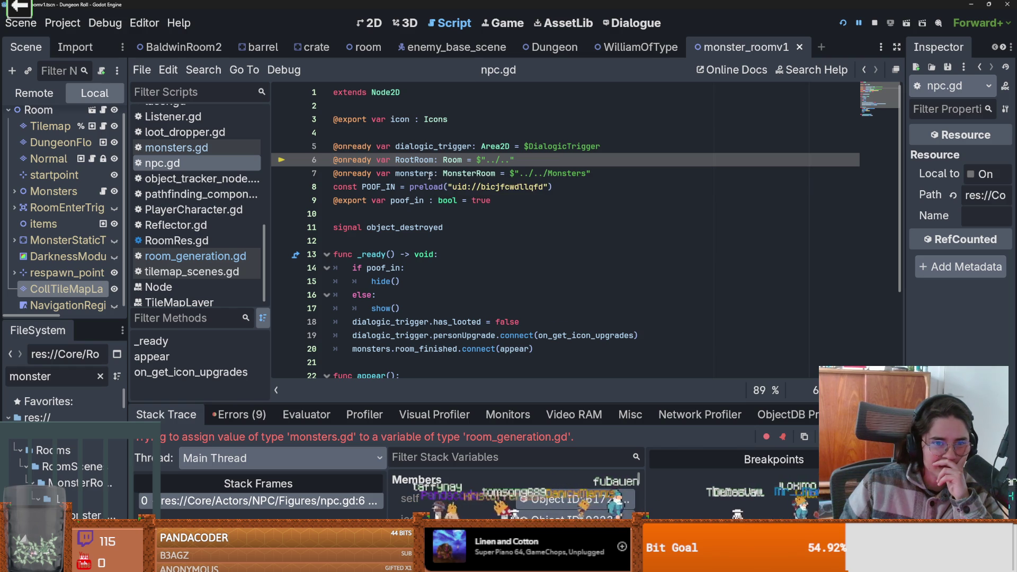
- Select the RootRoom variable on npc.gd line 6 and widen the Scene dock
{"action": "scroll", "coordinate": [432, 275], "scroll_direction": "down", "scroll_amount": 3}
{"action": "scroll", "coordinate": [423, 253], "scroll_direction": "up", "scroll_amount": 3}
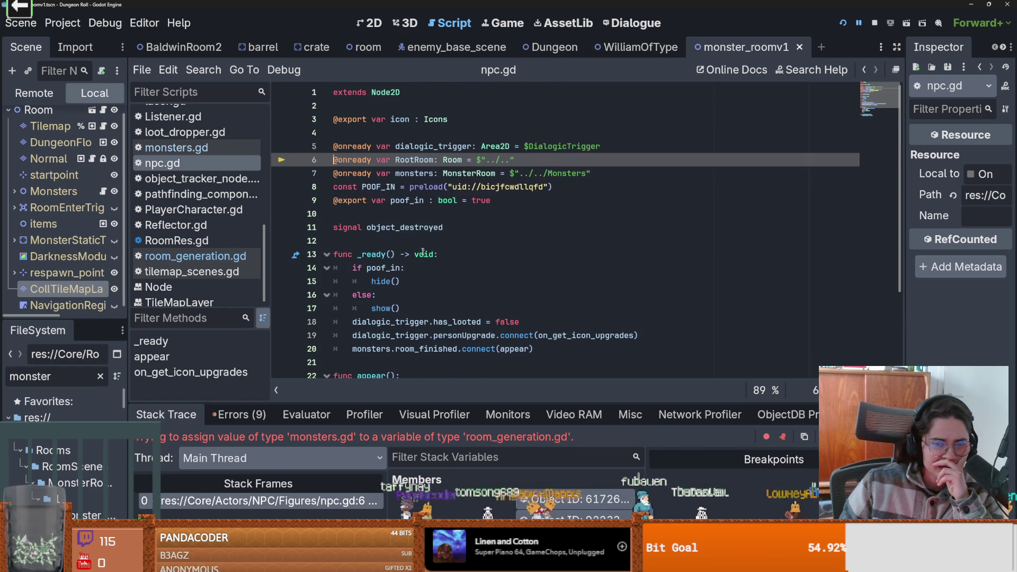
{"action": "double_click", "coordinate": [418, 160]}
{"action": "left_click_drag", "start_coordinate": [128, 255], "coordinate": [232, 254]}
{"action": "scroll", "coordinate": [121, 250], "scroll_direction": "down", "scroll_amount": 1}
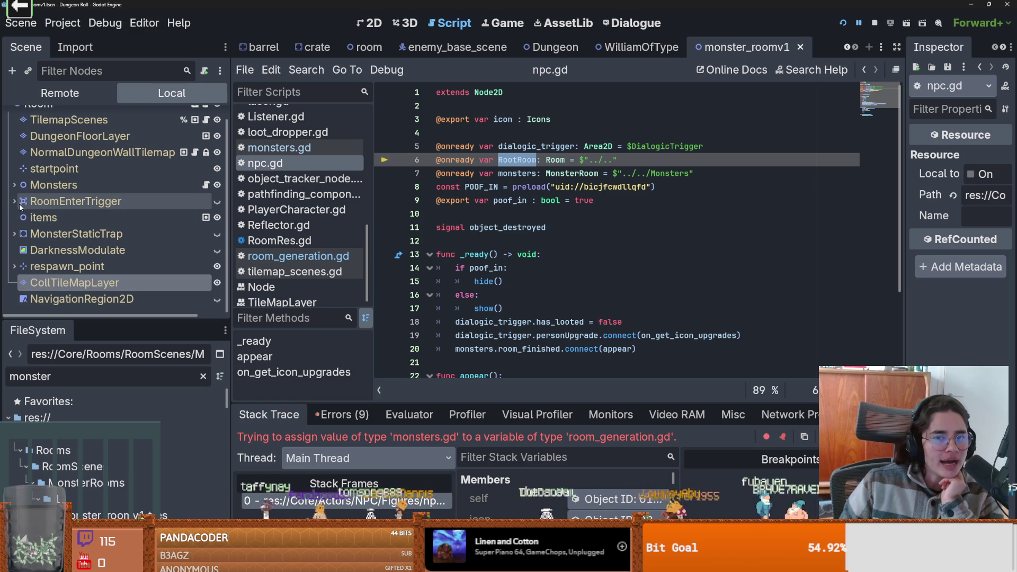
- Expand the Room scene's Monsters node to reveal its MonsterMarker children
{"action": "left_click", "coordinate": [14, 184]}
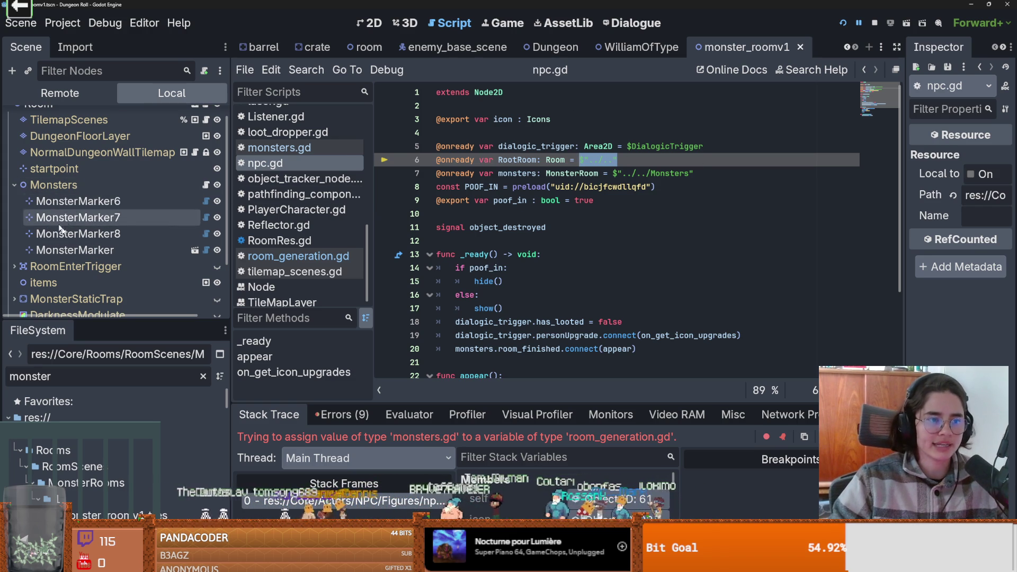
{"action": "scroll", "coordinate": [82, 247], "scroll_direction": "up", "scroll_amount": 1}
{"action": "left_click", "coordinate": [15, 199]}
{"action": "scroll", "coordinate": [23, 186], "scroll_direction": "down", "scroll_amount": 1}
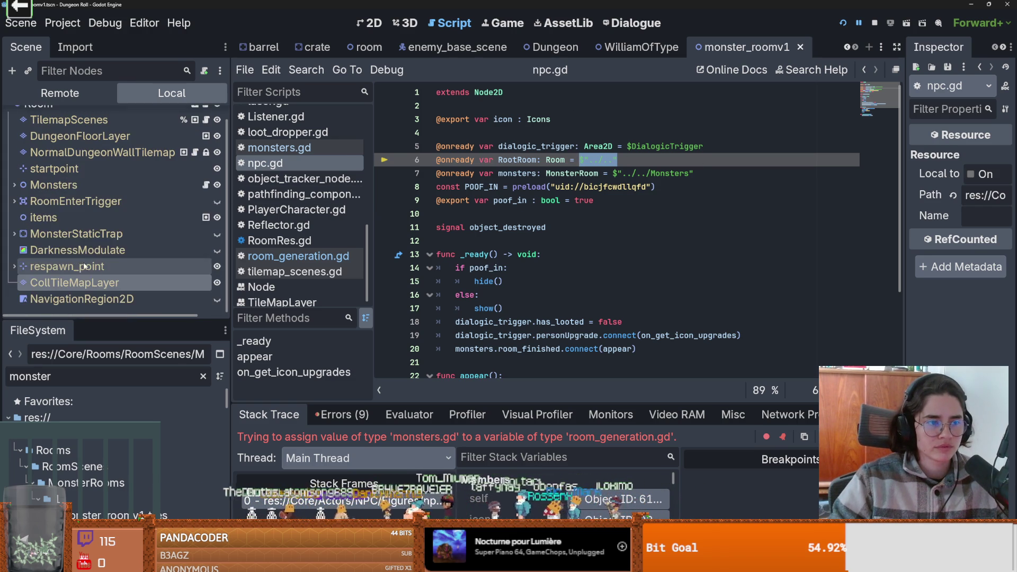
{"action": "left_click", "coordinate": [15, 185]}
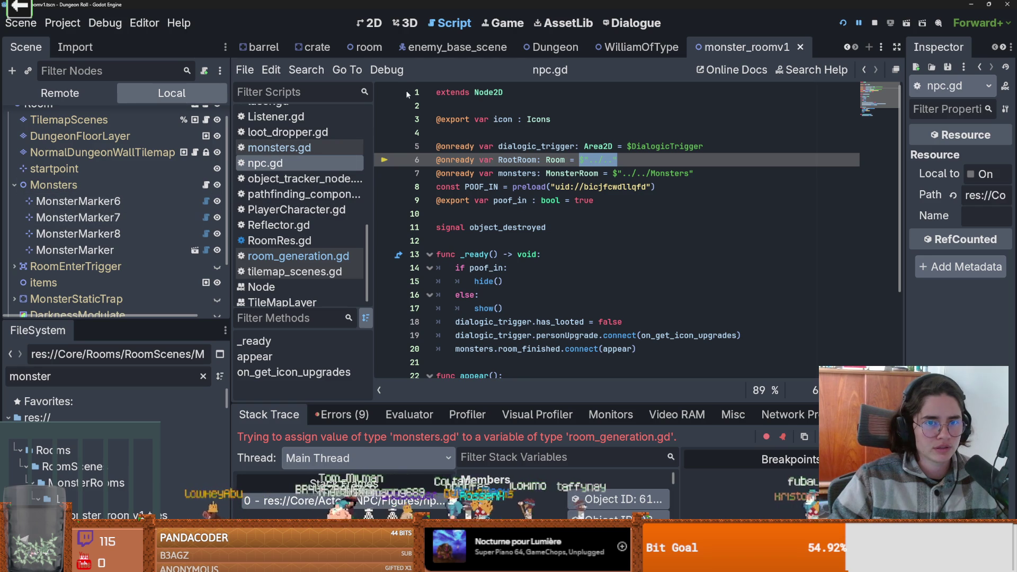
{"action": "left_click", "coordinate": [848, 47]}
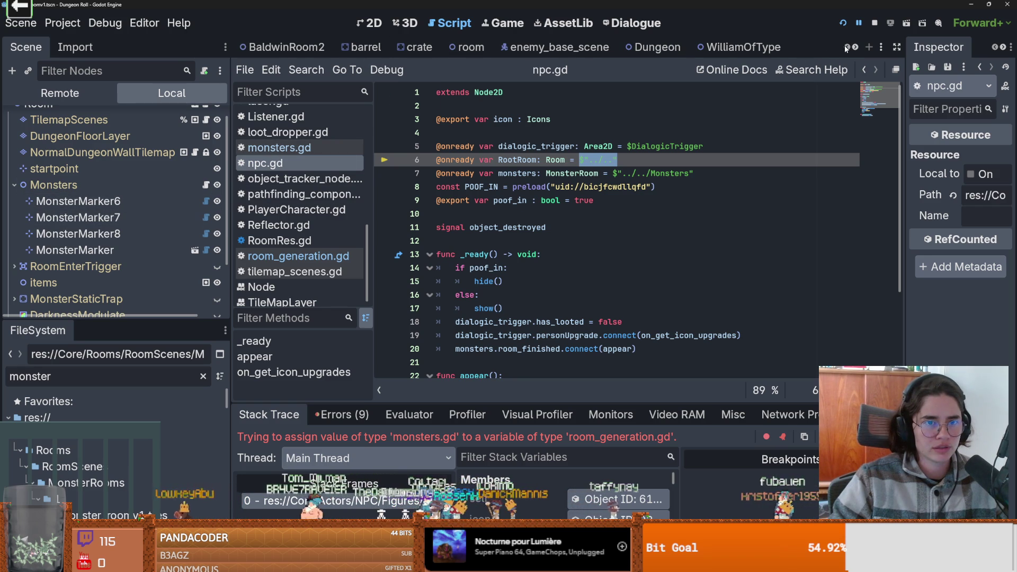
- Open the BaldwinRoom2 scene and view the room in 2D with MonsterMarker selected
{"action": "left_click", "coordinate": [286, 47]}
{"action": "scroll", "coordinate": [620, 229], "scroll_direction": "up", "scroll_amount": 5}
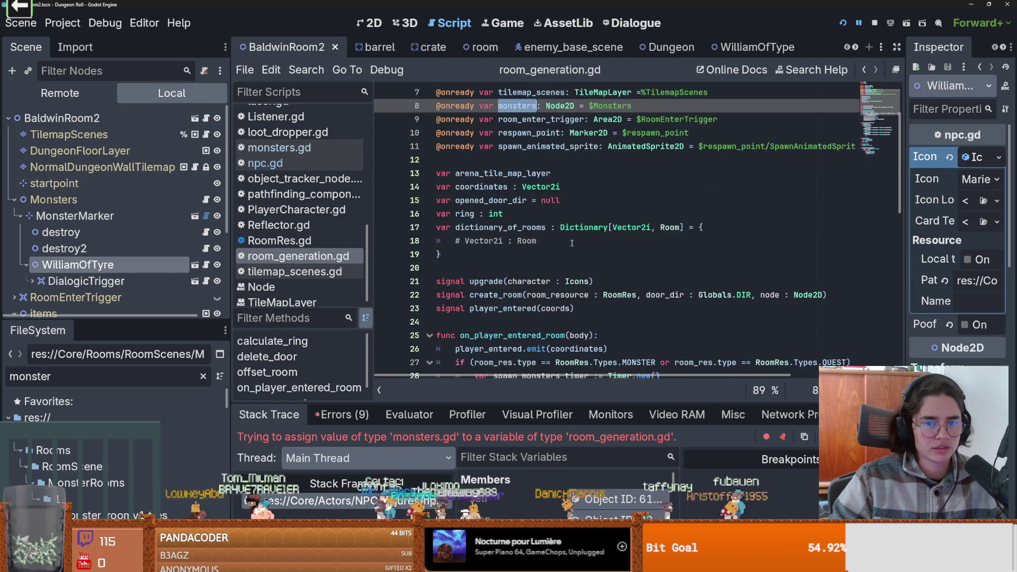
{"action": "scroll", "coordinate": [189, 266], "scroll_direction": "down", "scroll_amount": 1}
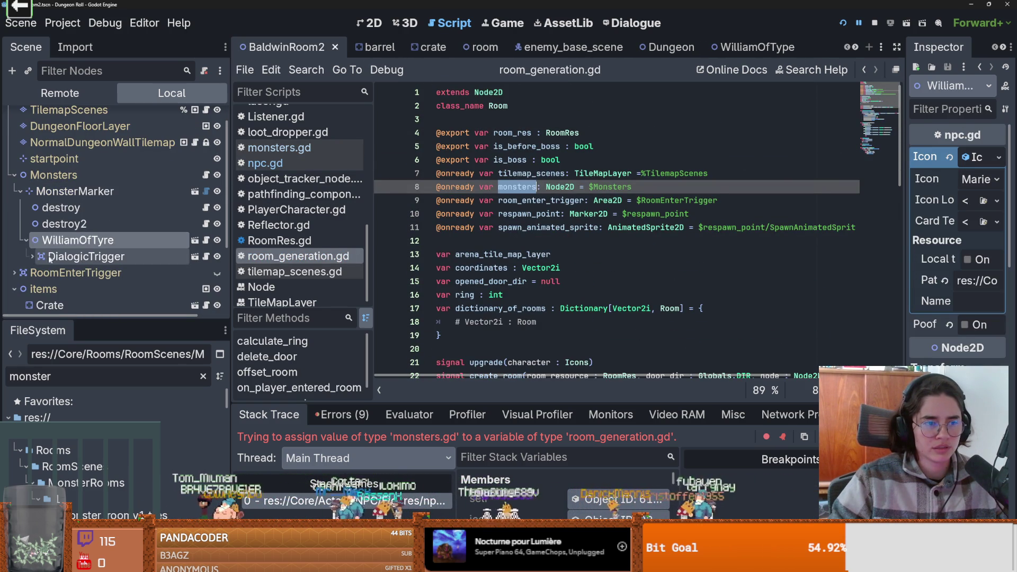
{"action": "left_click", "coordinate": [26, 240]}
{"action": "left_click", "coordinate": [195, 193]}
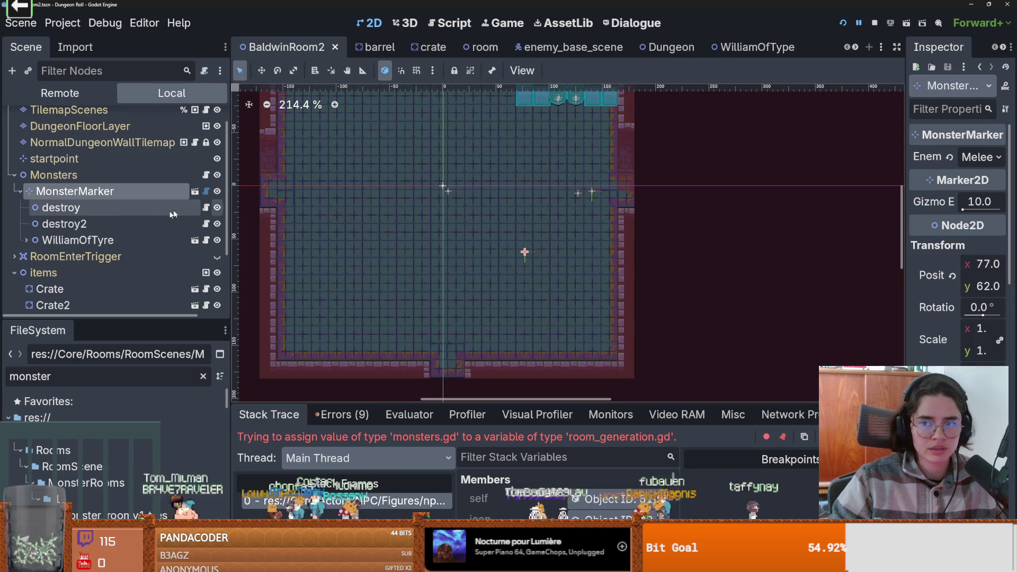
- Inspect WilliamOfTyre's properties in a widened Inspector and save the BaldwinRoom2 scene
{"action": "left_click", "coordinate": [113, 208]}
{"action": "left_click", "coordinate": [114, 224]}
{"action": "left_click", "coordinate": [114, 240]}
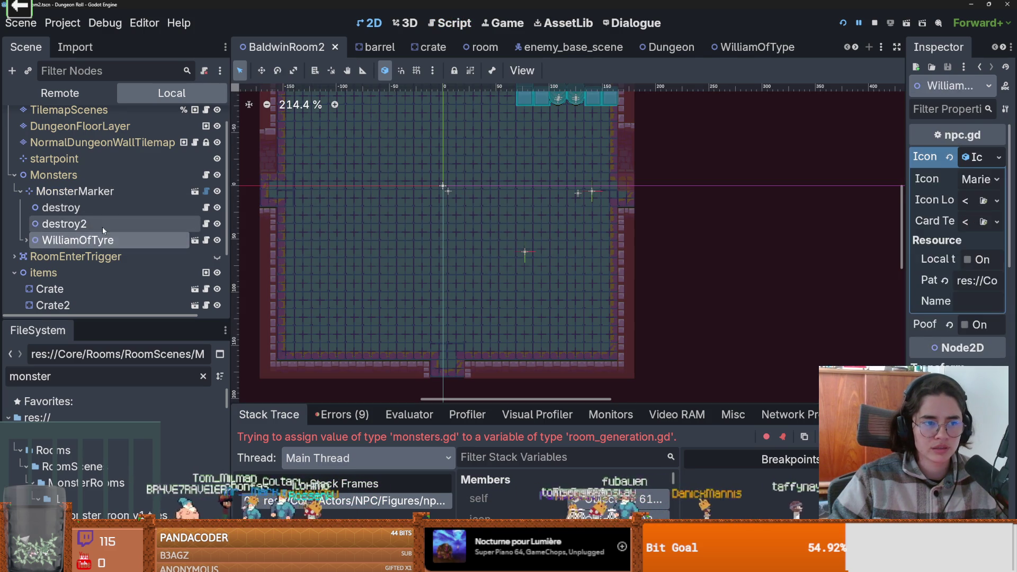
{"action": "left_click", "coordinate": [114, 225]}
{"action": "left_click", "coordinate": [113, 240]}
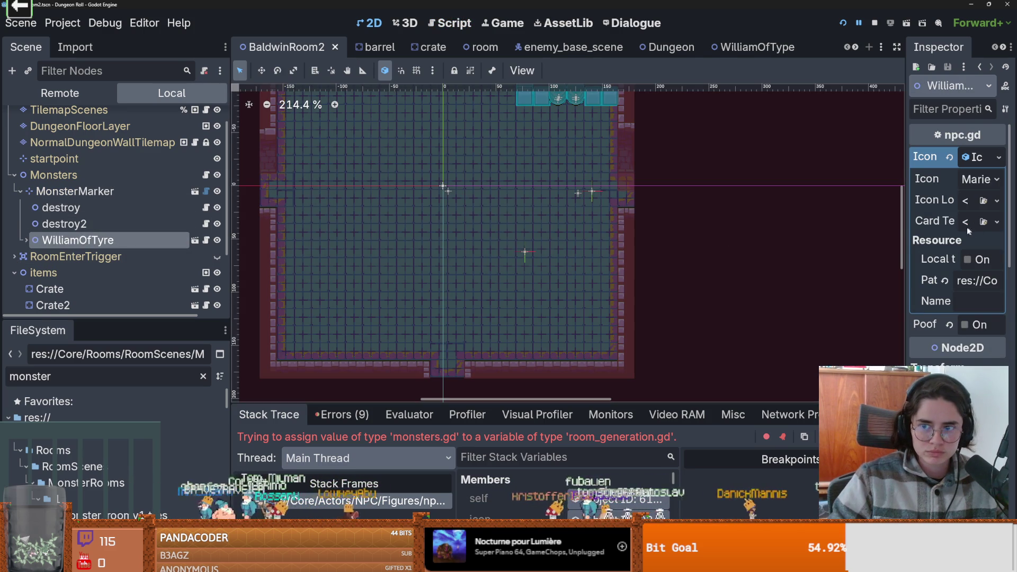
{"action": "left_click_drag", "start_coordinate": [905, 228], "coordinate": [774, 226]}
{"action": "left_click", "coordinate": [925, 158]}
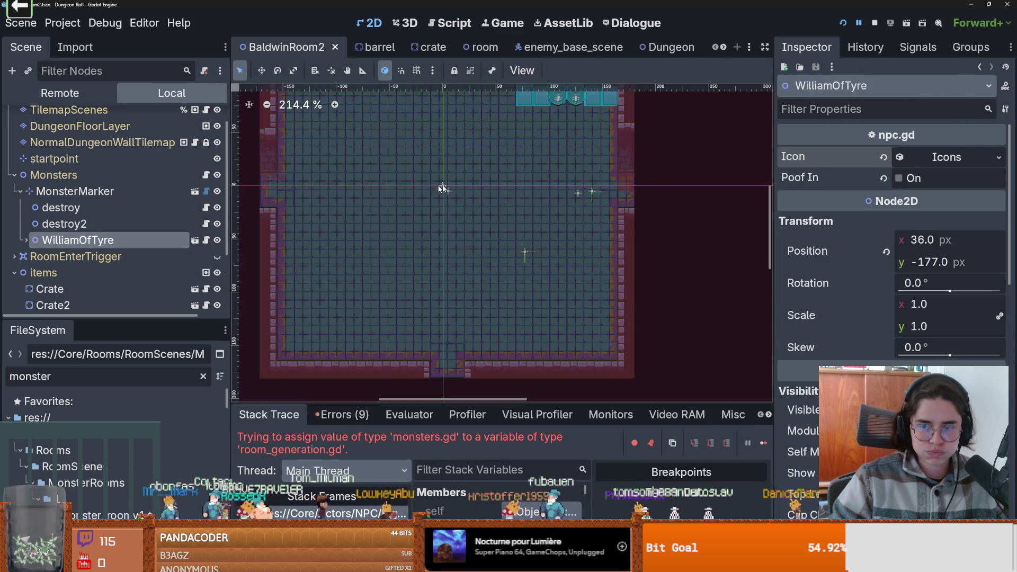
{"action": "key", "text": "ctrl+s"}
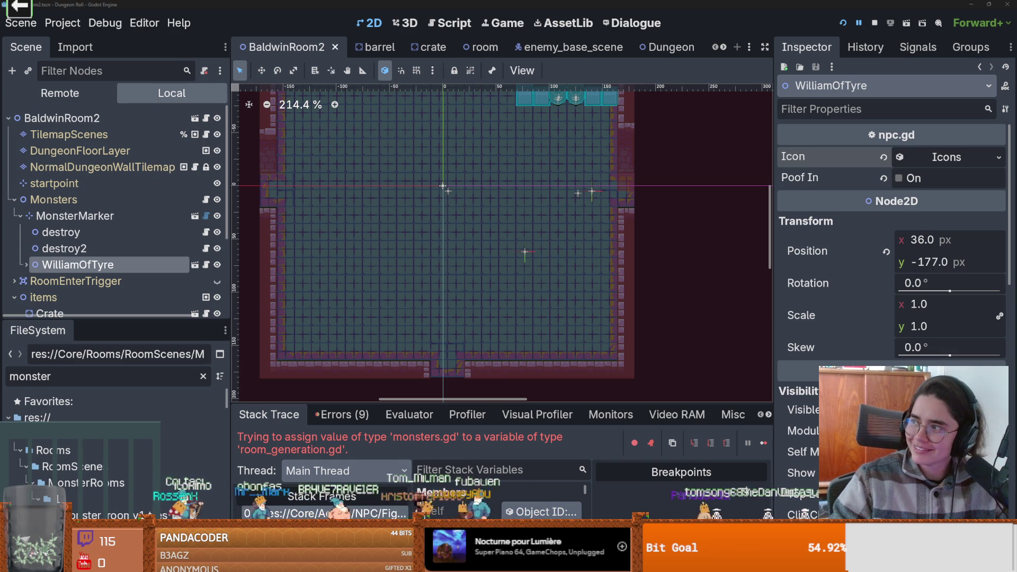
{"action": "key", "text": "alt+Tab"}
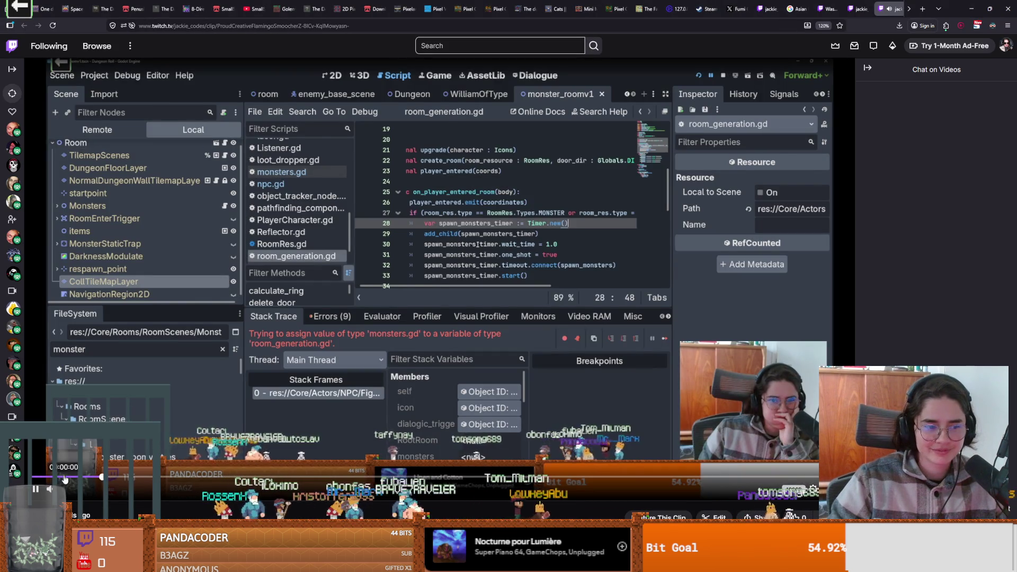
- Watch the Twitch clip of the earlier coding session
{"action": "mouse_move", "coordinate": [116, 494]}
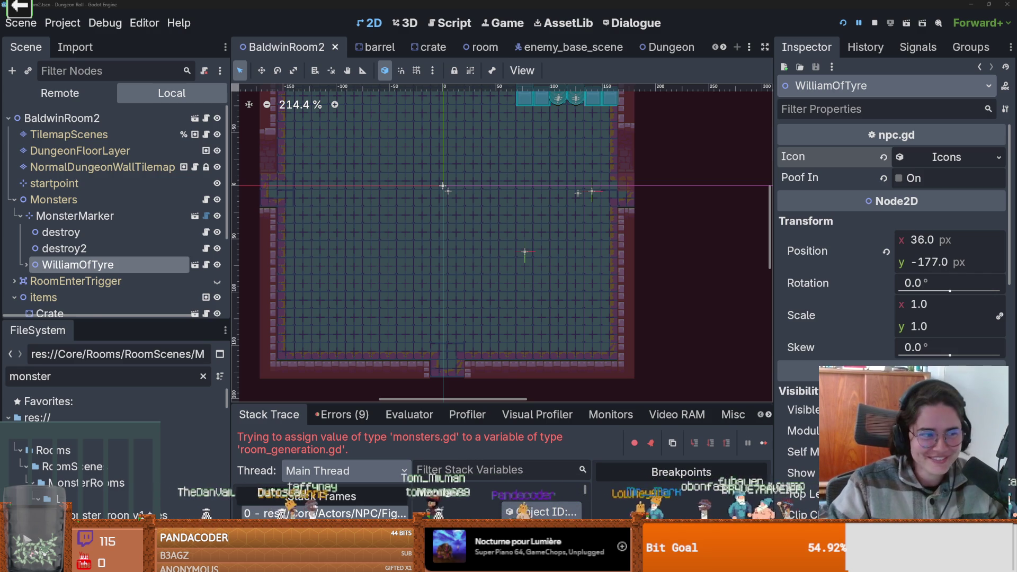
- Save the room scene and open the script attached to WilliamOfTyre
{"action": "scroll", "coordinate": [363, 223], "scroll_direction": "down", "scroll_amount": 2}
{"action": "scroll", "coordinate": [421, 243], "scroll_direction": "up", "scroll_amount": 2}
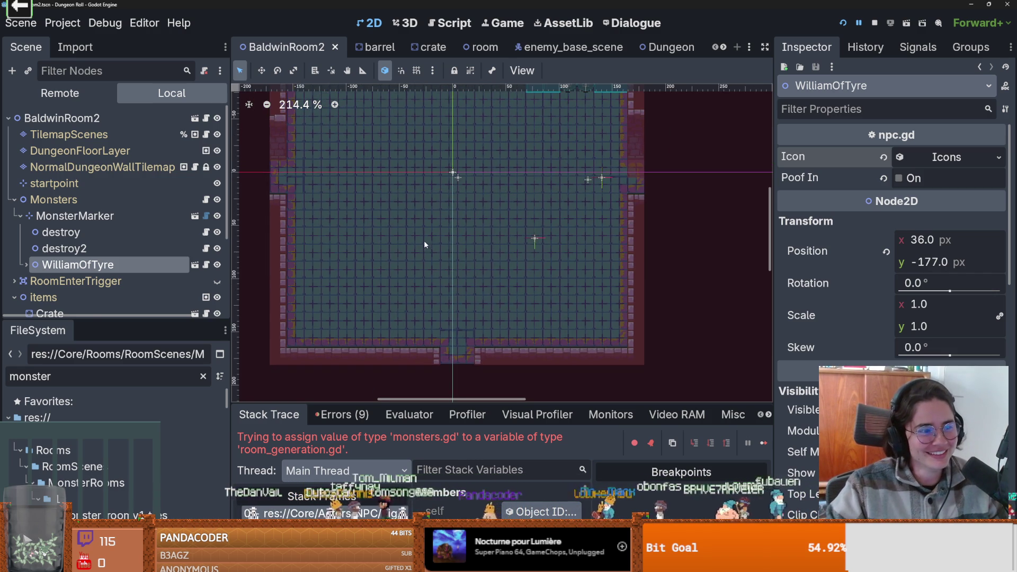
{"action": "scroll", "coordinate": [405, 238], "scroll_direction": "down", "scroll_amount": 2}
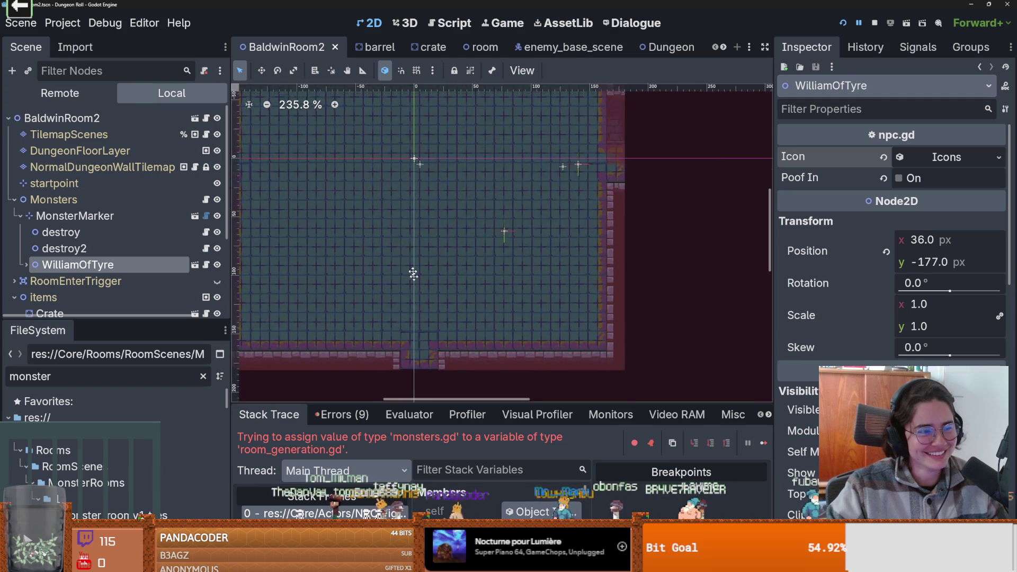
{"action": "key", "text": "ctrl+s"}
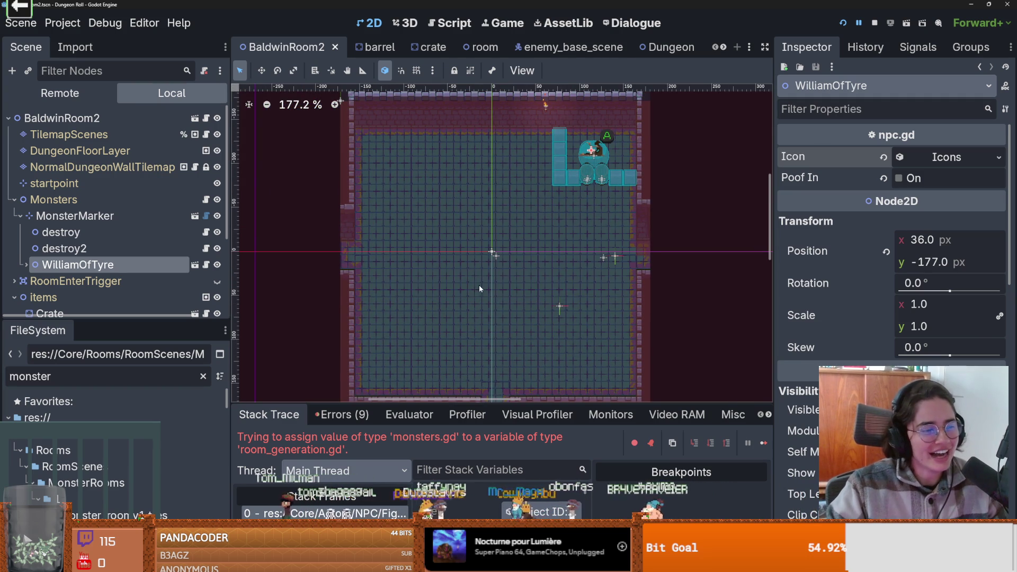
{"action": "scroll", "coordinate": [554, 152], "scroll_direction": "down", "scroll_amount": 2}
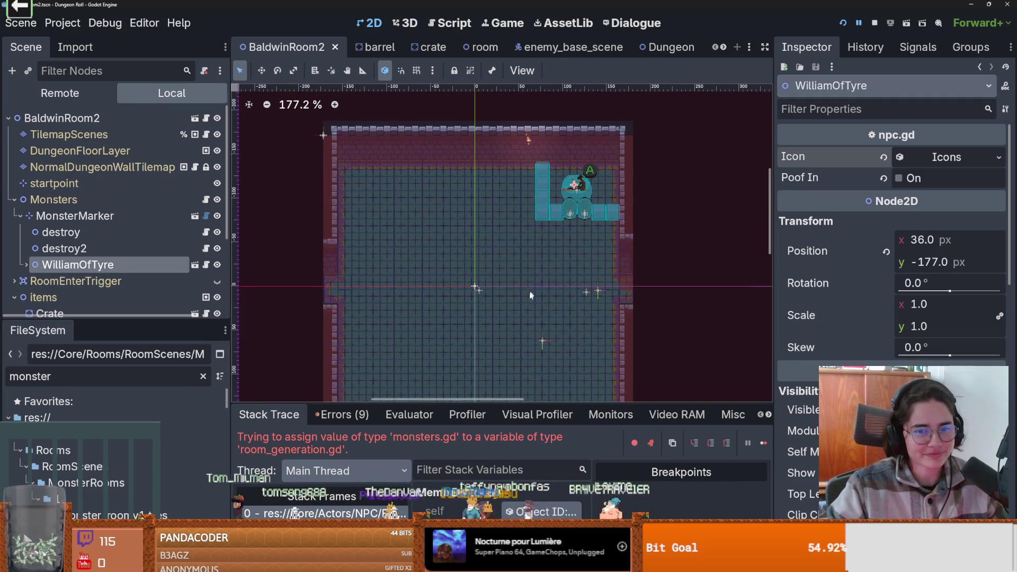
{"action": "left_click", "coordinate": [206, 267]}
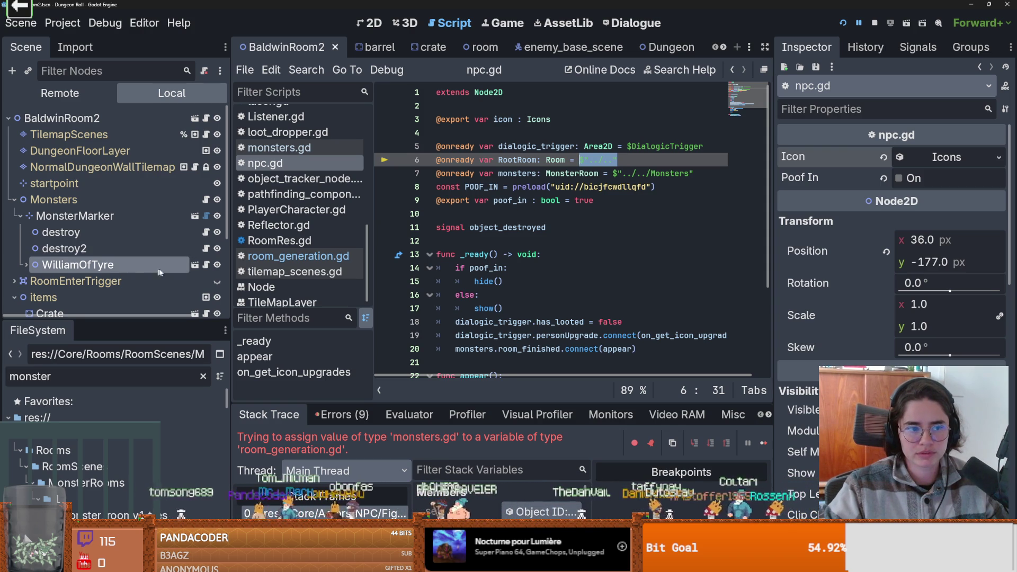
- Open the WilliamOfTyre scene in its own tab, select HealthComponent, then reopen npc.gd
{"action": "left_click", "coordinate": [194, 265]}
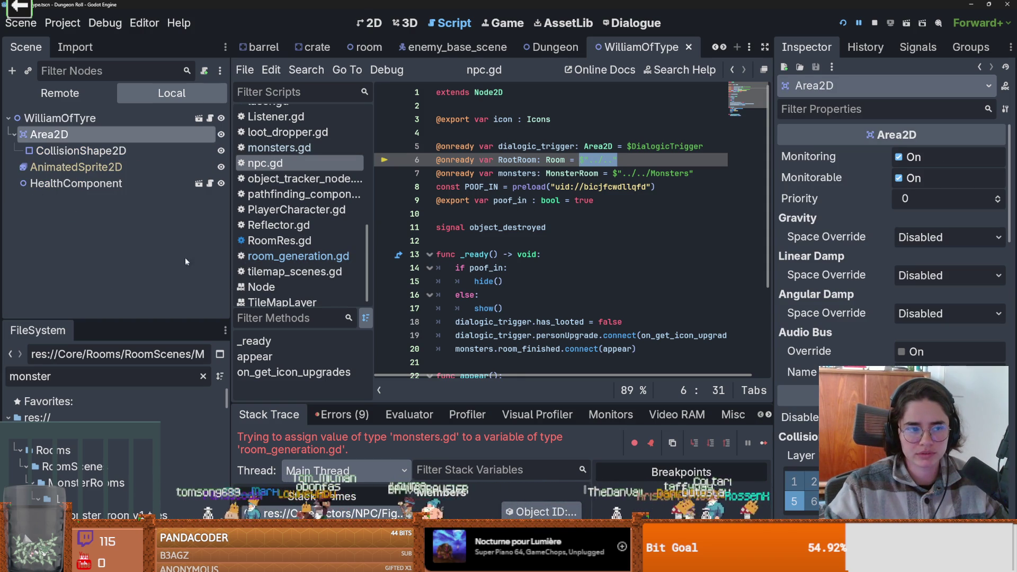
{"action": "left_click", "coordinate": [83, 152], "text": "shift"}
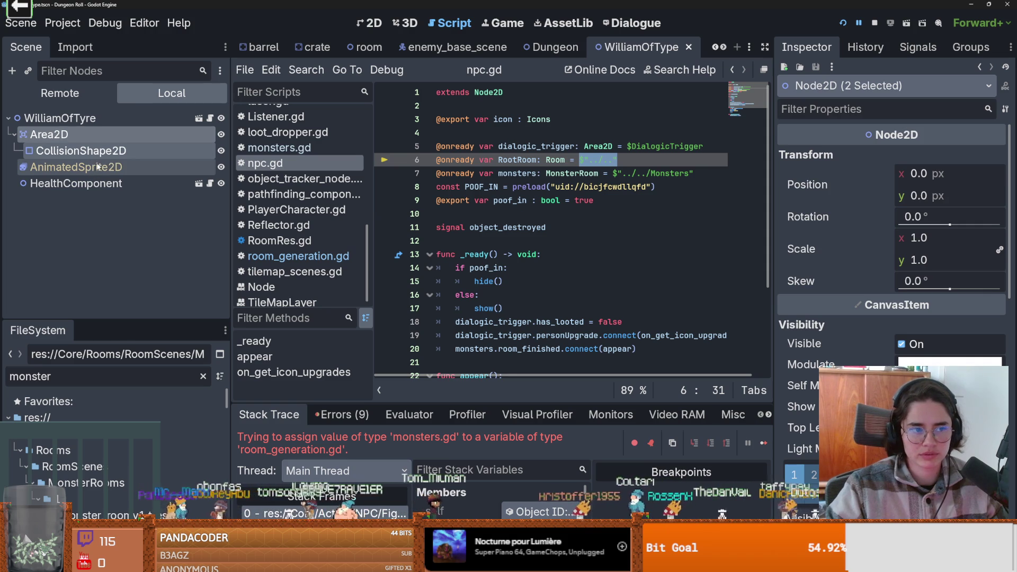
{"action": "left_click", "coordinate": [126, 182]}
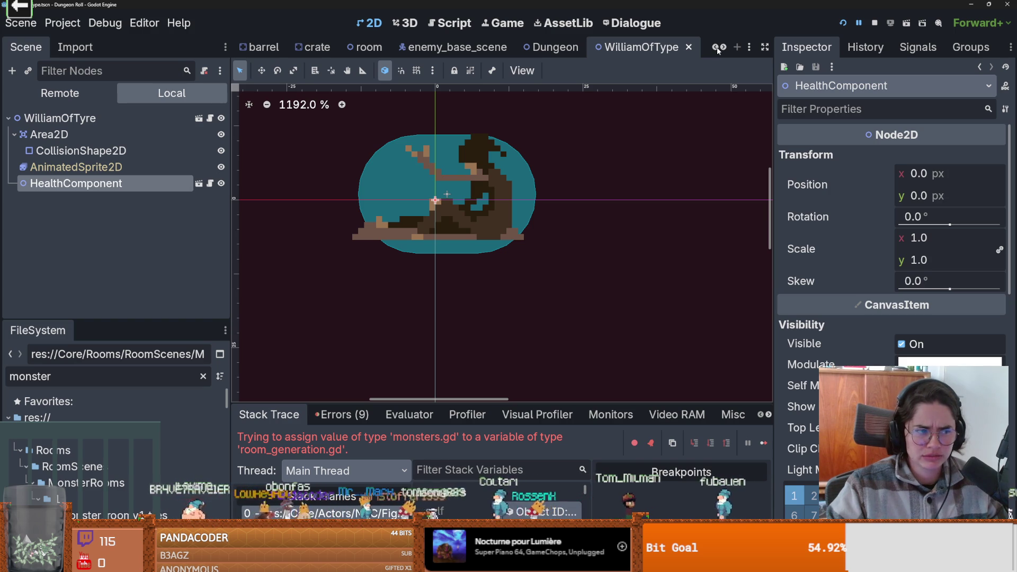
{"action": "left_click", "coordinate": [209, 118]}
{"action": "scroll", "coordinate": [503, 223], "scroll_direction": "down", "scroll_amount": 3}
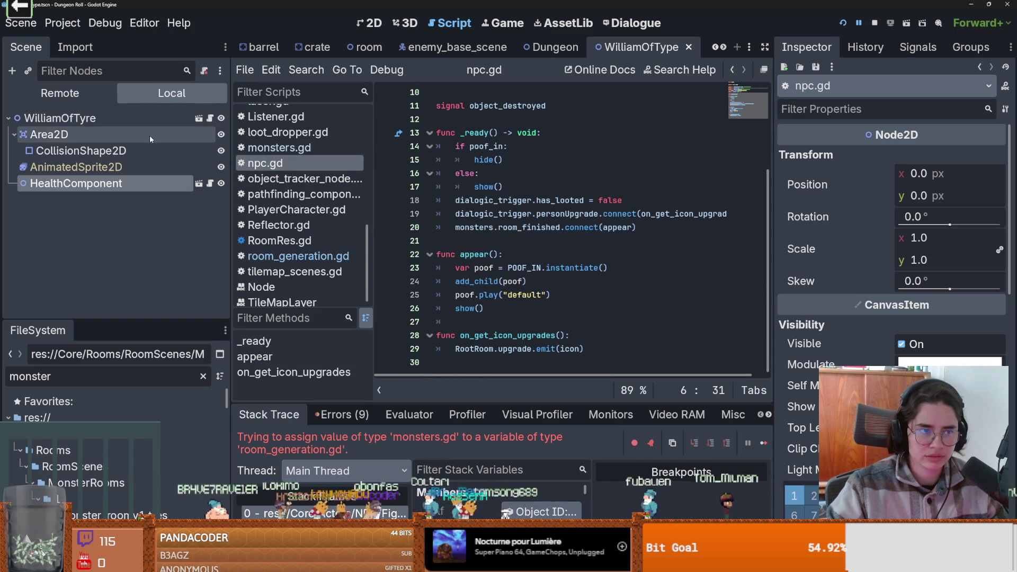
- Open the NPC scene's npc.gd script, then switch to the Twitch clip in the browser
{"action": "left_click", "coordinate": [199, 119]}
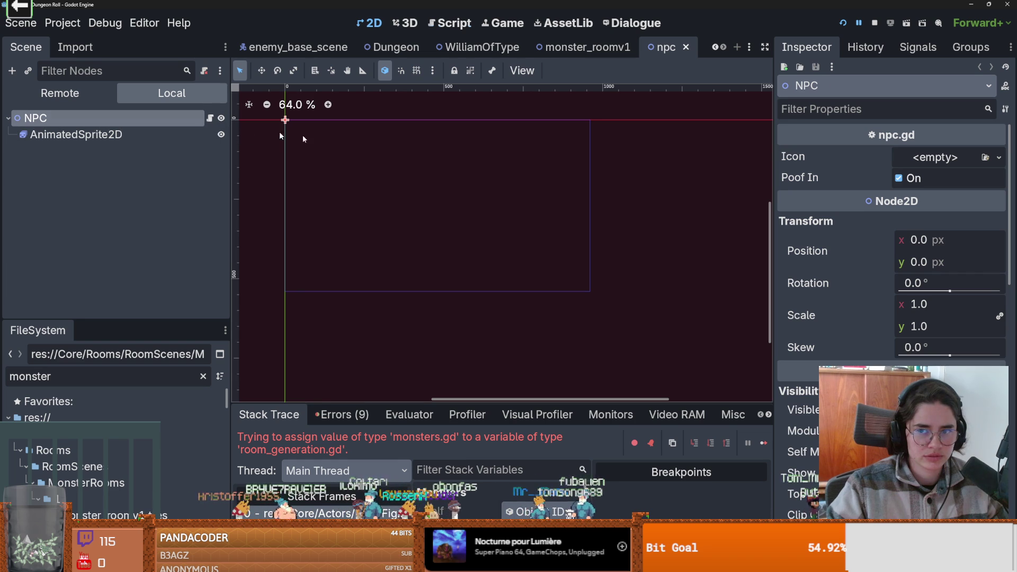
{"action": "left_click", "coordinate": [210, 118]}
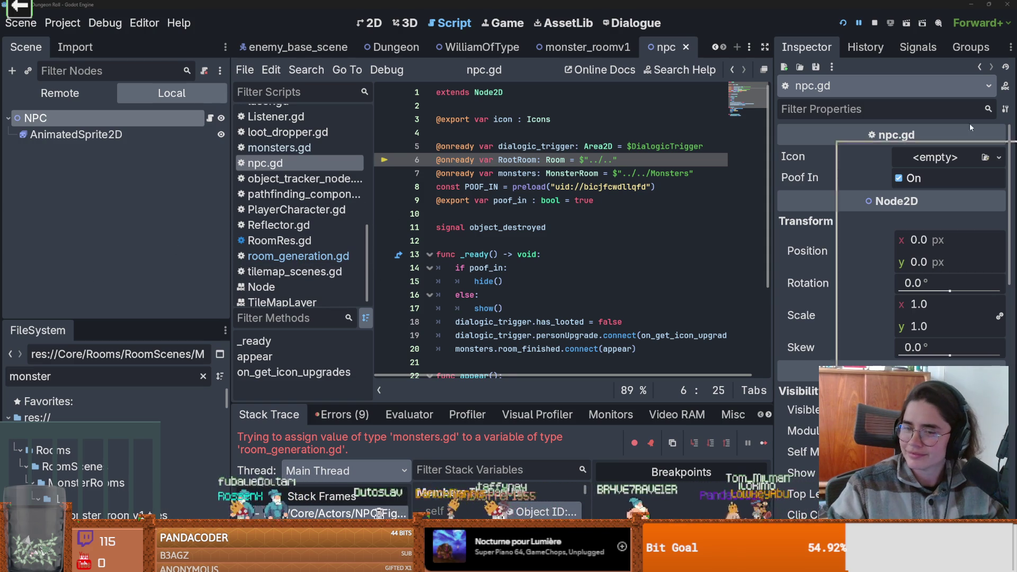
{"action": "key", "text": "alt+Tab"}
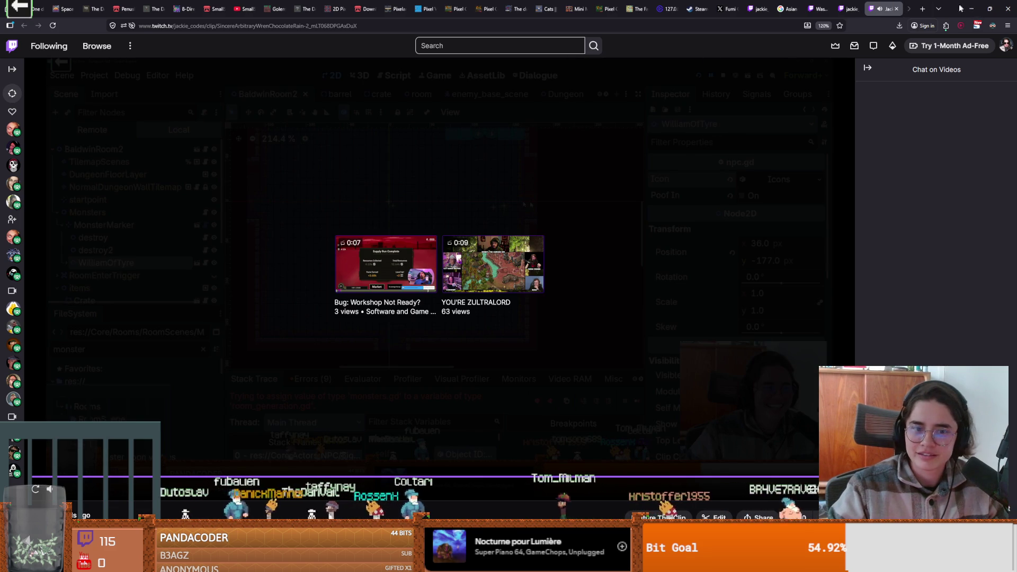
- Minimize the Twitch browser window to bring back the Godot editor showing npc.gd
{"action": "left_click", "coordinate": [969, 7]}
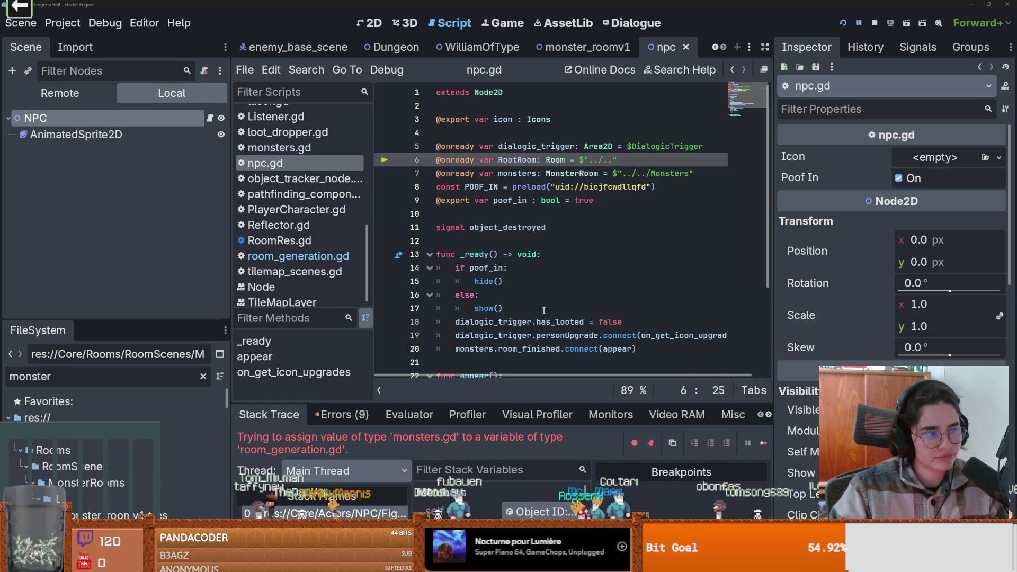
- Save npc.gd and switch to the BaldwinRoom2 room scene
{"action": "left_click", "coordinate": [506, 308]}
{"action": "left_click", "coordinate": [592, 218]}
{"action": "key", "text": "ctrl+s"}
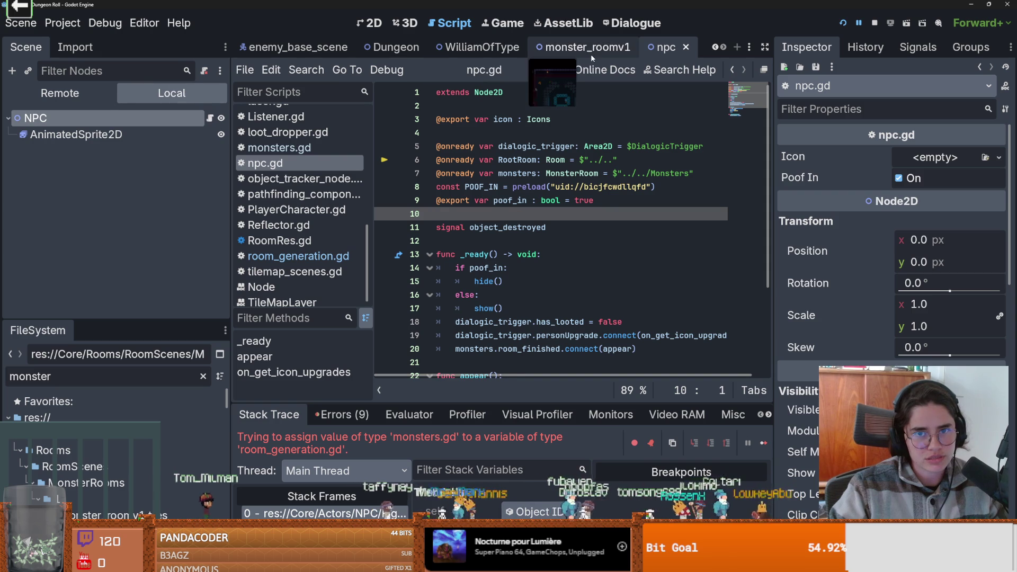
{"action": "left_click", "coordinate": [479, 50]}
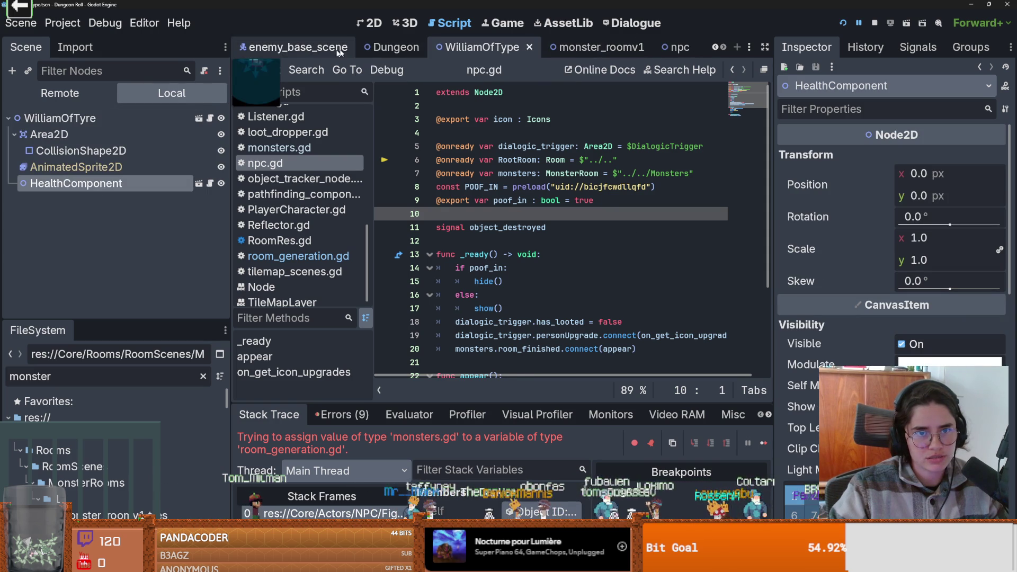
{"action": "left_click", "coordinate": [716, 47]}
{"action": "left_click", "coordinate": [715, 48]}
{"action": "left_click", "coordinate": [716, 48]}
{"action": "left_click", "coordinate": [716, 48]}
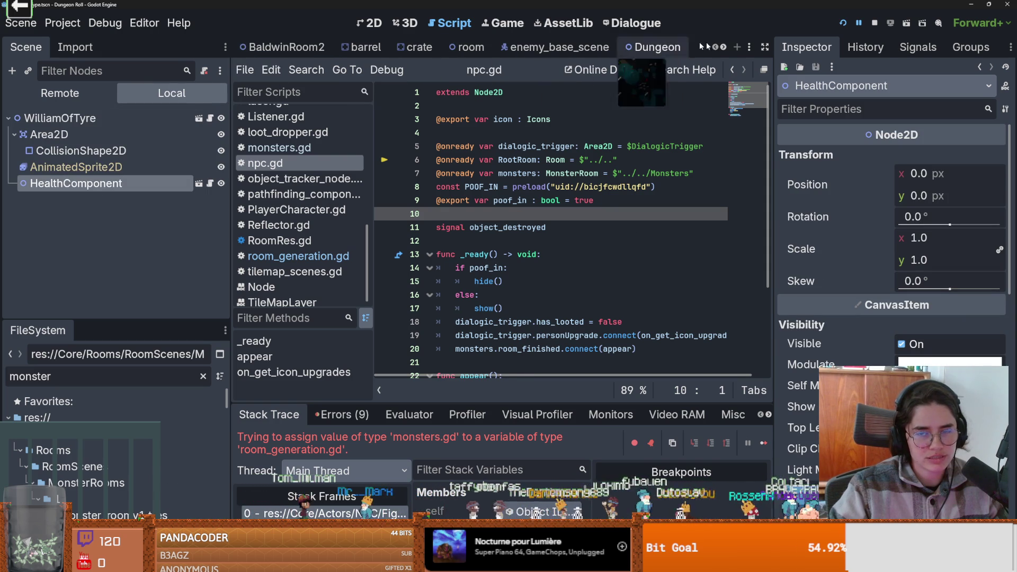
{"action": "left_click", "coordinate": [287, 47]}
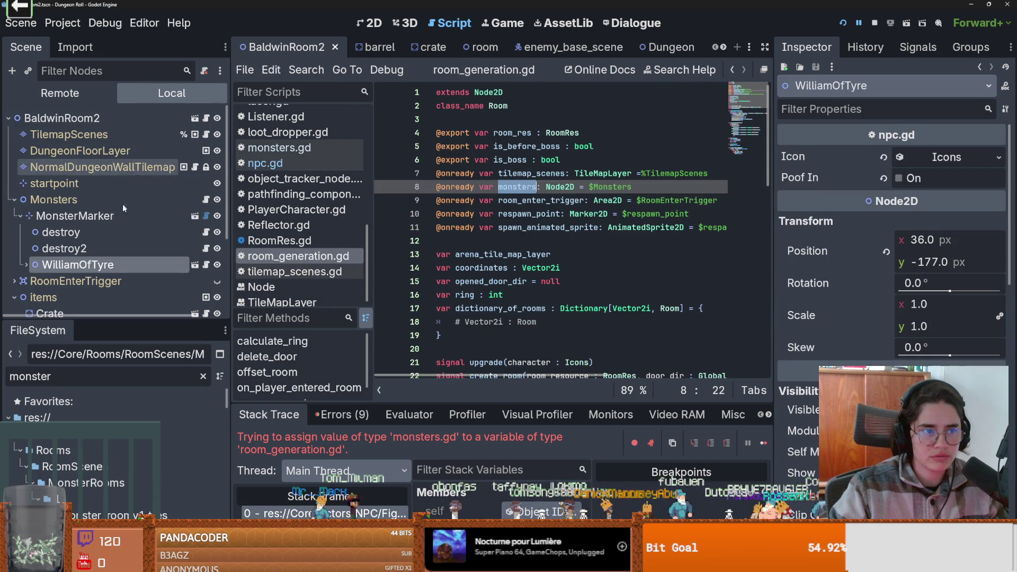
- Add a Node2D child under MonsterMarker and name it WilliamOfTyre2
{"action": "left_click", "coordinate": [55, 216]}
{"action": "right_click", "coordinate": [55, 217]}
{"action": "left_click", "coordinate": [149, 114]}
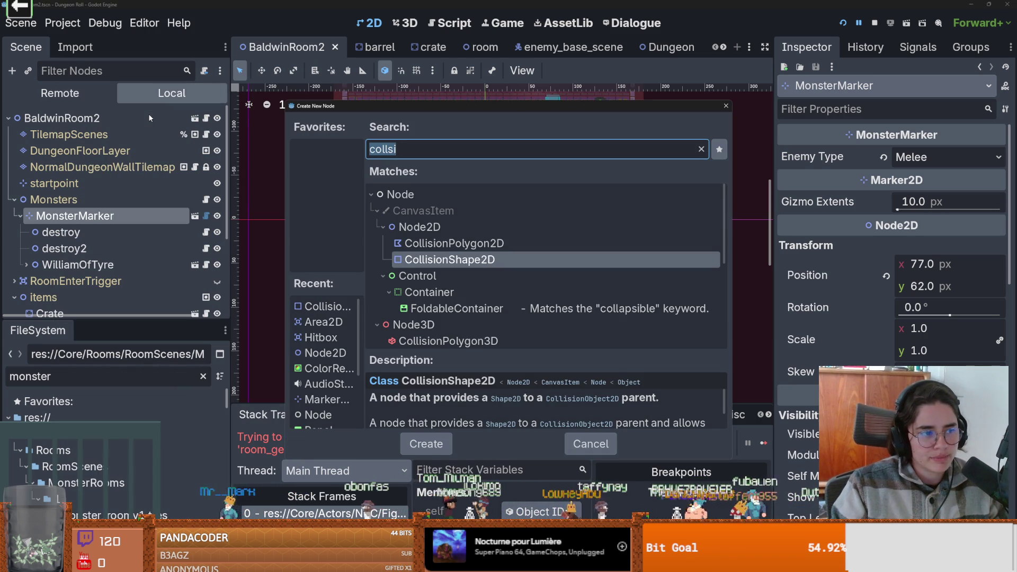
{"action": "type", "text": "node"}
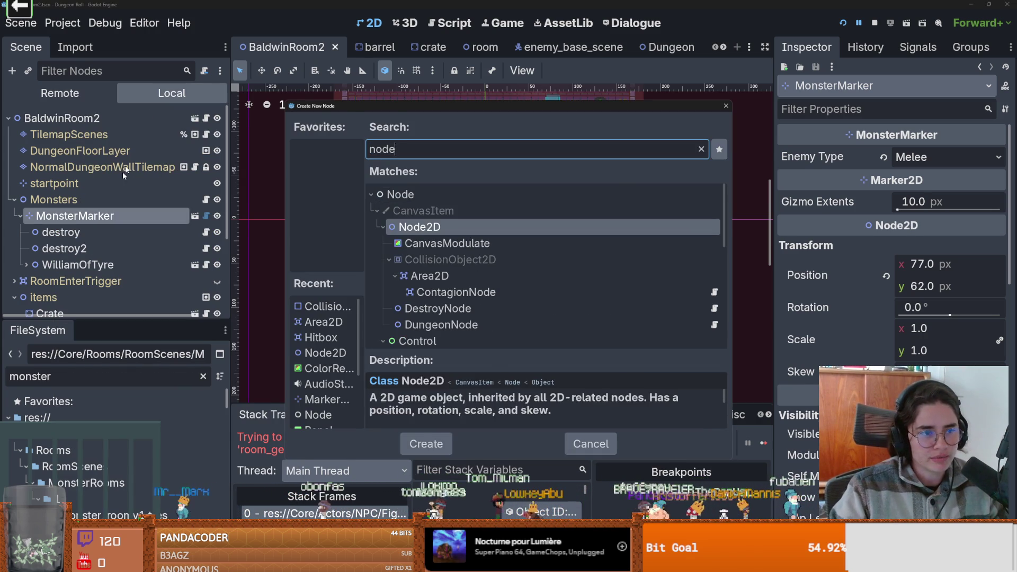
{"action": "key", "text": "Return"}
{"action": "left_click", "coordinate": [80, 265]}
{"action": "left_click", "coordinate": [79, 265]}
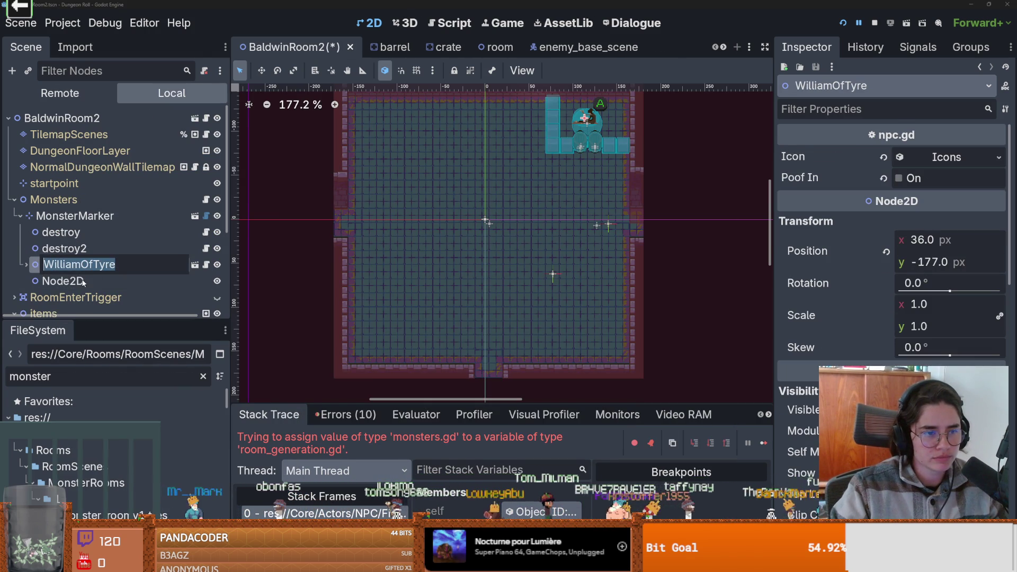
{"action": "left_click", "coordinate": [83, 282]}
{"action": "double_click", "coordinate": [83, 282]}
{"action": "type", "text": "WilliamOfTyre2"}
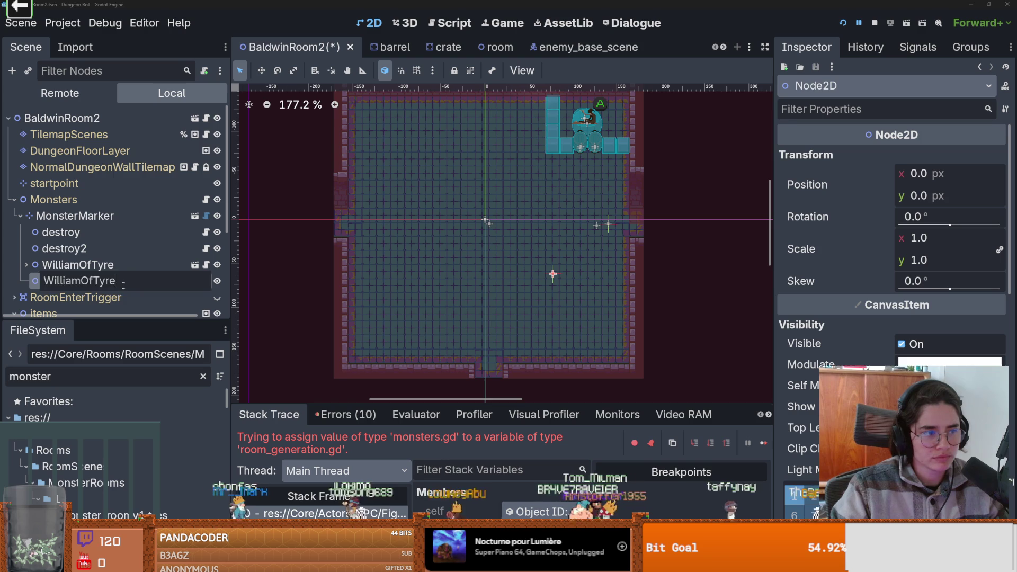
{"action": "key", "text": "Return"}
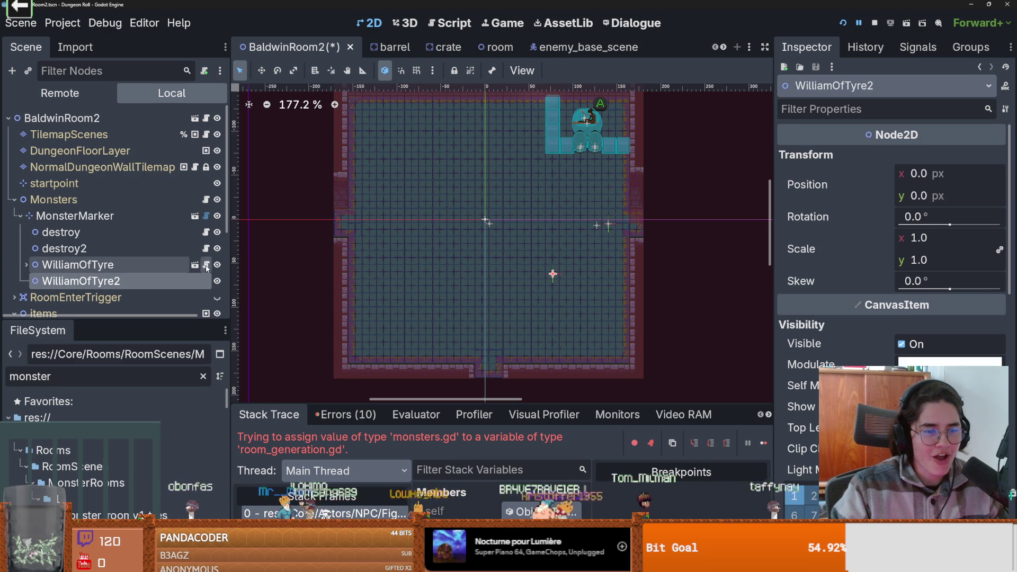
- Select the four child component nodes in the WilliamOfTyre scene, then return to BaldwinRoom2
{"action": "left_click", "coordinate": [206, 265]}
{"action": "left_click", "coordinate": [194, 265]}
{"action": "left_click", "coordinate": [78, 133]}
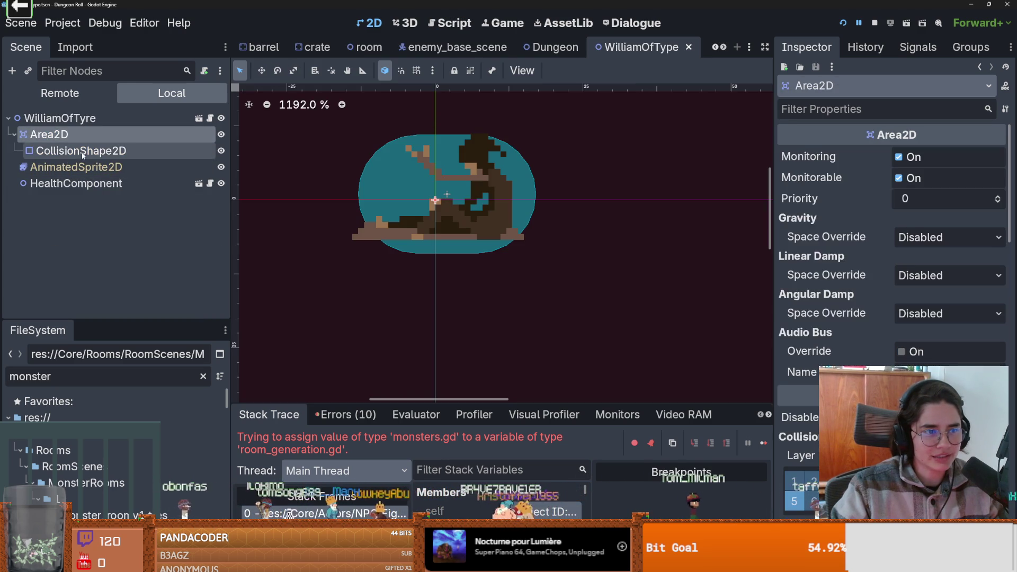
{"action": "left_click", "coordinate": [82, 153], "text": "shift"}
{"action": "left_click", "coordinate": [90, 188], "text": "shift"}
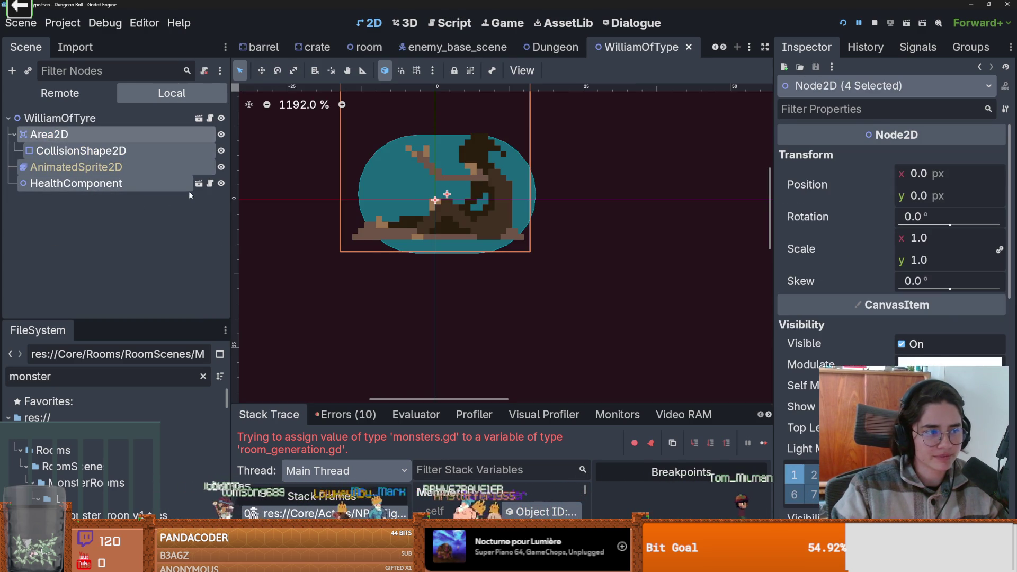
{"action": "left_click", "coordinate": [716, 47]}
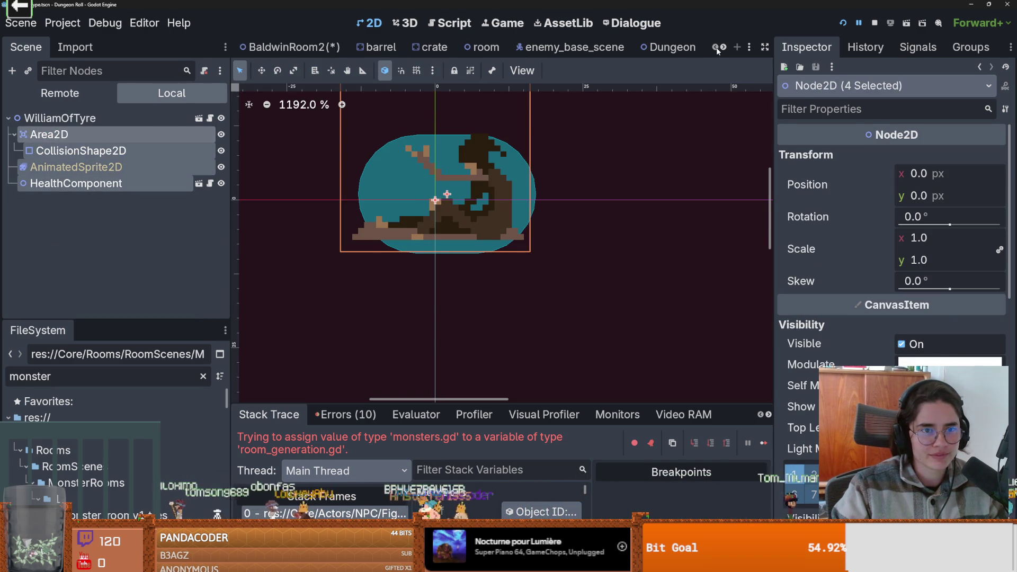
{"action": "left_click", "coordinate": [291, 48]}
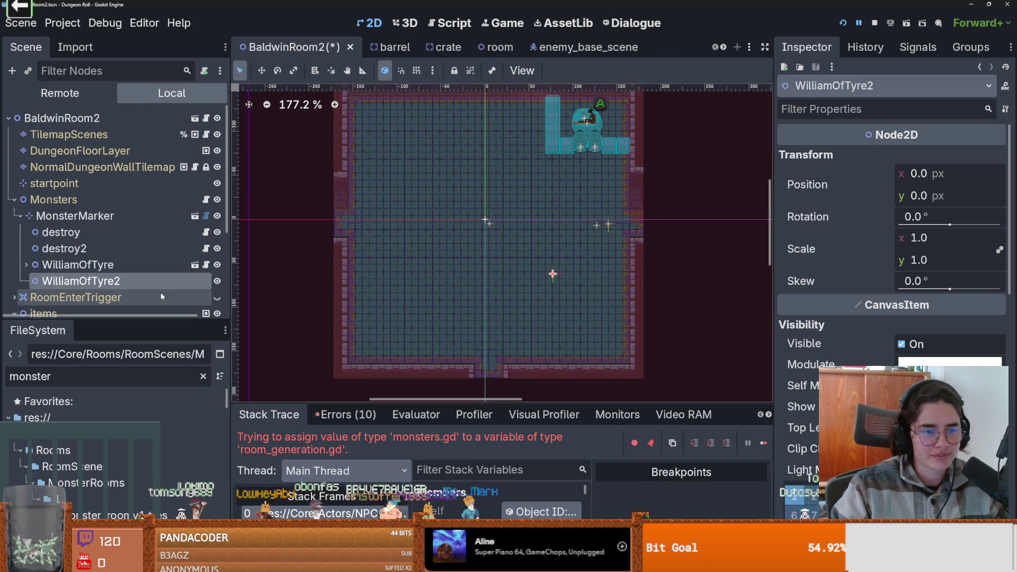
- Try pasting under WilliamOfTyre2 and as a sibling, undoing both wrong pastes
{"action": "right_click", "coordinate": [94, 284]}
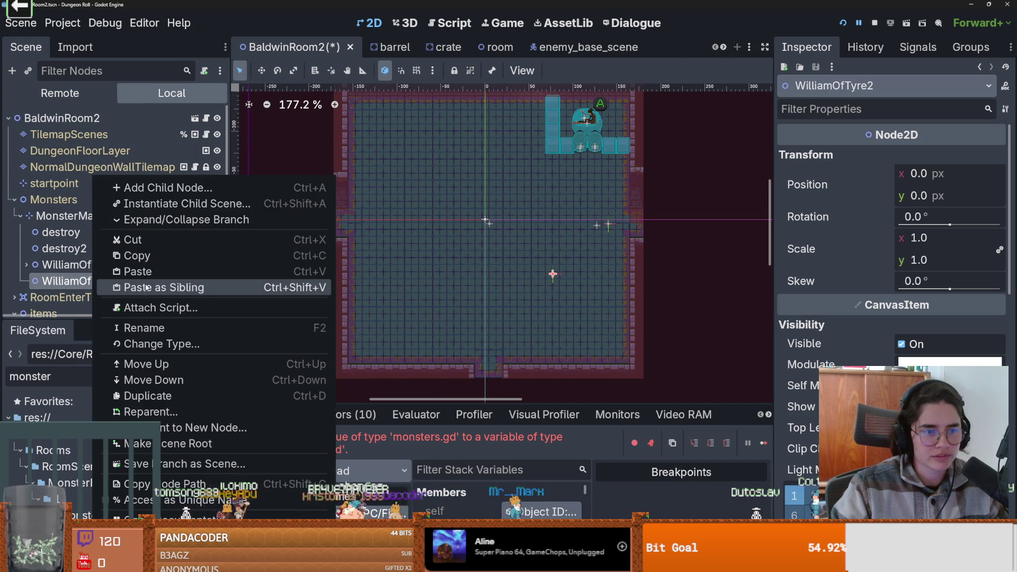
{"action": "left_click", "coordinate": [98, 274]}
{"action": "key", "text": "ctrl+z"}
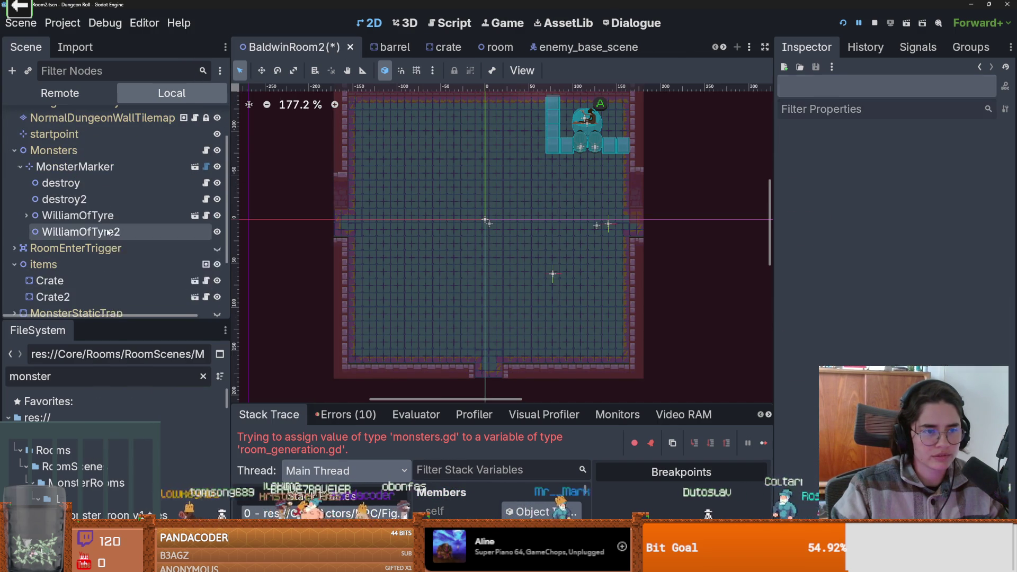
{"action": "right_click", "coordinate": [106, 231]}
{"action": "left_click", "coordinate": [176, 289]}
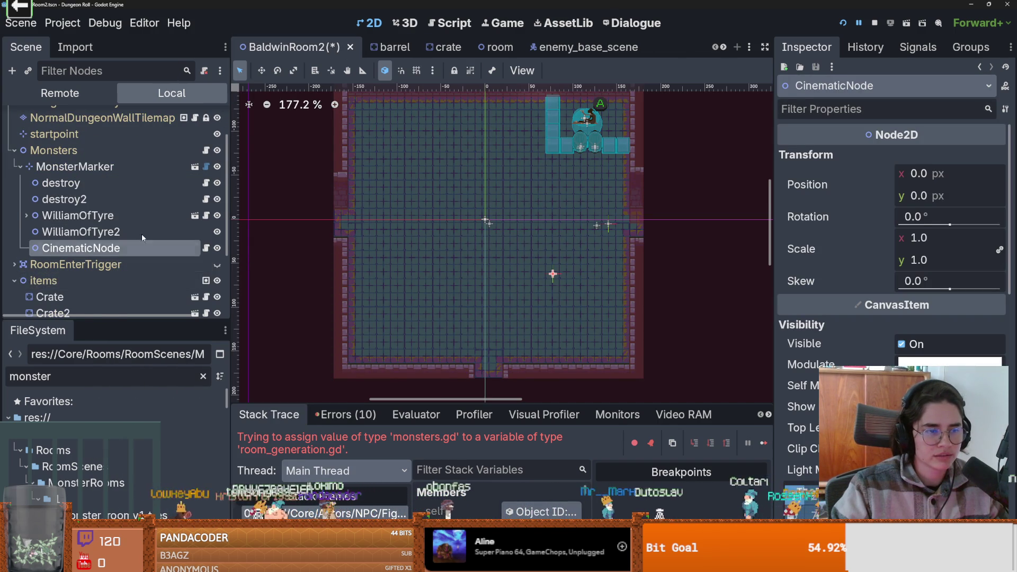
{"action": "key", "text": "ctrl+z"}
- Paste the copied WilliamOfTyre components under WilliamOfTyre2
{"action": "left_click", "coordinate": [194, 216]}
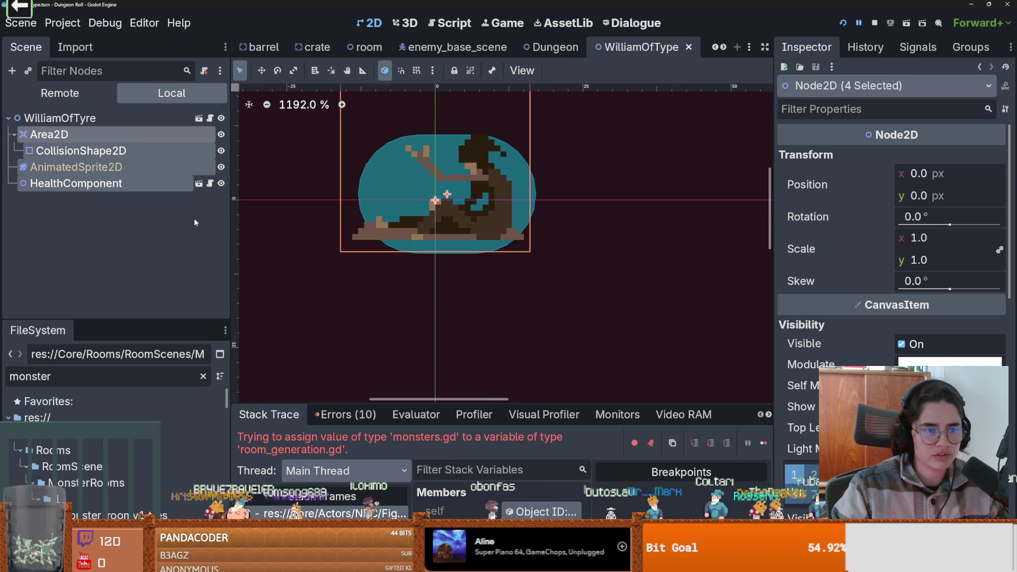
{"action": "right_click", "coordinate": [104, 157]}
{"action": "key", "text": "Escape"}
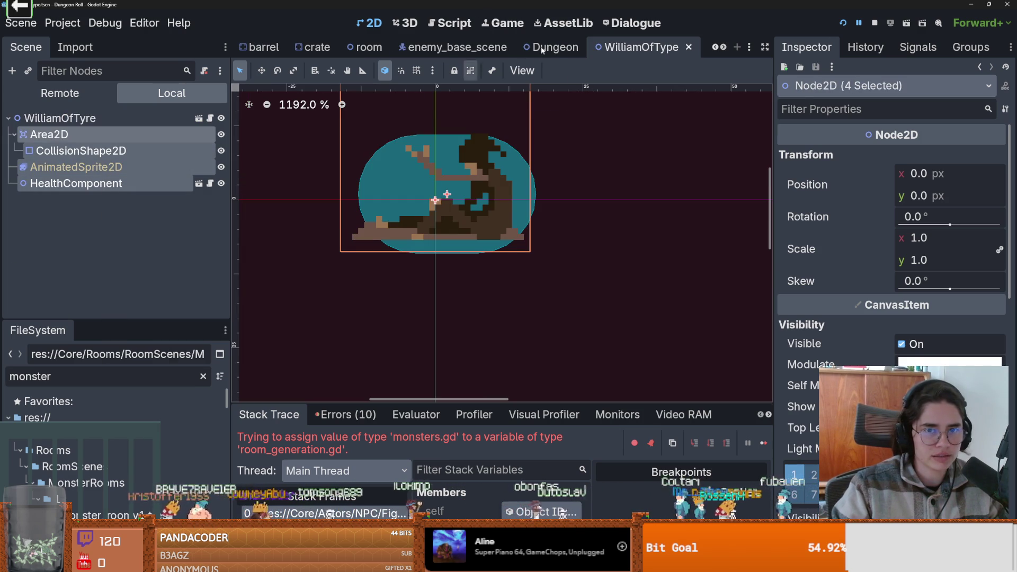
{"action": "left_click", "coordinate": [715, 48]}
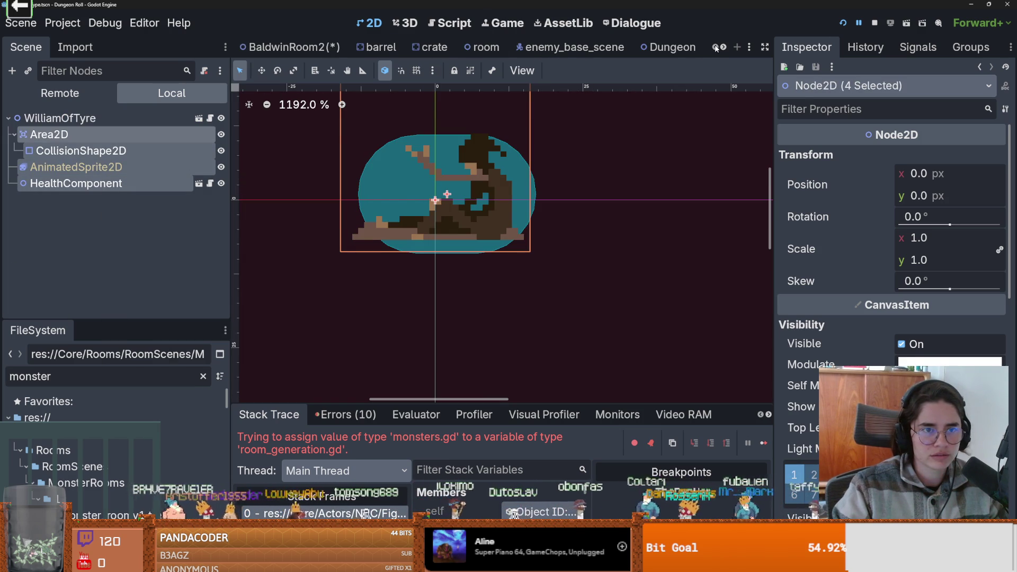
{"action": "left_click", "coordinate": [286, 46]}
{"action": "right_click", "coordinate": [113, 231]}
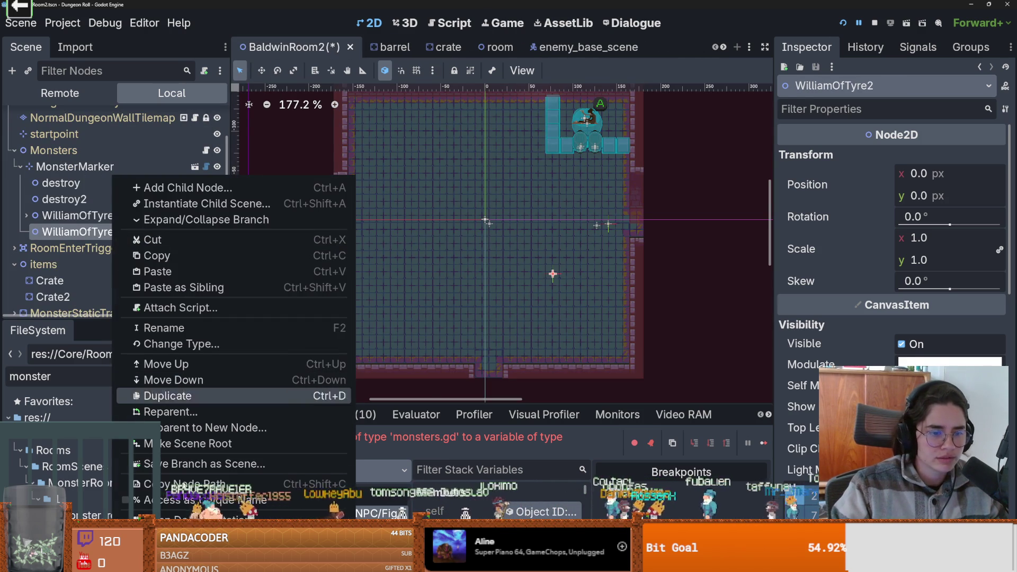
{"action": "left_click", "coordinate": [180, 274]}
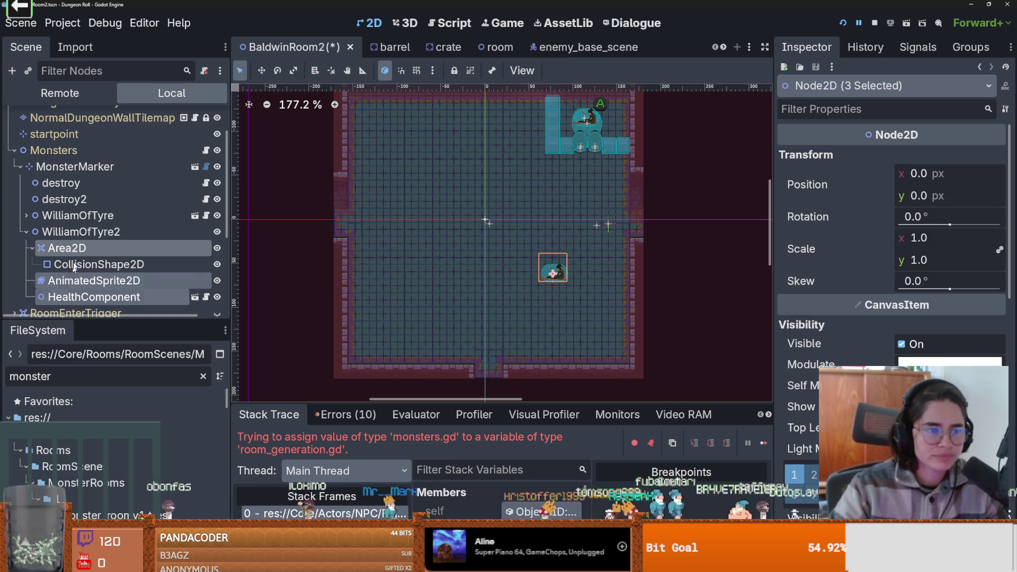
- Delete the old WilliamOfTyre node from BaldwinRoom2
{"action": "right_click", "coordinate": [101, 215]}
{"action": "key", "text": "Escape"}
{"action": "key", "text": "Delete"}
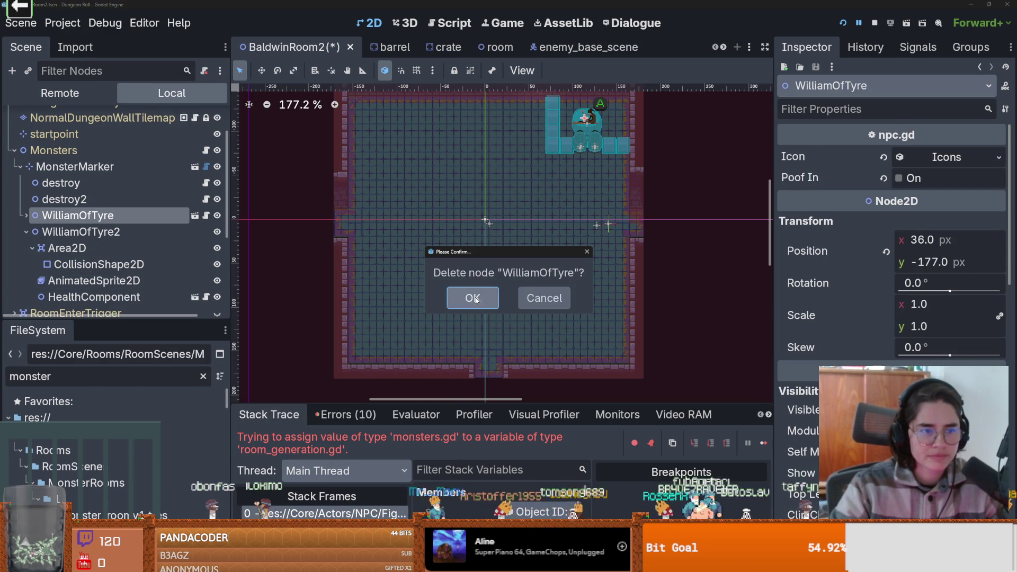
{"action": "key", "text": "Return"}
- Move WilliamOfTyre2 to (41, -181) at the room's top-right and save
{"action": "mouse_move", "coordinate": [553, 273]}
{"action": "left_mouse_down"}
{"action": "mouse_move", "coordinate": [593, 117]}
{"action": "mouse_move", "coordinate": [588, 125]}
{"action": "left_mouse_up"}
{"action": "key", "text": "ctrl+z"}
{"action": "left_click", "coordinate": [81, 215]}
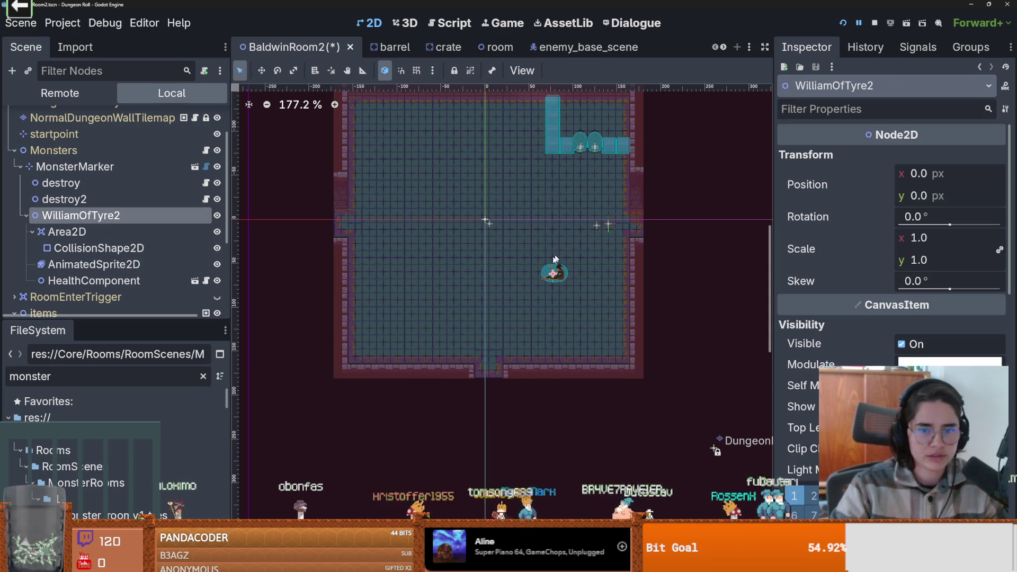
{"action": "mouse_move", "coordinate": [553, 273]}
{"action": "left_mouse_down"}
{"action": "mouse_move", "coordinate": [598, 164]}
{"action": "mouse_move", "coordinate": [595, 120]}
{"action": "left_mouse_up"}
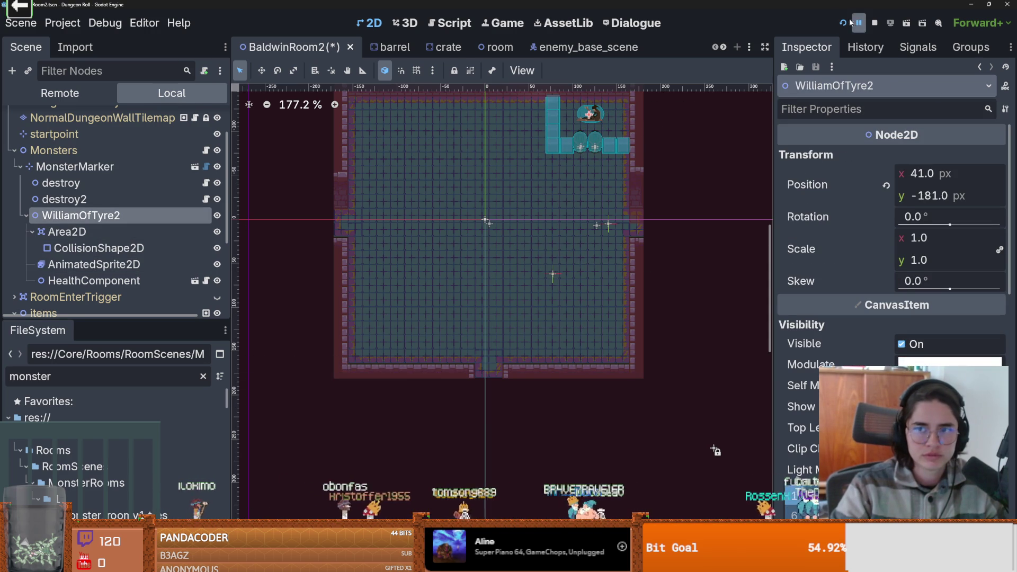
{"action": "key", "text": "ctrl+s"}
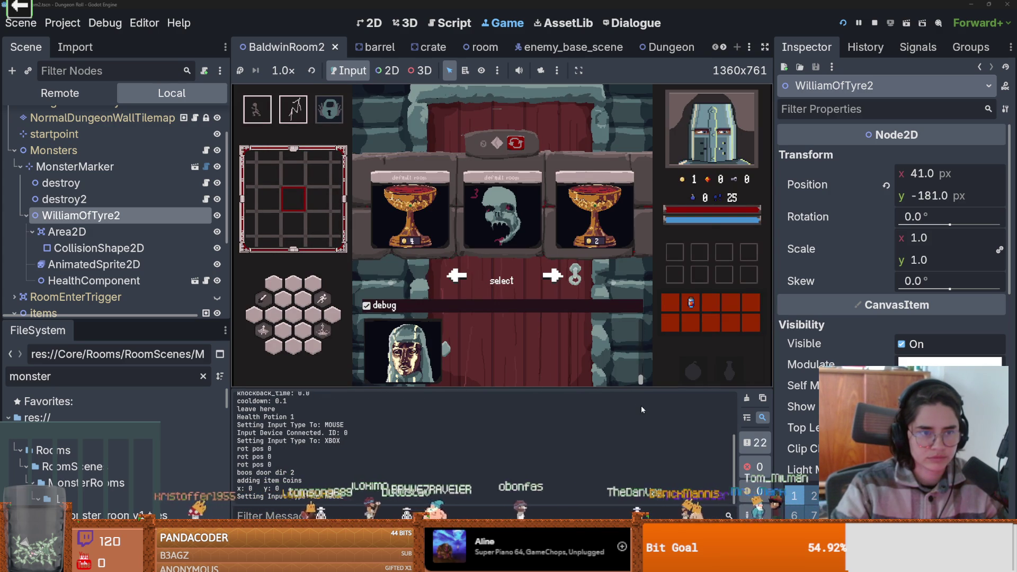
- Choose a room in the running game to enter the dungeon and reach the add_trackers error
{"action": "left_click", "coordinate": [419, 349]}
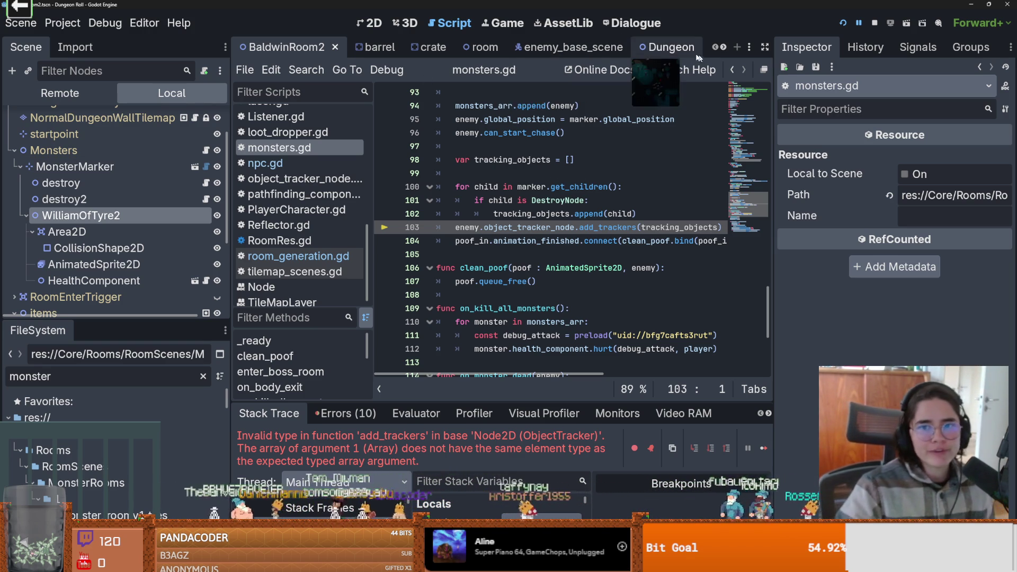
- In object_tracker_node.gd, change the Array[Node2D] parameter to a plain Array and save
{"action": "left_click", "coordinate": [530, 47]}
{"action": "left_click", "coordinate": [206, 167]}
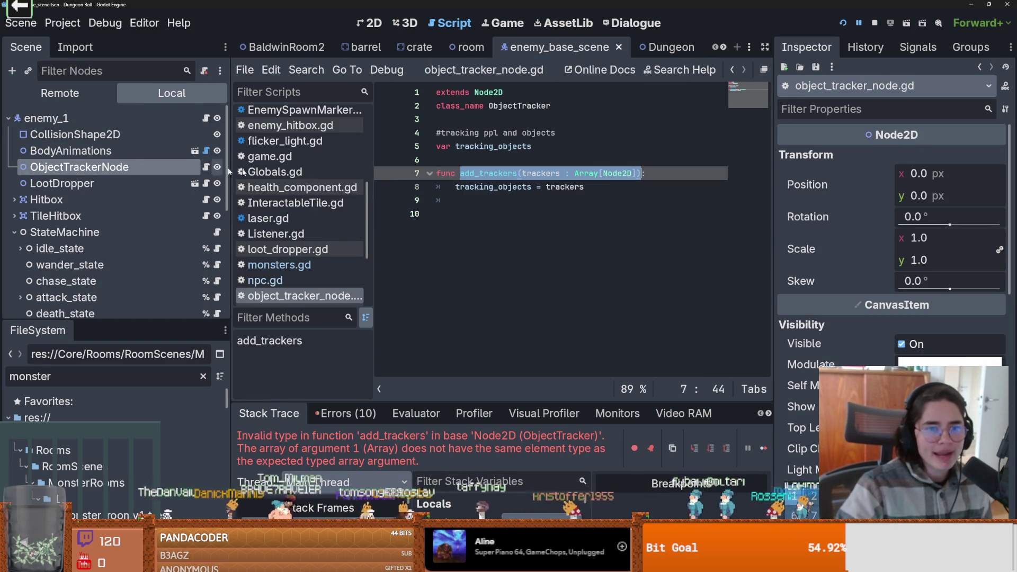
{"action": "double_click", "coordinate": [624, 177]}
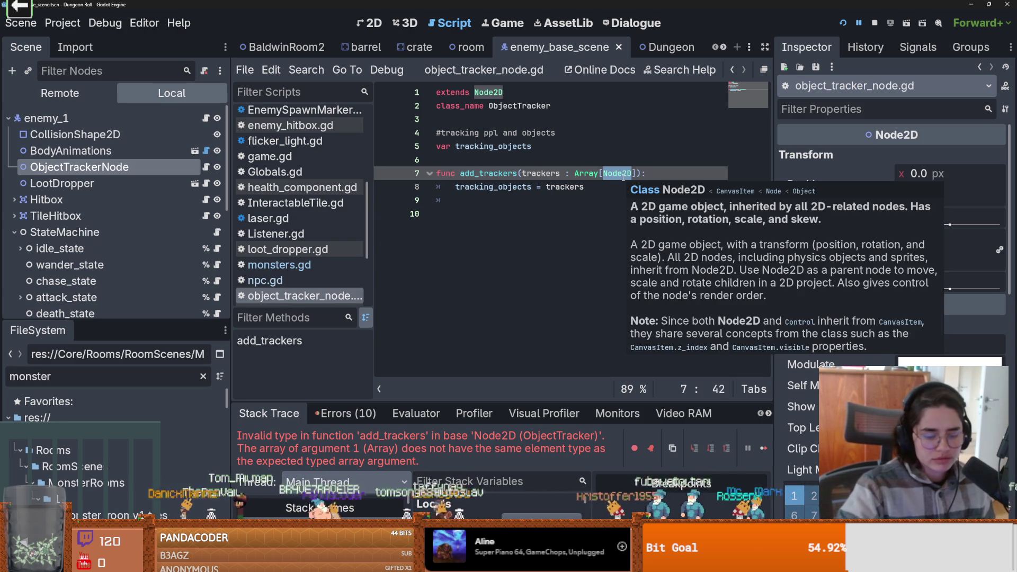
{"action": "key", "text": "BackSpace"}
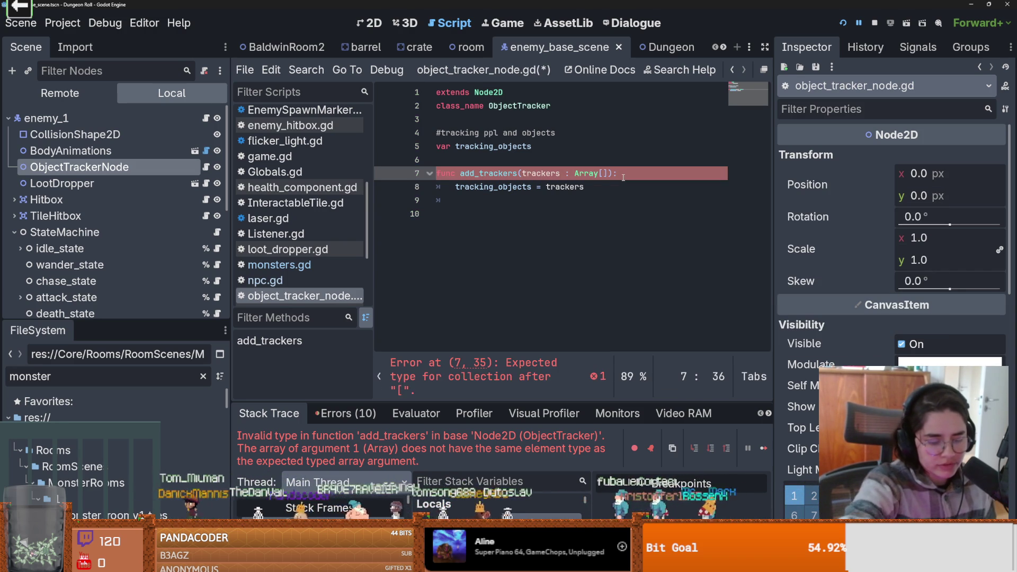
{"action": "key", "text": "ctrl+s"}
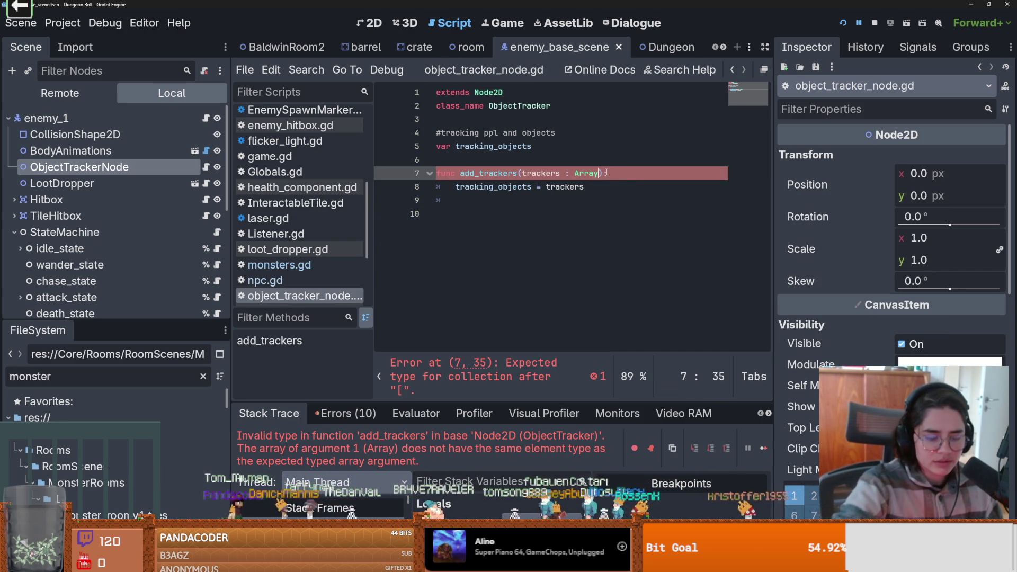
- Run the game, enable the debug room list, pick a room and walk out the left door
{"action": "left_click", "coordinate": [848, 28]}
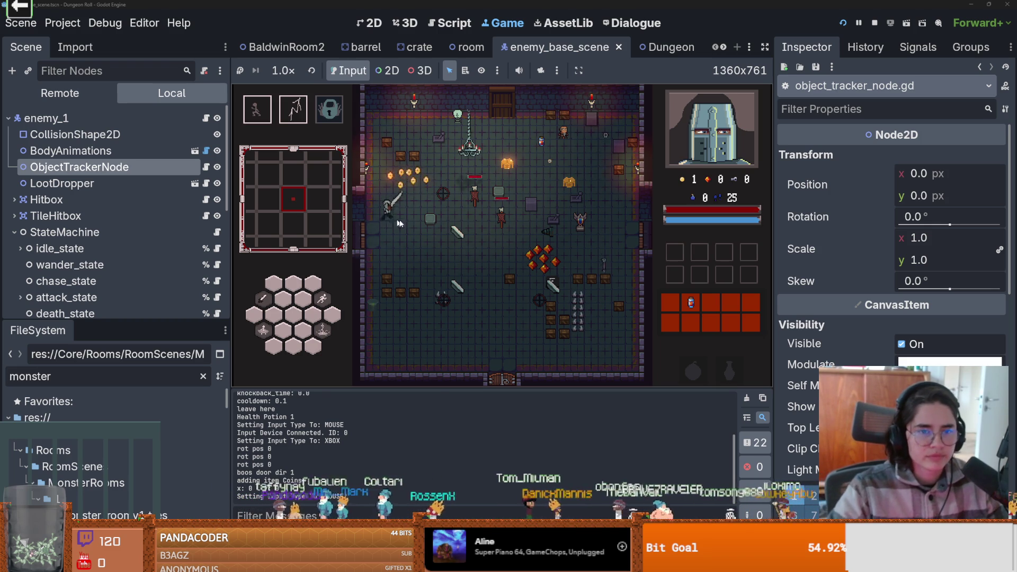
{"action": "left_click", "coordinate": [481, 312]}
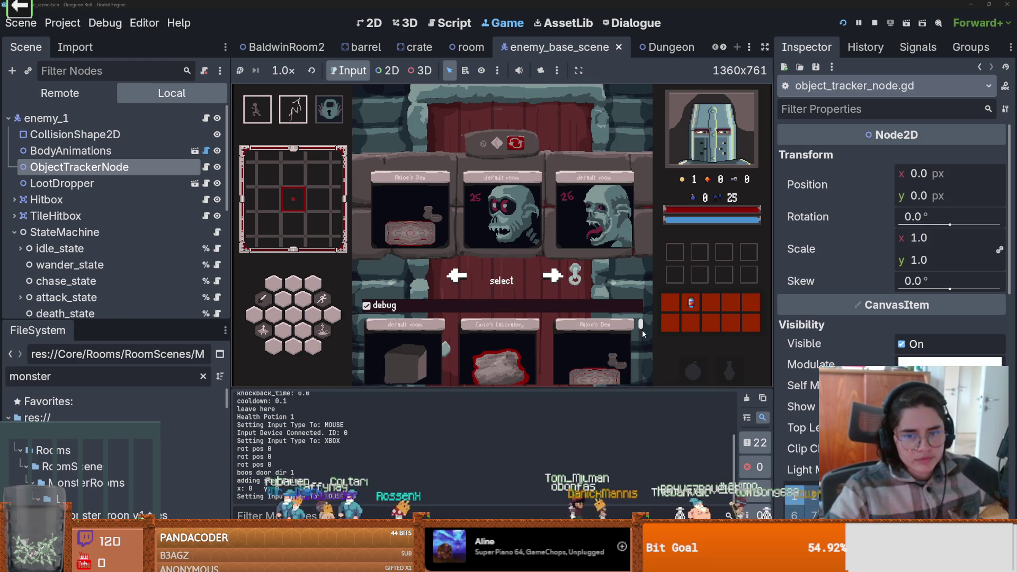
{"action": "scroll", "coordinate": [644, 333], "scroll_direction": "down", "scroll_amount": 2}
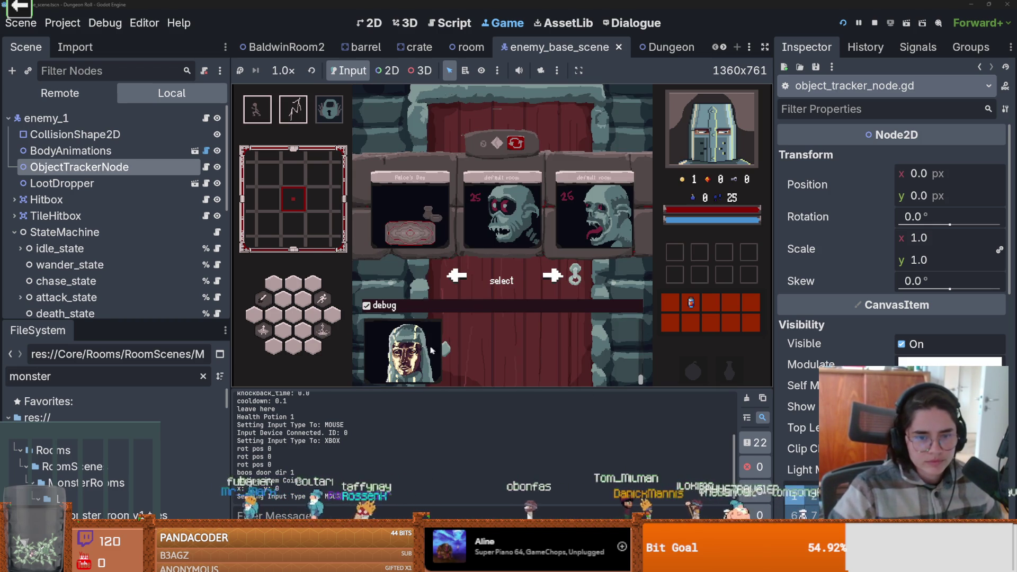
{"action": "left_click", "coordinate": [414, 347]}
{"action": "key", "text": "a"}
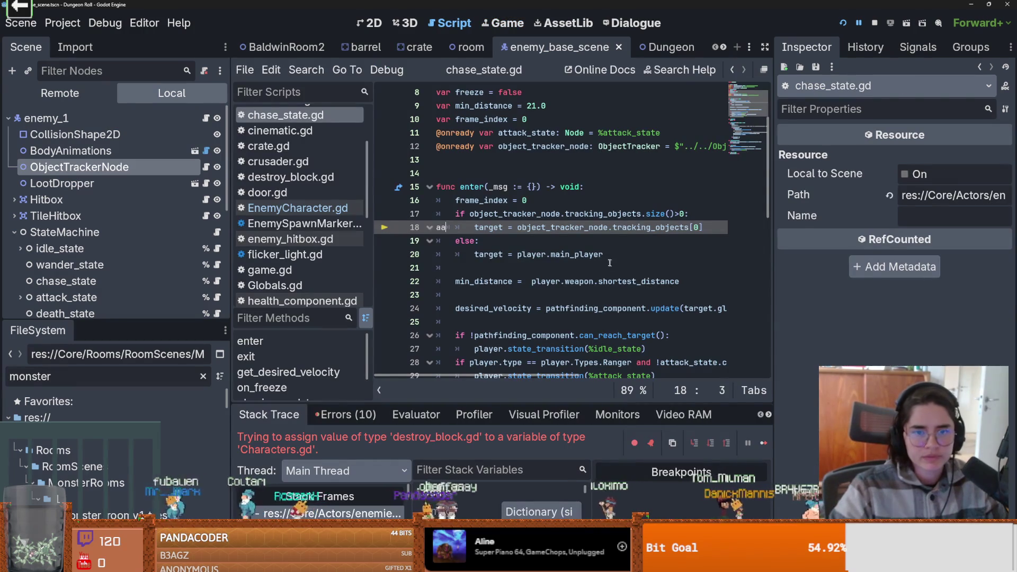
- Delete the stray 'aa' and append .global_position to line 18 of chase_state.gd, then save
{"action": "key", "text": "BackSpace"}
{"action": "key", "text": "BackSpace"}
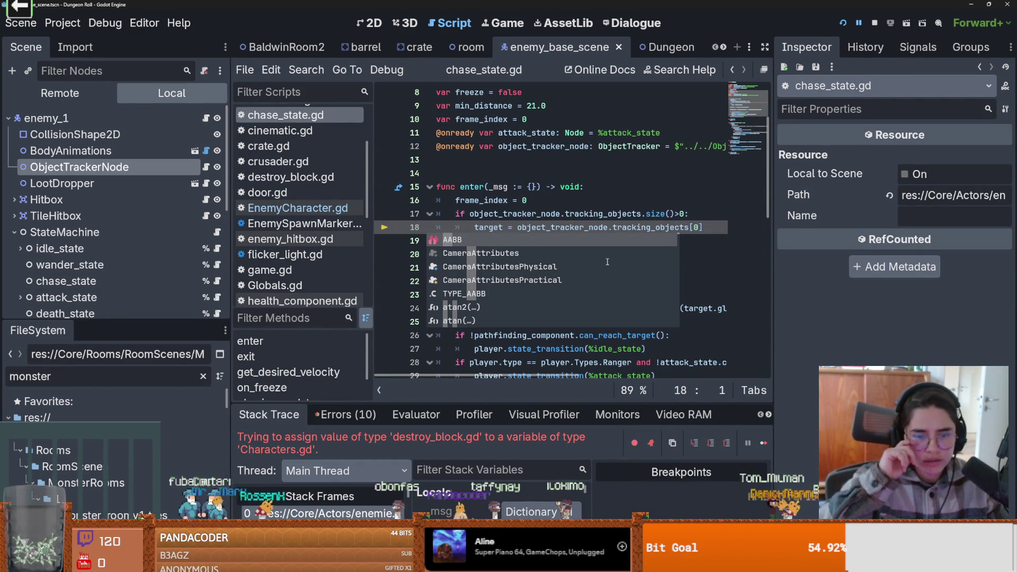
{"action": "left_click", "coordinate": [600, 202]}
{"action": "left_click", "coordinate": [713, 228]}
{"action": "type", "text": ".global_position"}
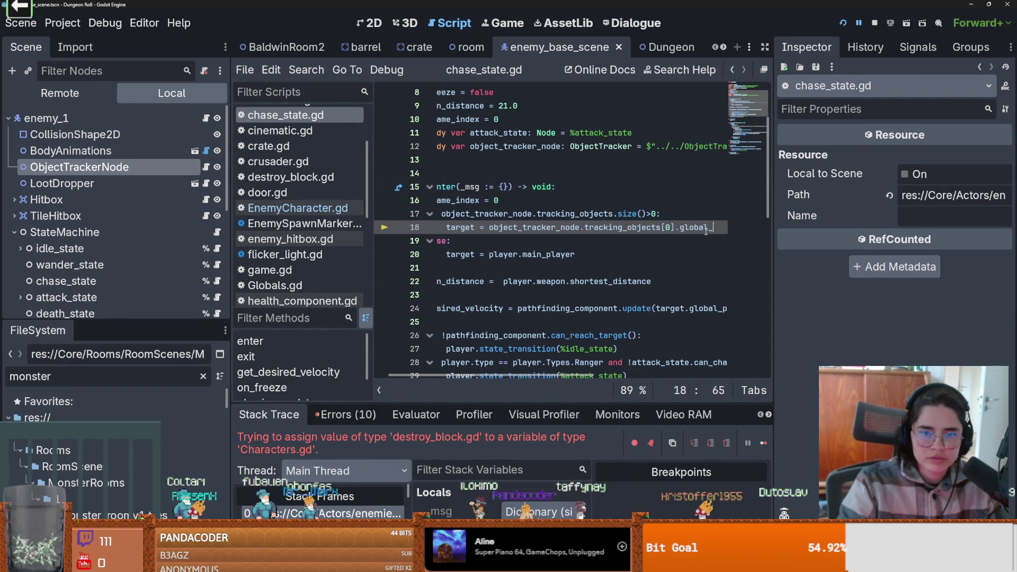
{"action": "key", "text": "ctrl+s"}
- Try an 'as Character' cast on line 18's tracked object, then undo it
{"action": "double_click", "coordinate": [578, 254]}
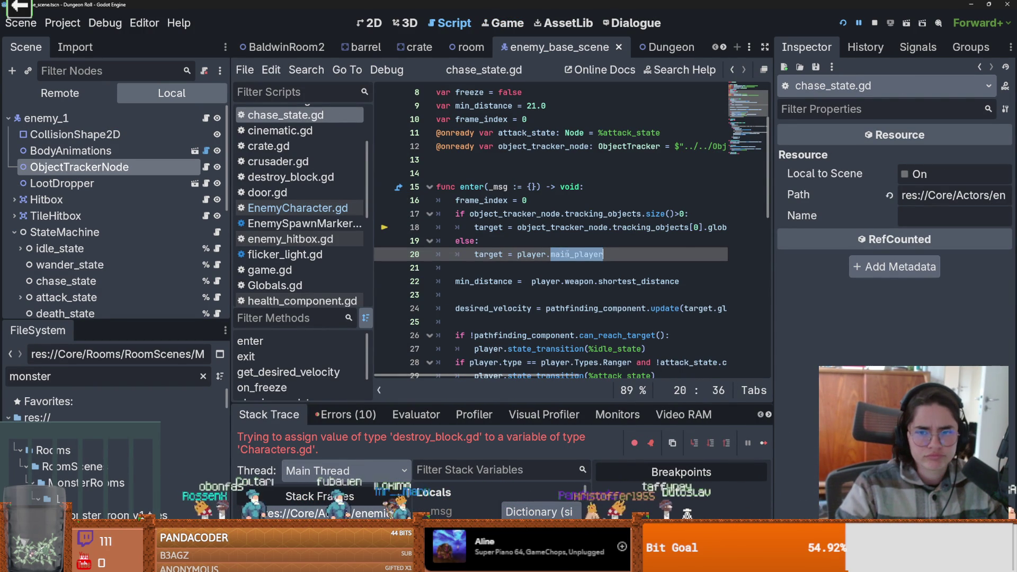
{"action": "left_click", "coordinate": [560, 214]}
{"action": "key", "text": "Down"}
{"action": "key", "text": "ctrl+Left"}
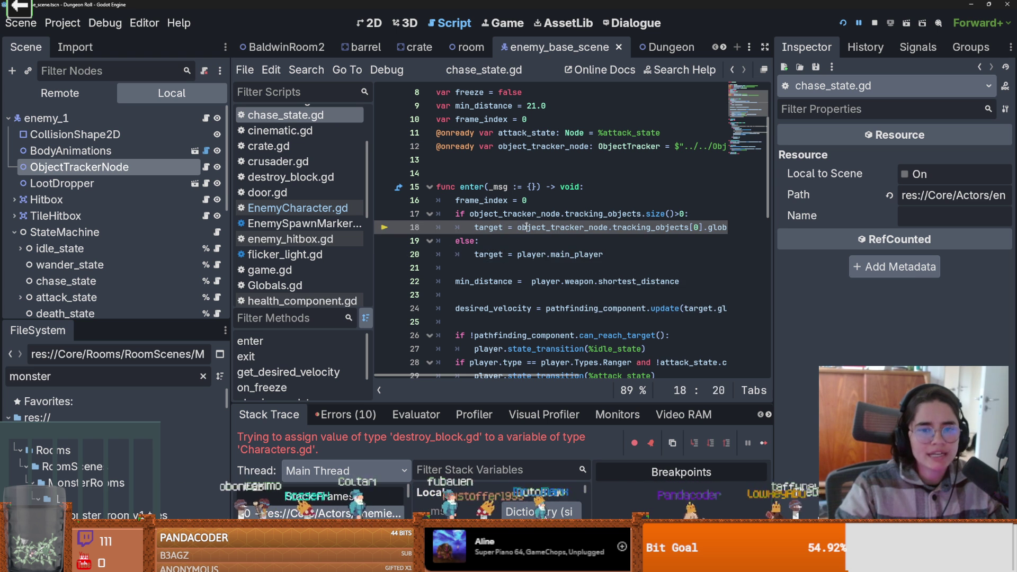
{"action": "type", "text": "as"}
{"action": "key", "text": "ctrl+Delete"}
{"action": "key", "text": "ctrl+Delete"}
{"action": "type", "text": "Character"}
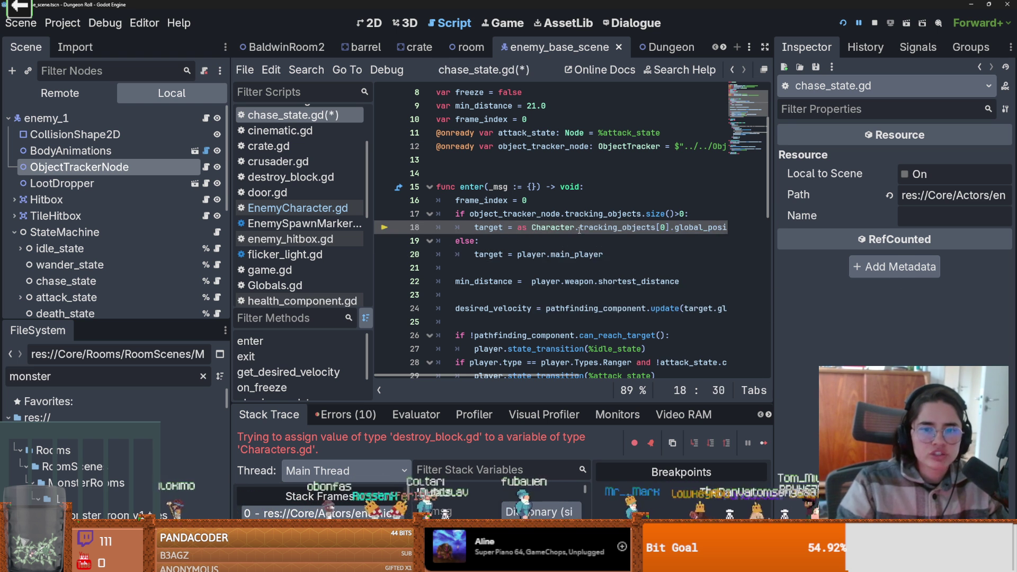
{"action": "key", "text": "ctrl+z"}
{"action": "key", "text": "ctrl+z"}
{"action": "key", "text": "ctrl+z"}
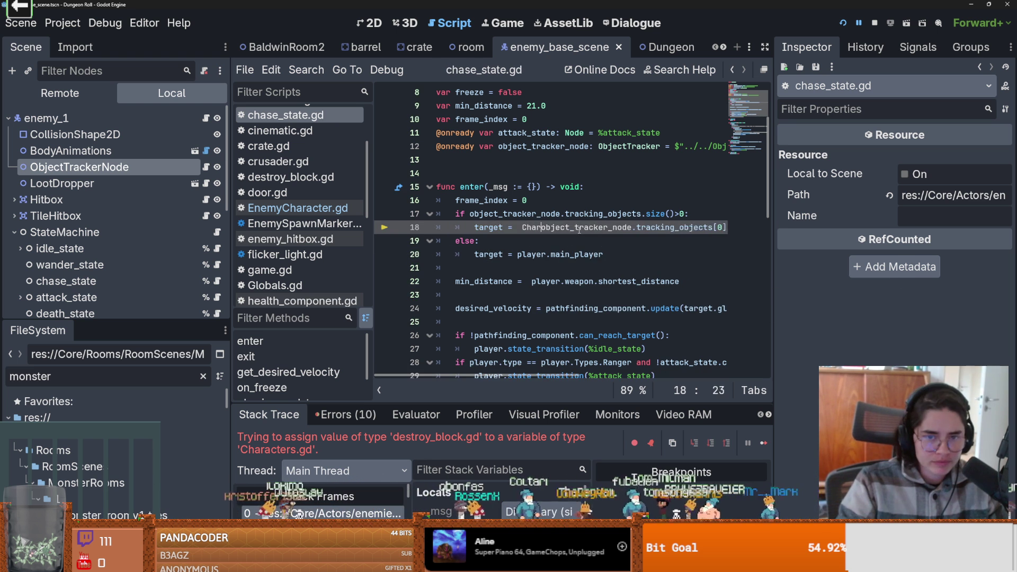
- Wrap line 18's tracked-object position in Character( ) and experiment with an 'as' cast
{"action": "type", "text": "Charac"}
{"action": "type", "text": "ter("}
{"action": "key", "text": "End"}
{"action": "type", "text": ")"}
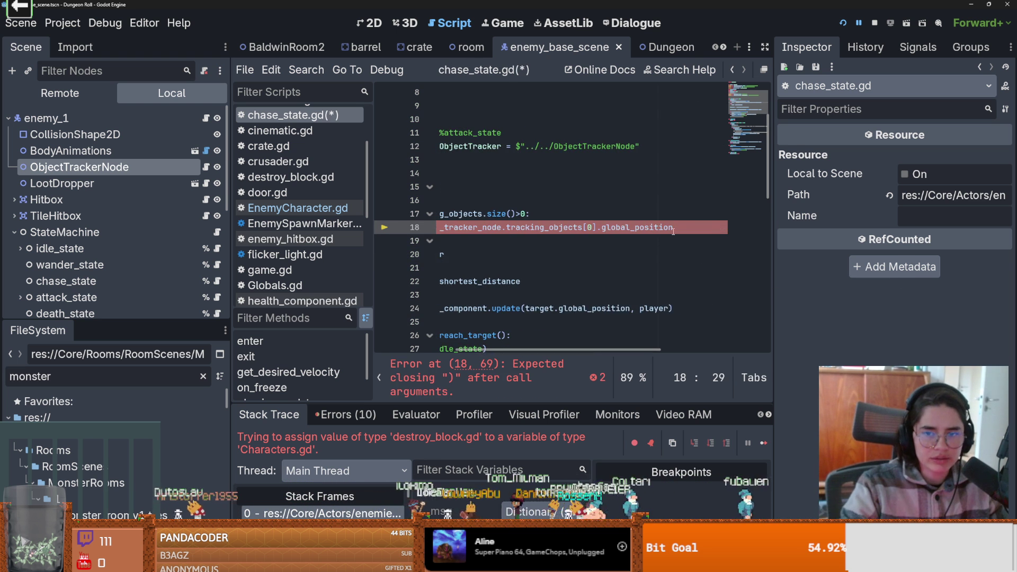
{"action": "left_click", "coordinate": [634, 233]}
{"action": "scroll", "coordinate": [604, 247], "scroll_direction": "left", "scroll_amount": 5}
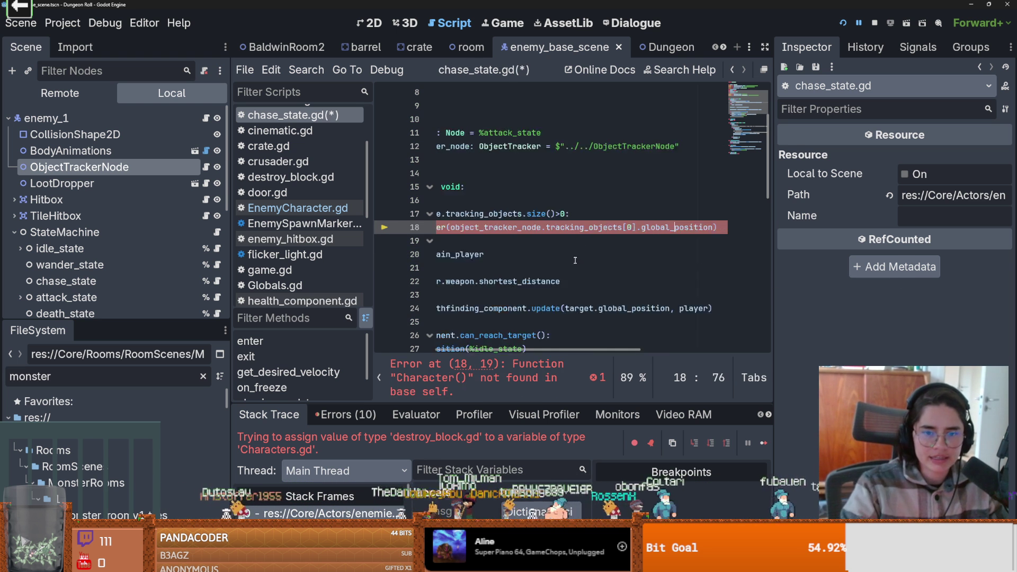
{"action": "type", "text": "as"}
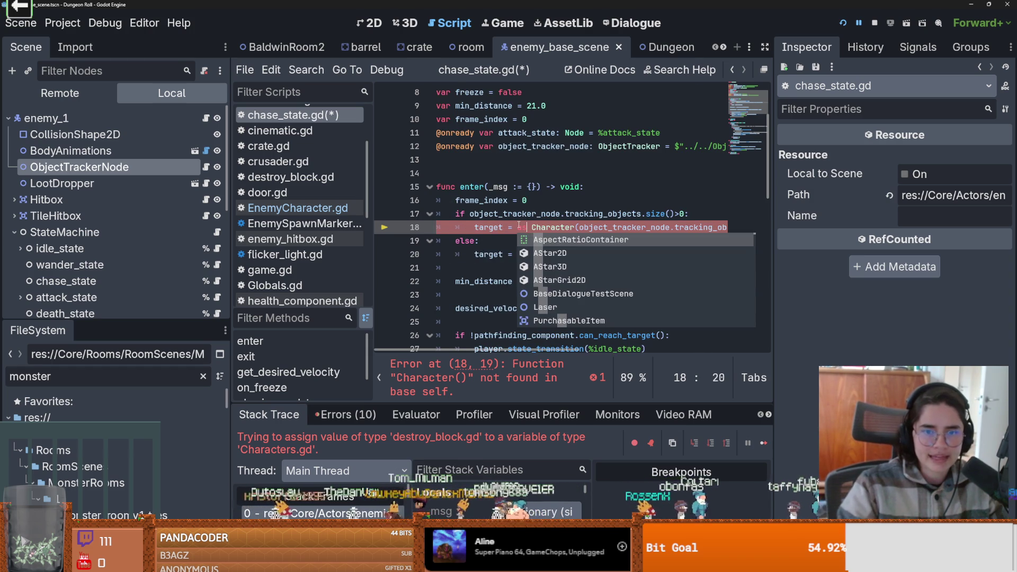
{"action": "left_click", "coordinate": [549, 200]}
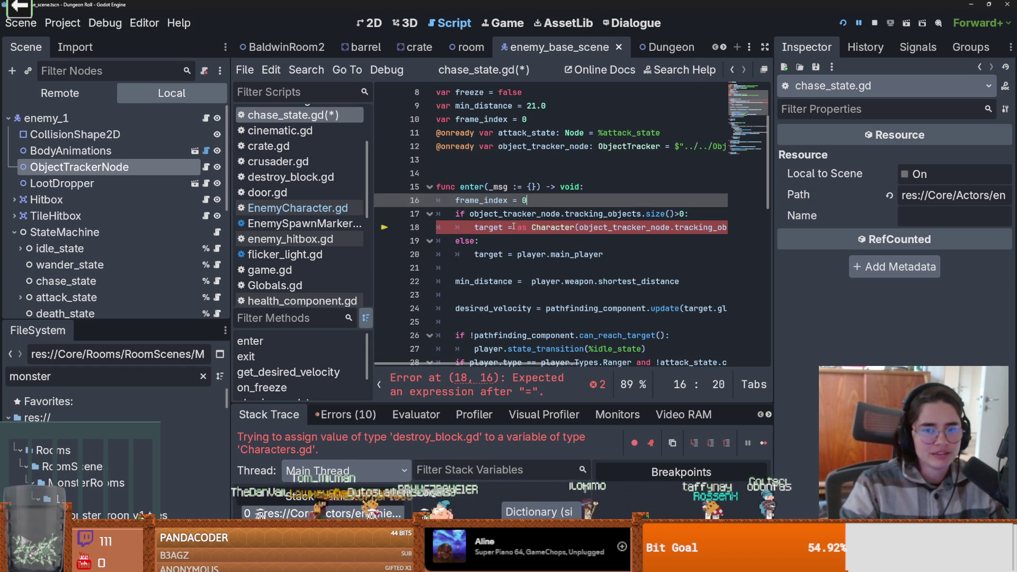
- Strip the 'as' and Character wrapper from line 18 and save the restored script
{"action": "left_click", "coordinate": [513, 226]}
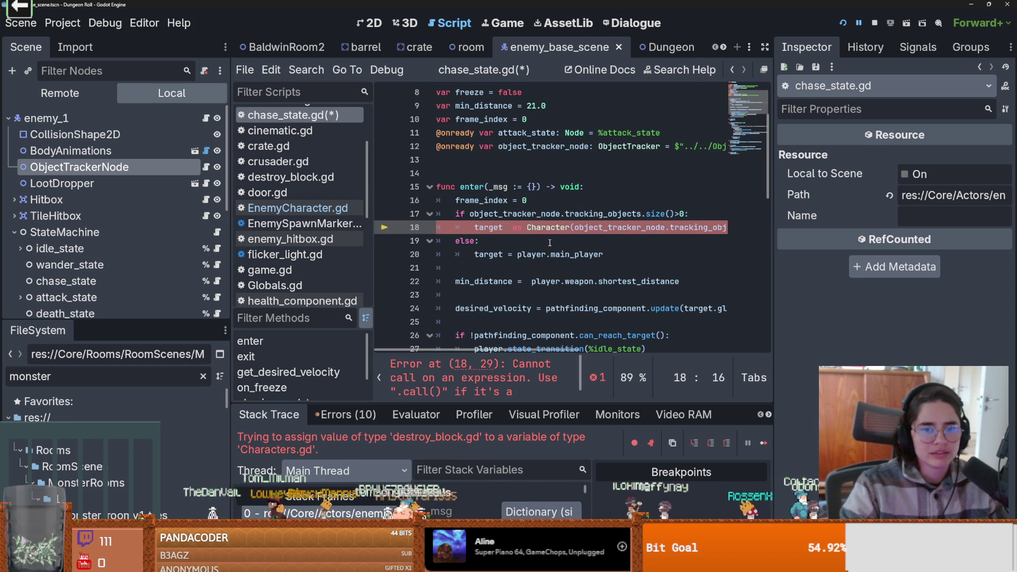
{"action": "key", "text": "Right"}
{"action": "key", "text": "Delete"}
{"action": "key", "text": "Delete"}
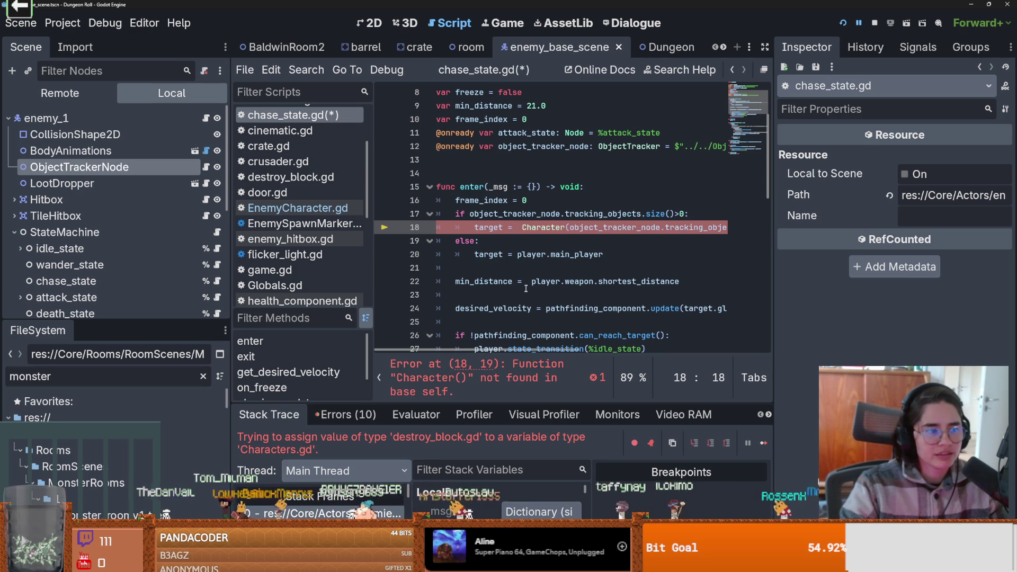
{"action": "key", "text": "End"}
{"action": "key", "text": "BackSpace"}
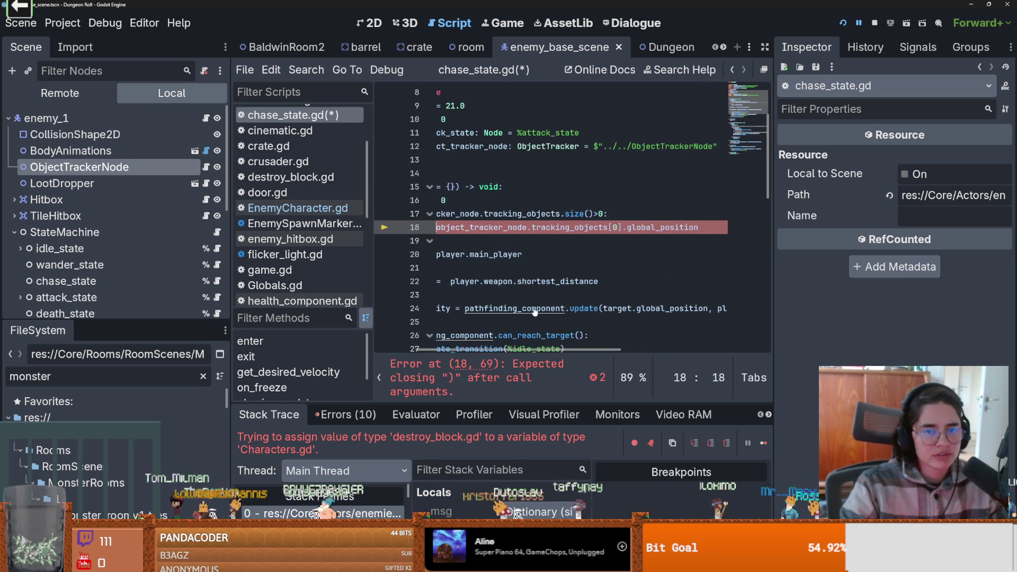
{"action": "key", "text": "Home"}
{"action": "key", "text": "ctrl+Right"}
{"action": "key", "text": "ctrl+Right"}
{"action": "key", "text": "ctrl+Delete"}
{"action": "key", "text": "Delete"}
{"action": "key", "text": "ctrl+s"}
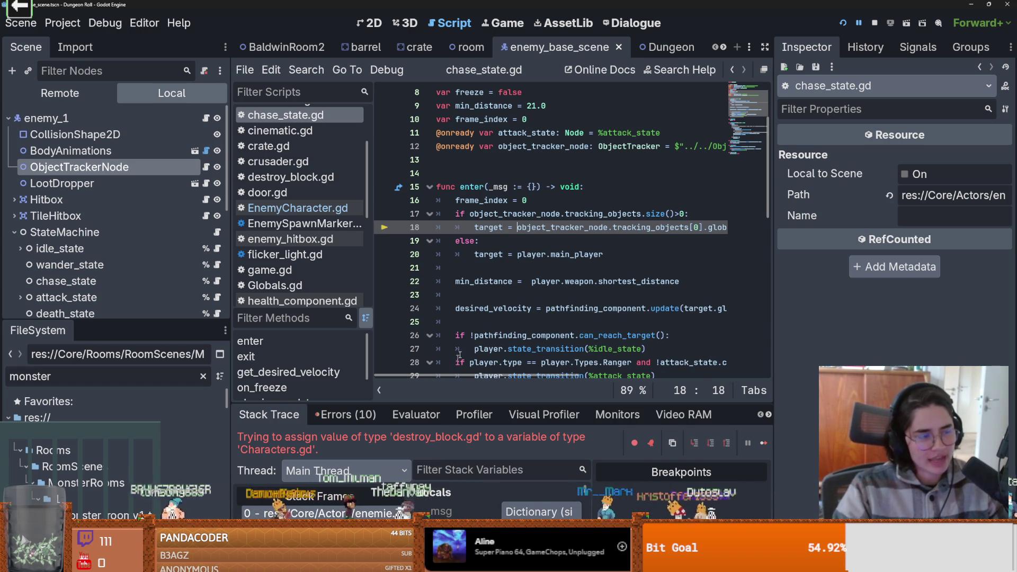
{"action": "mouse_move", "coordinate": [555, 287]}
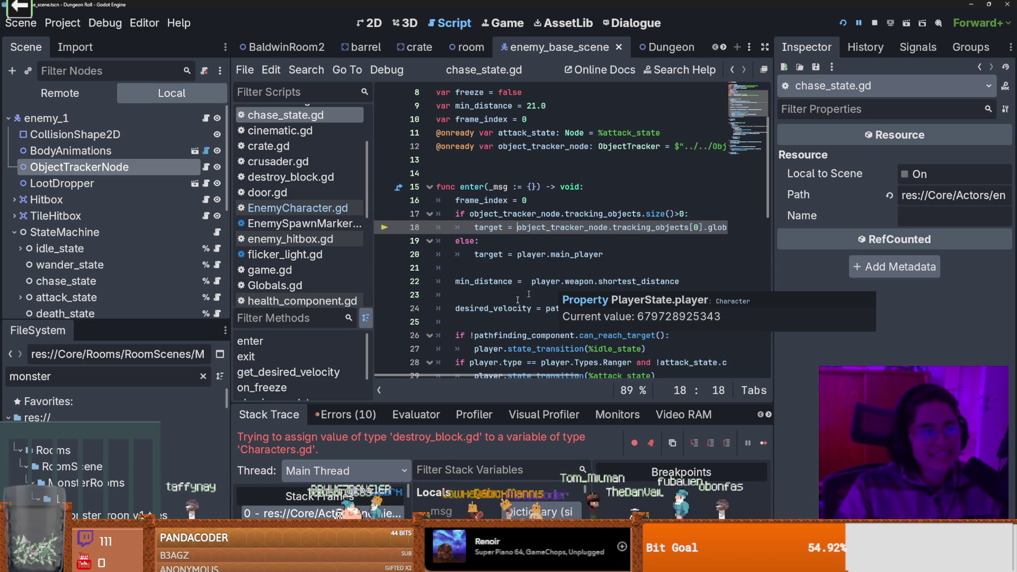
{"action": "left_click", "coordinate": [582, 244]}
- Remove the ': Character' type hint from the target variable in chase_state.gd and save
{"action": "key", "text": "ctrl+s"}
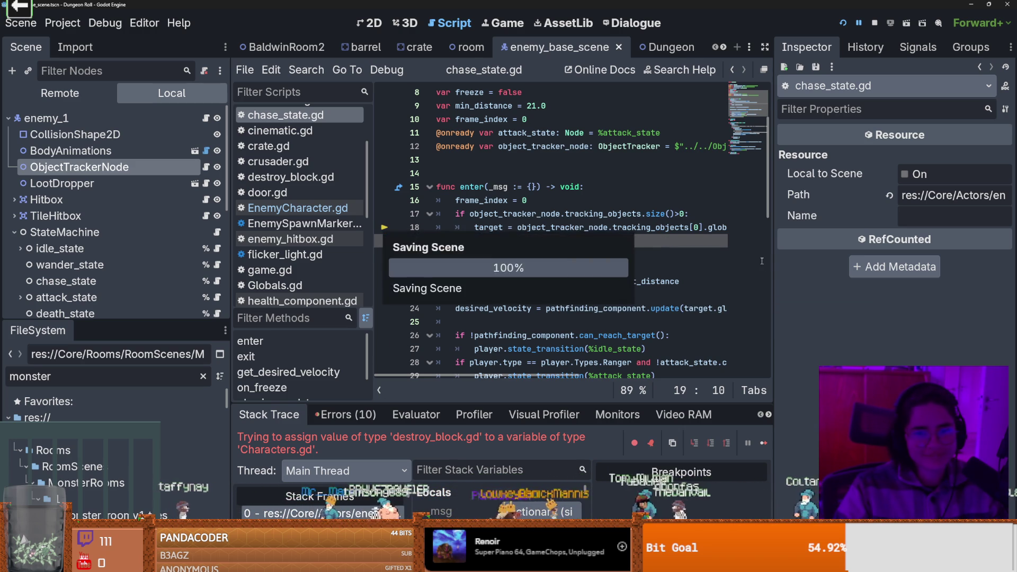
{"action": "left_click_drag", "start_coordinate": [773, 271], "coordinate": [905, 244]}
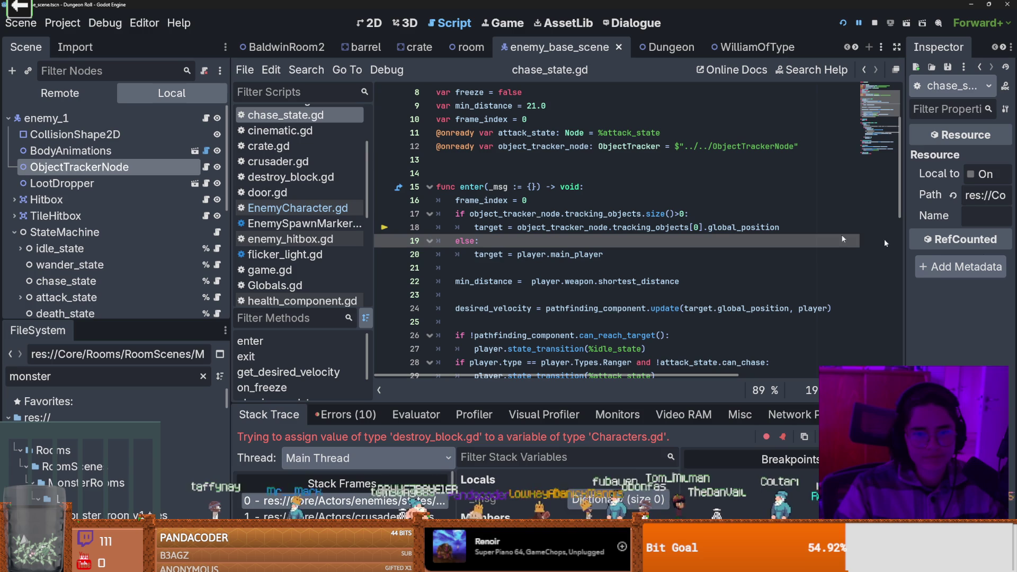
{"action": "double_click", "coordinate": [488, 228]}
{"action": "scroll", "coordinate": [596, 286], "scroll_direction": "up", "scroll_amount": 3}
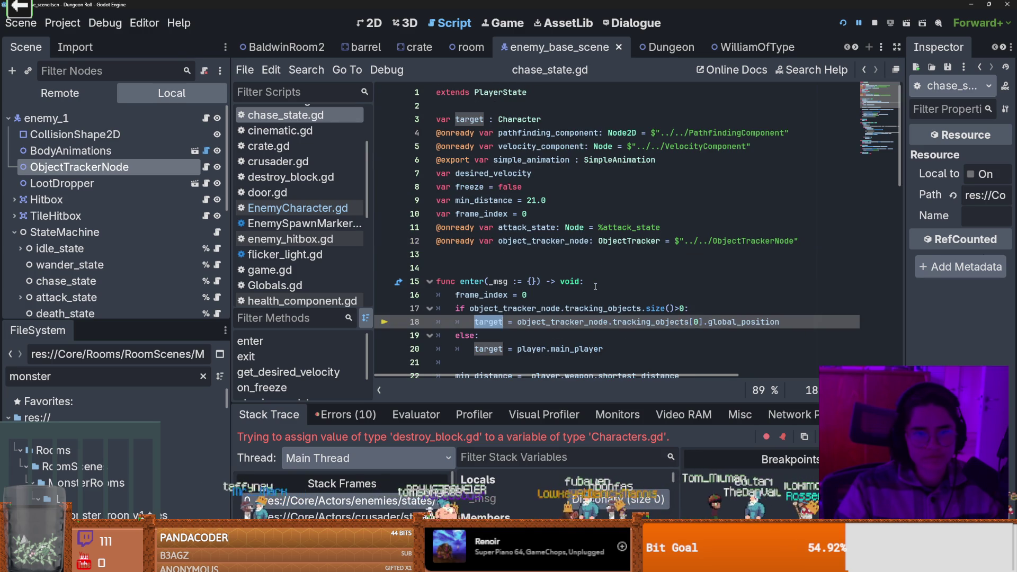
{"action": "double_click", "coordinate": [538, 120]}
{"action": "key", "text": "ctrl+s"}
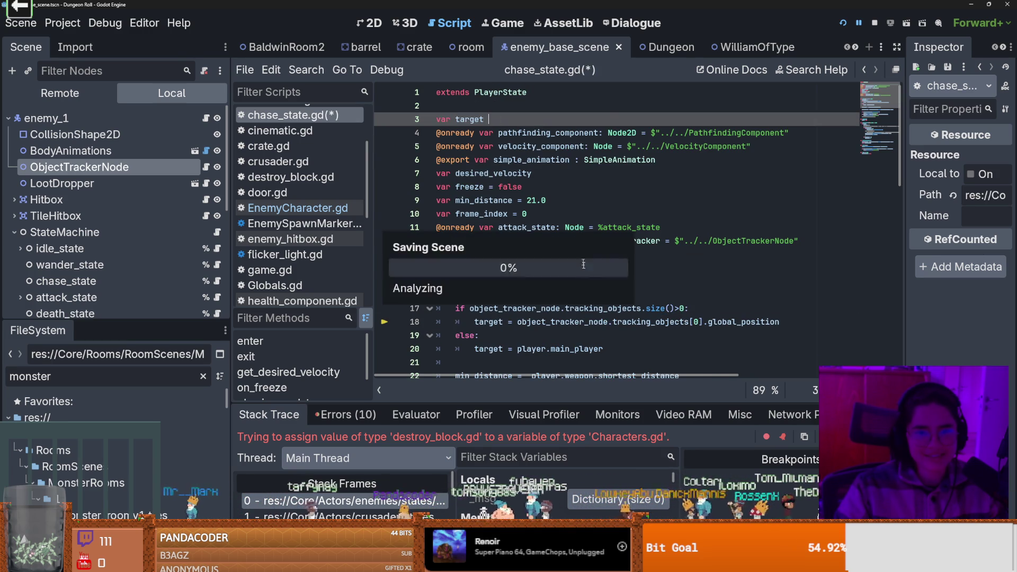
{"action": "scroll", "coordinate": [771, 211], "scroll_direction": "down", "scroll_amount": 3}
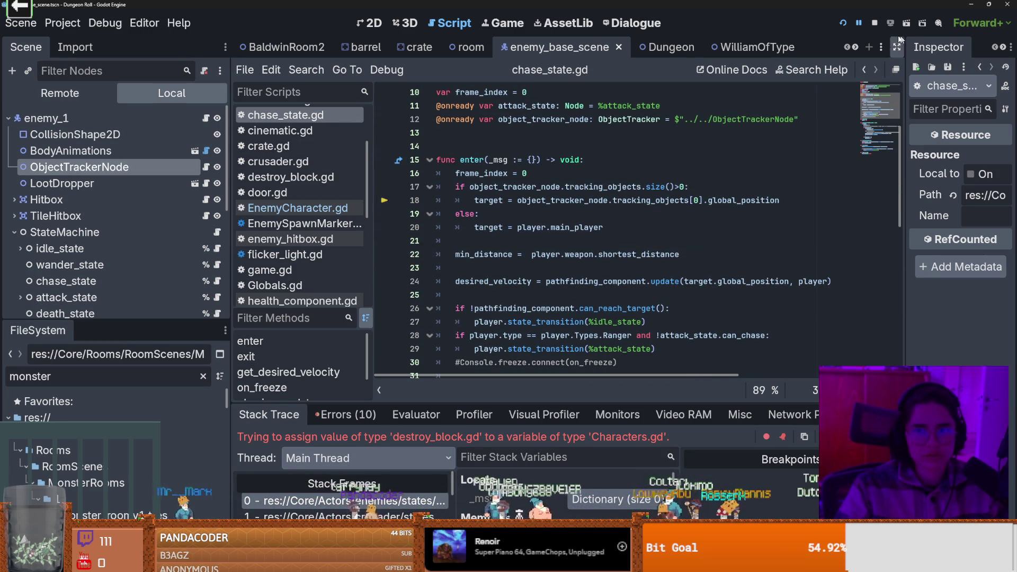
- Run the project with F5 and load a dungeon room to test
{"action": "key", "text": "F5"}
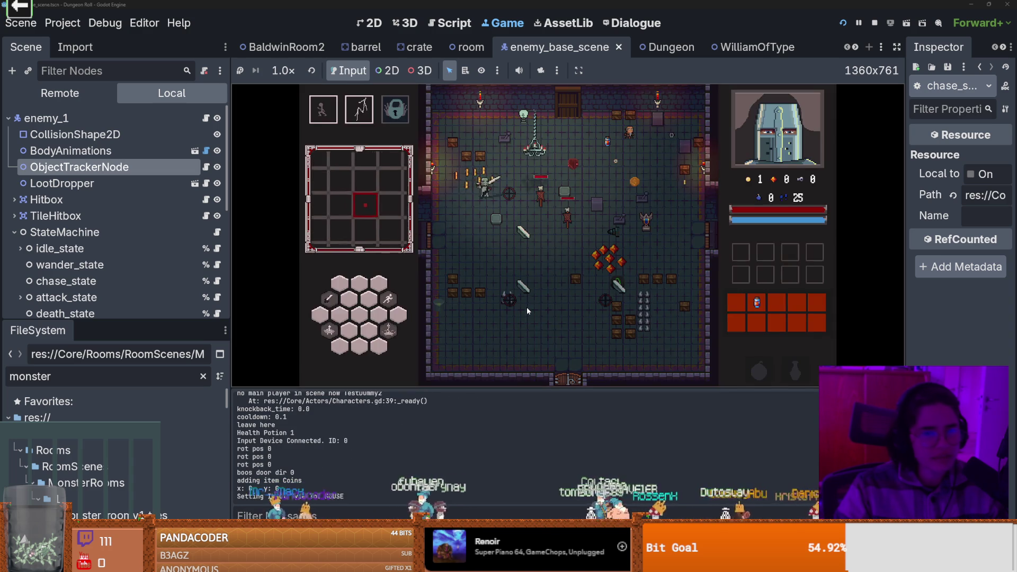
{"action": "scroll", "coordinate": [537, 339], "scroll_direction": "down", "scroll_amount": 10}
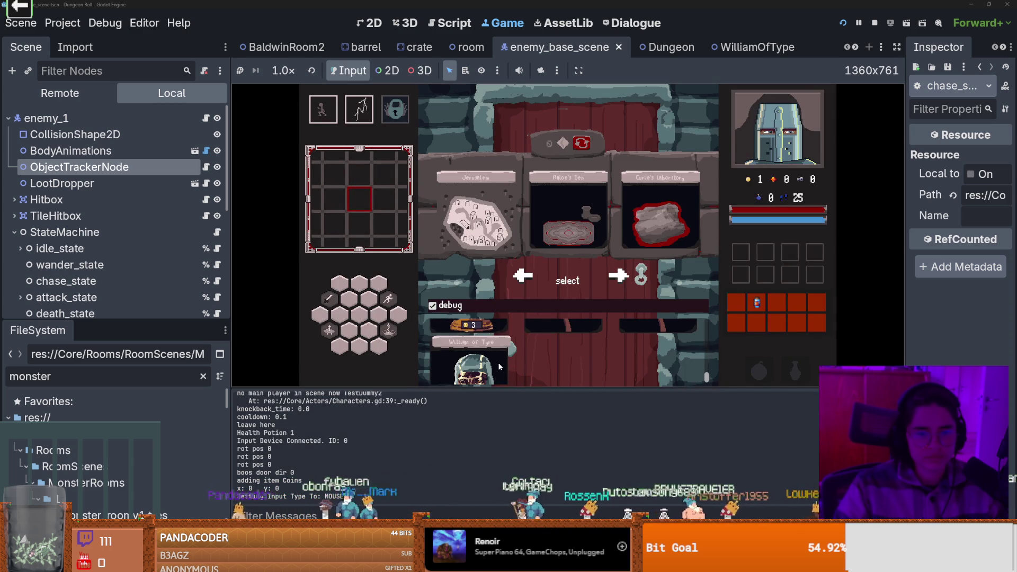
{"action": "left_click", "coordinate": [498, 362]}
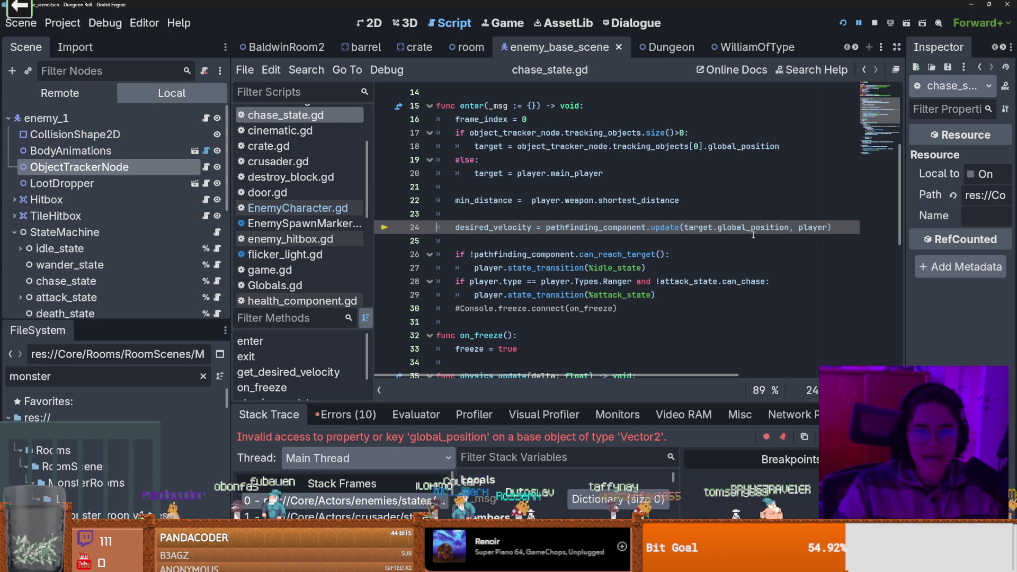
- Delete '.global_position' after tracking_objects[0] on line 18, run with F5, then stop with F8
{"action": "scroll", "coordinate": [736, 318], "scroll_direction": "up", "scroll_amount": 3}
{"action": "double_click", "coordinate": [744, 268]}
{"action": "key", "text": "BackSpace"}
{"action": "key", "text": "BackSpace"}
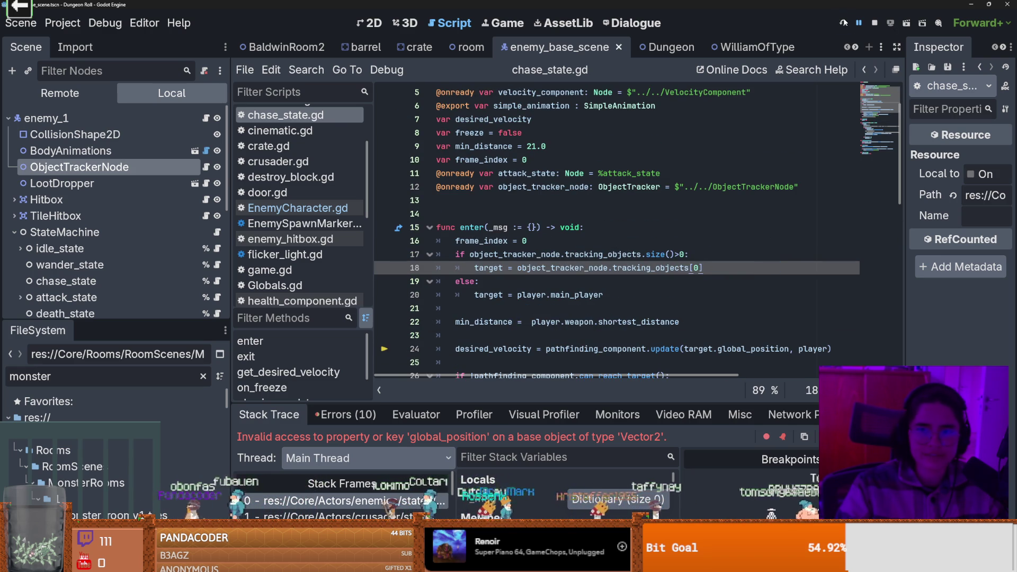
{"action": "key", "text": "F5"}
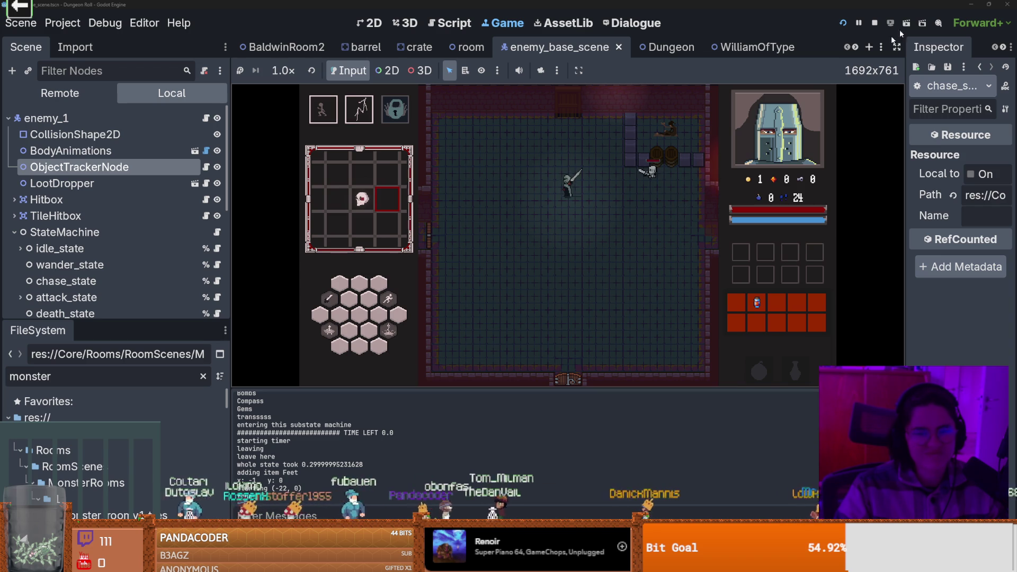
{"action": "key", "text": "F8"}
- Open attack_state.gd and trace the player.attack call to its definition
{"action": "scroll", "coordinate": [608, 277], "scroll_direction": "down", "scroll_amount": 2}
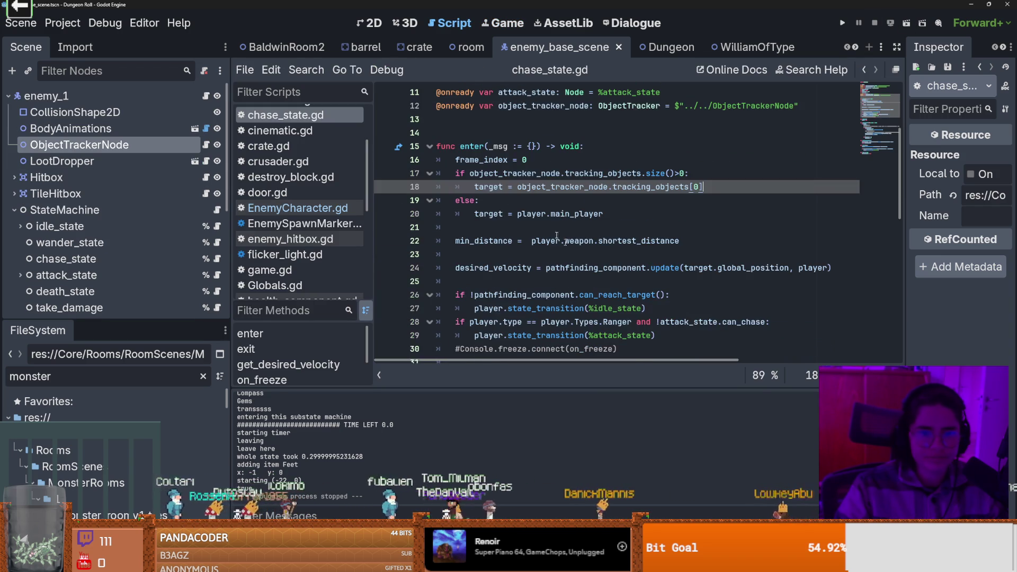
{"action": "scroll", "coordinate": [581, 281], "scroll_direction": "down", "scroll_amount": 5}
{"action": "scroll", "coordinate": [580, 282], "scroll_direction": "down", "scroll_amount": 3}
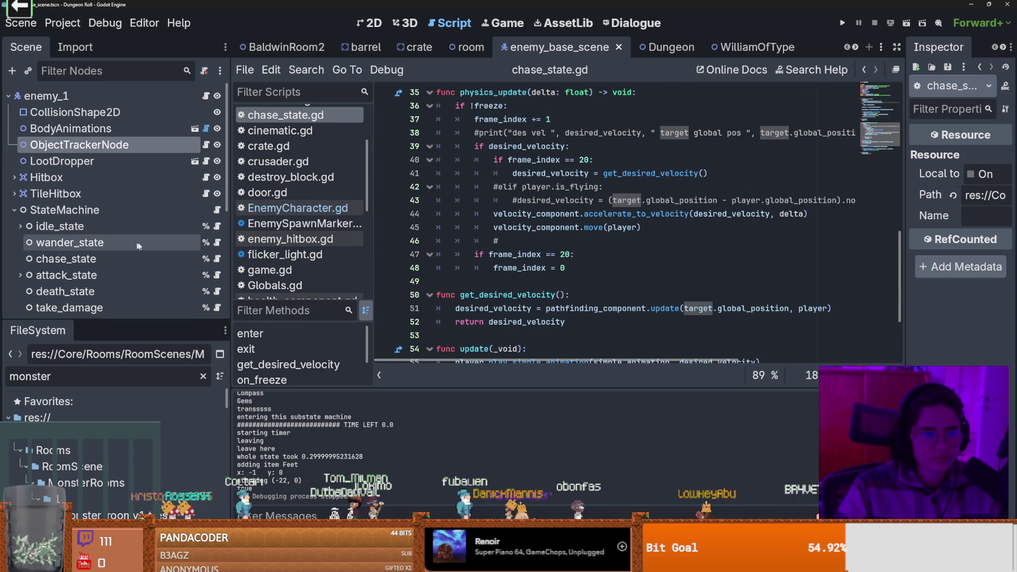
{"action": "left_click", "coordinate": [217, 275]}
{"action": "scroll", "coordinate": [540, 263], "scroll_direction": "down", "scroll_amount": 5}
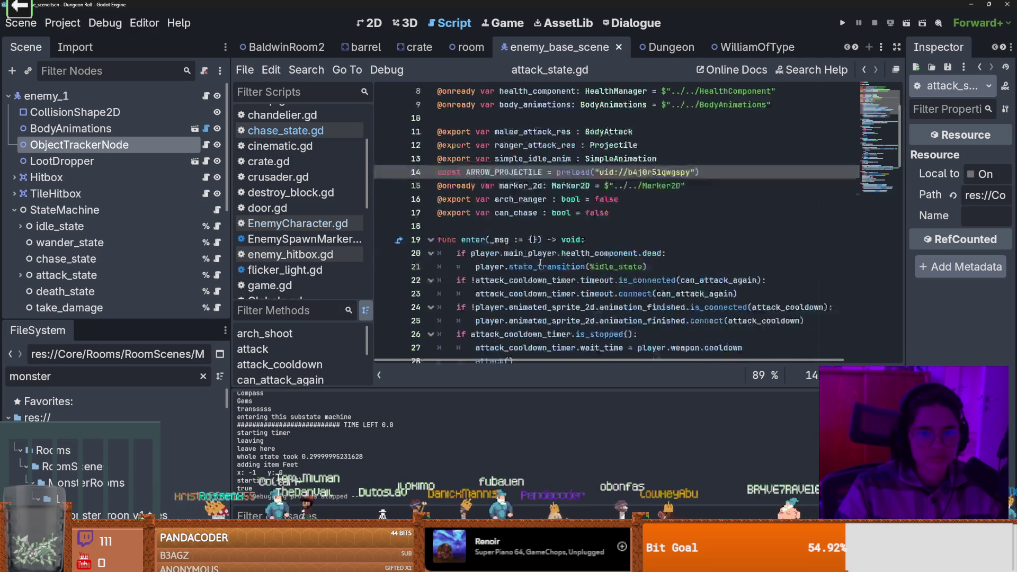
{"action": "scroll", "coordinate": [540, 262], "scroll_direction": "down", "scroll_amount": 6}
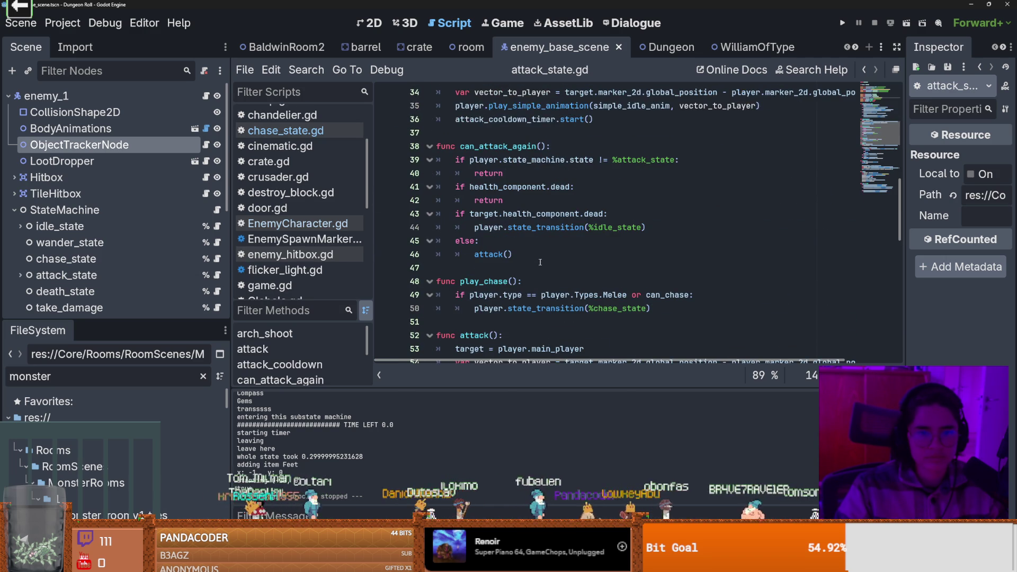
{"action": "scroll", "coordinate": [541, 263], "scroll_direction": "down", "scroll_amount": 5}
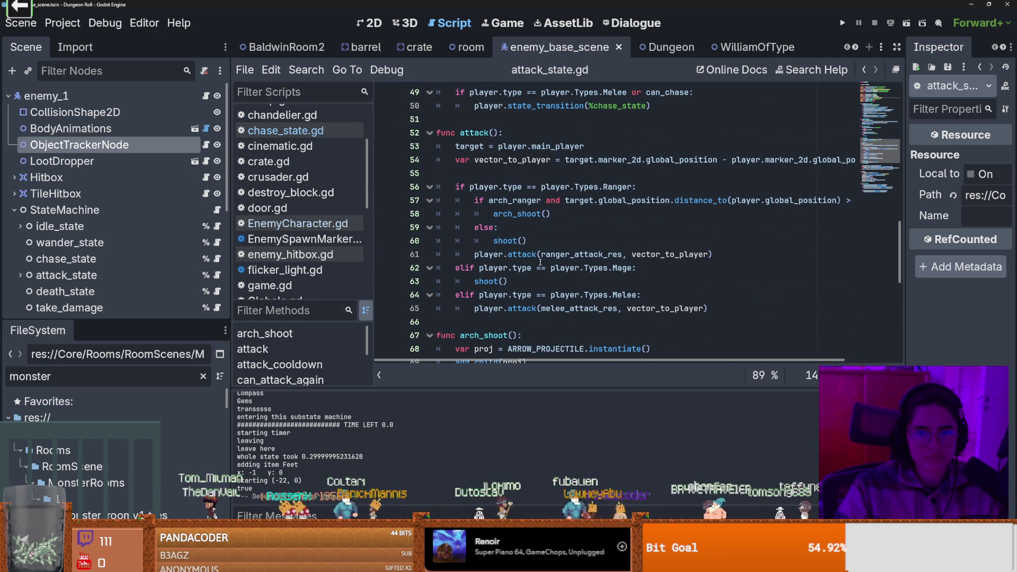
{"action": "double_click", "coordinate": [747, 160]}
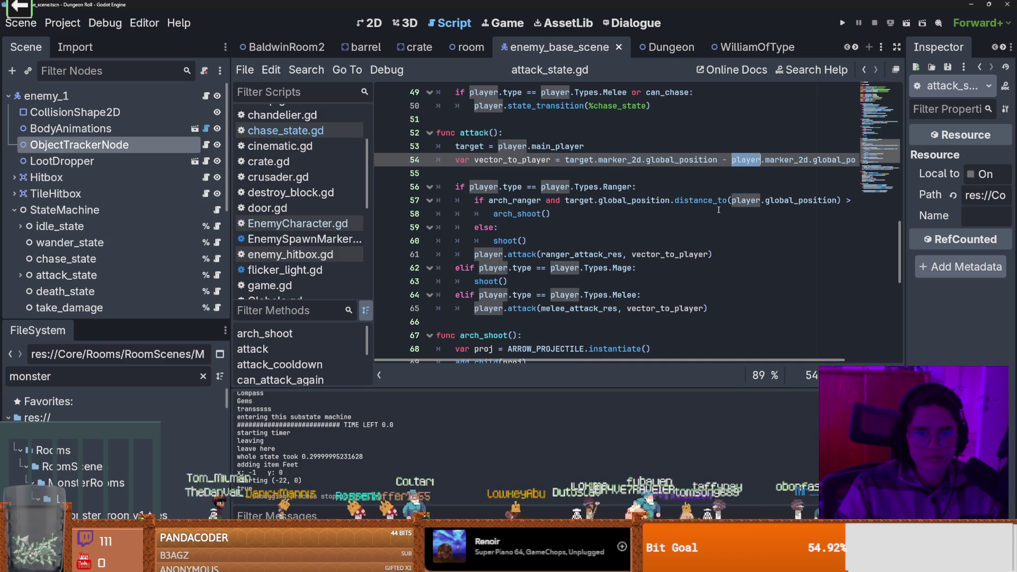
{"action": "scroll", "coordinate": [713, 212], "scroll_direction": "down", "scroll_amount": 1}
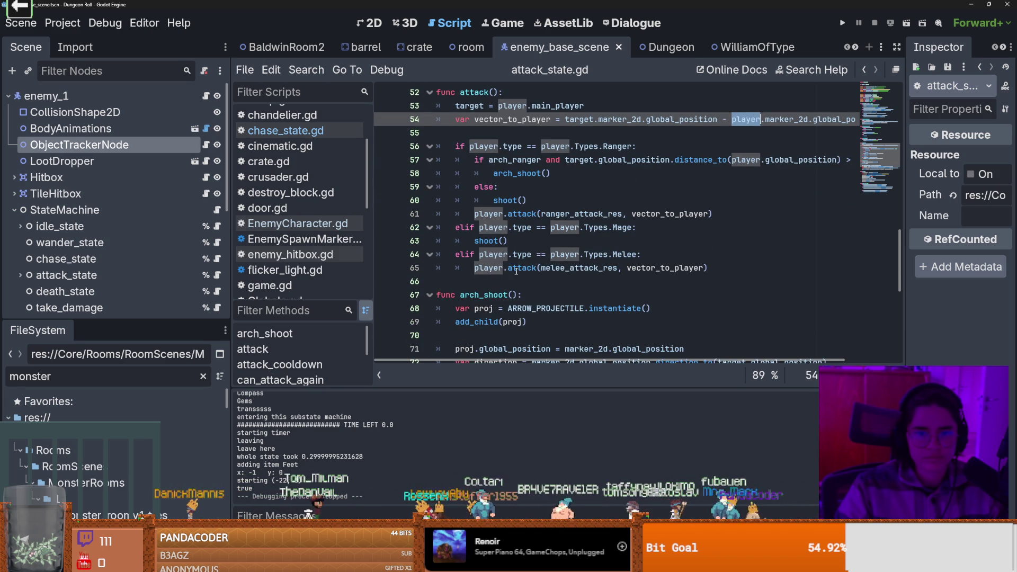
{"action": "double_click", "coordinate": [505, 269]}
{"action": "left_click", "coordinate": [524, 268], "text": "ctrl"}
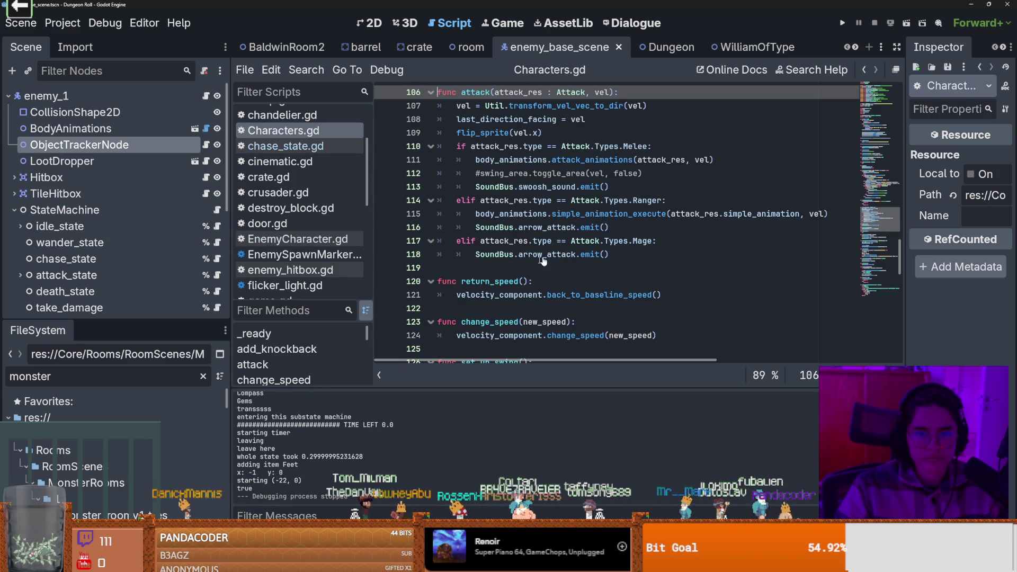
- Inspect how vel is used in the player's attack function
{"action": "scroll", "coordinate": [572, 240], "scroll_direction": "up", "scroll_amount": 2}
{"action": "double_click", "coordinate": [601, 173]}
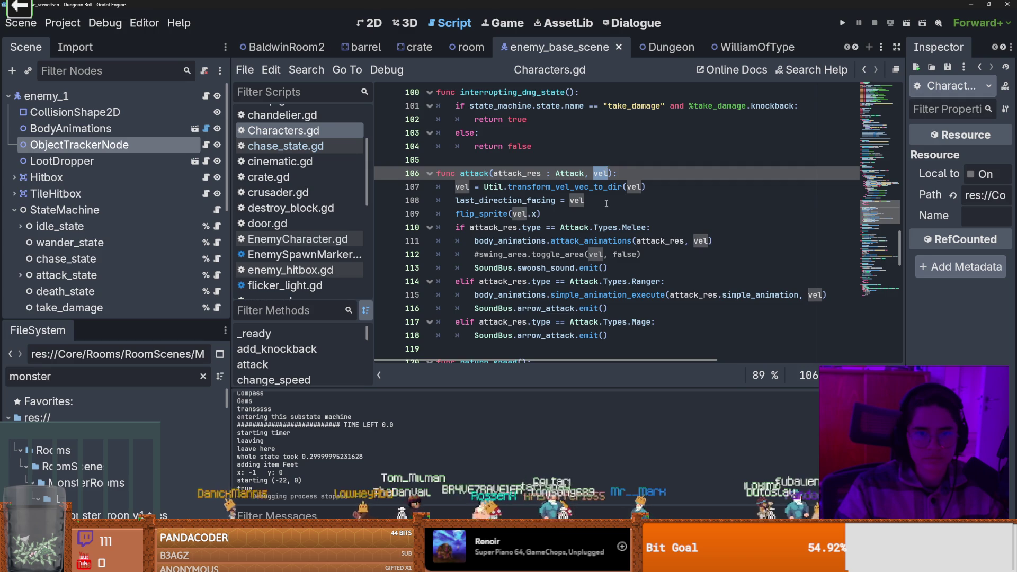
{"action": "scroll", "coordinate": [558, 202], "scroll_direction": "up", "scroll_amount": 1}
{"action": "scroll", "coordinate": [558, 202], "scroll_direction": "up", "scroll_amount": 12}
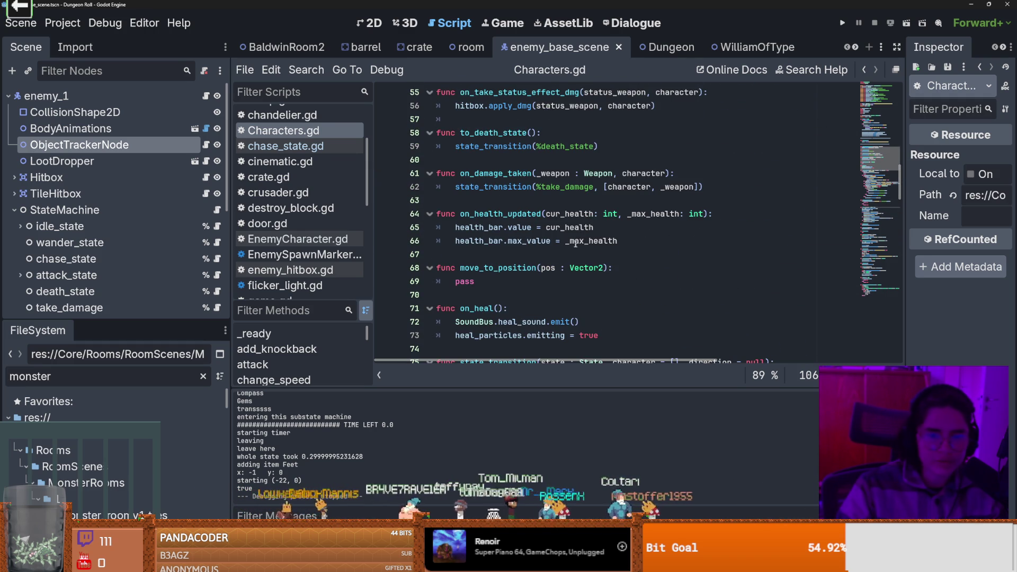
{"action": "scroll", "coordinate": [576, 244], "scroll_direction": "up", "scroll_amount": 6}
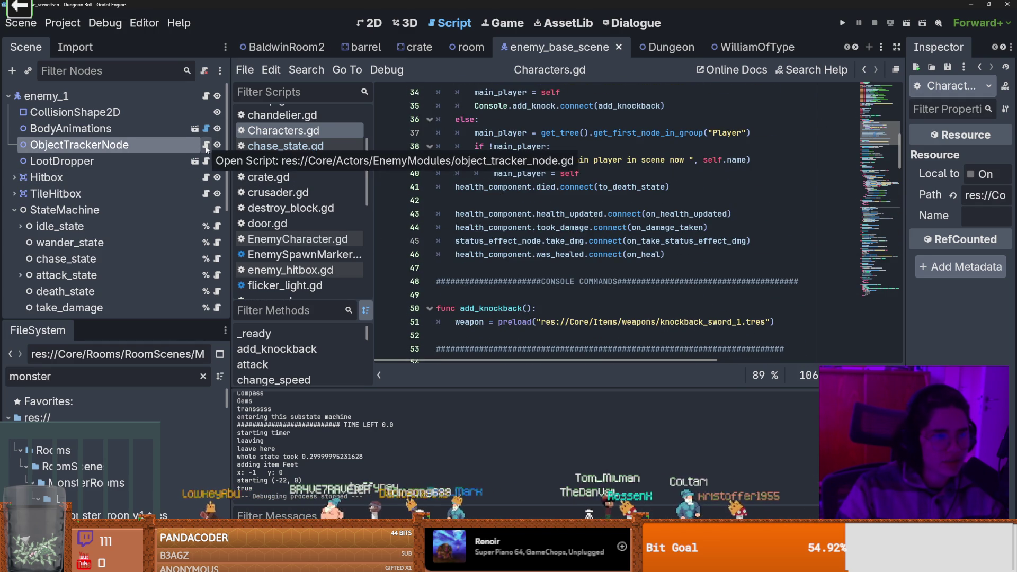
{"action": "scroll", "coordinate": [133, 244], "scroll_direction": "down", "scroll_amount": 1}
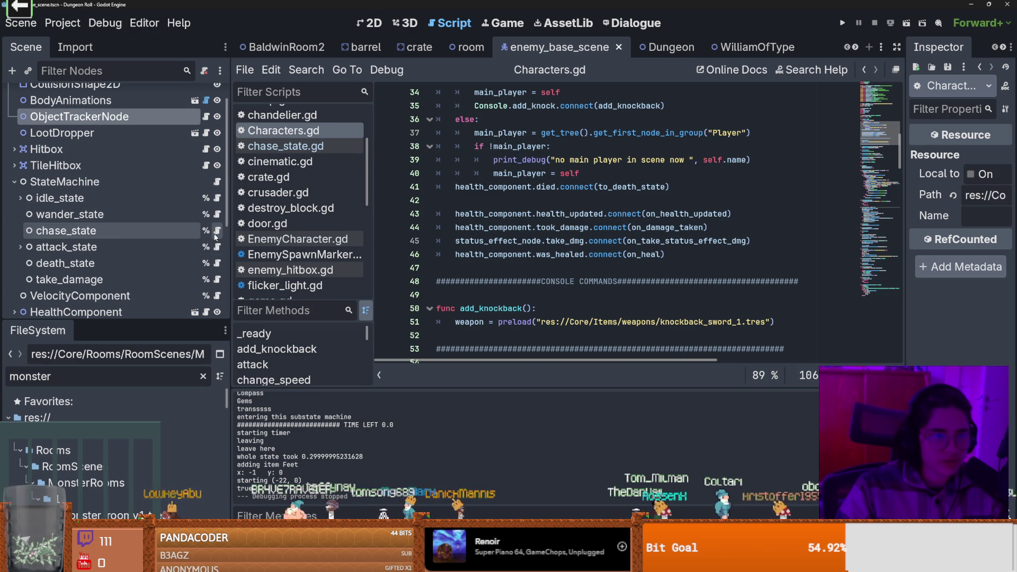
- Back in attack_state.gd, insert blank line 33 at the start of attack_cooldown
{"action": "left_click", "coordinate": [217, 246]}
{"action": "scroll", "coordinate": [560, 238], "scroll_direction": "up", "scroll_amount": 10}
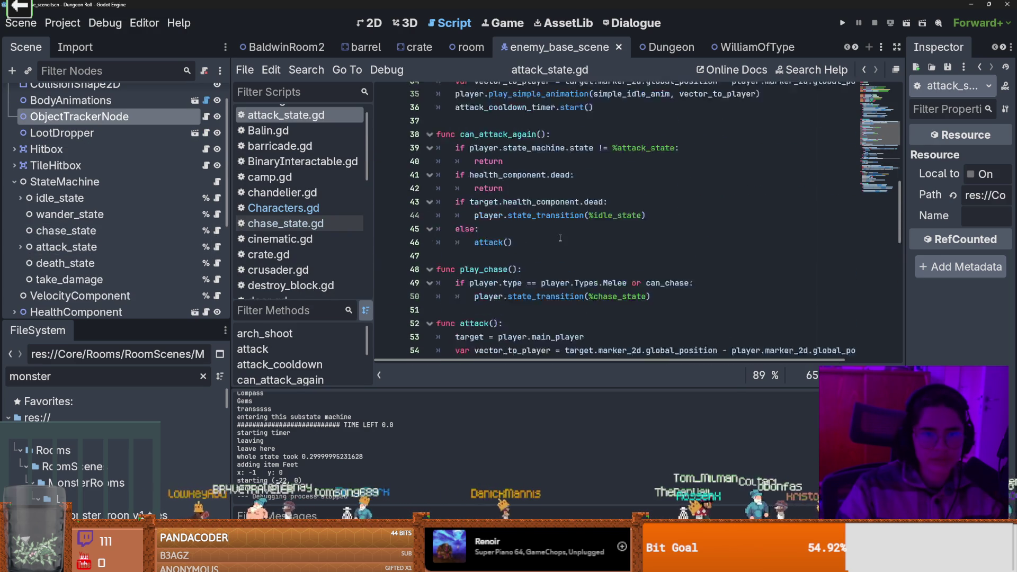
{"action": "scroll", "coordinate": [561, 238], "scroll_direction": "up", "scroll_amount": 3}
{"action": "scroll", "coordinate": [560, 239], "scroll_direction": "up", "scroll_amount": 4}
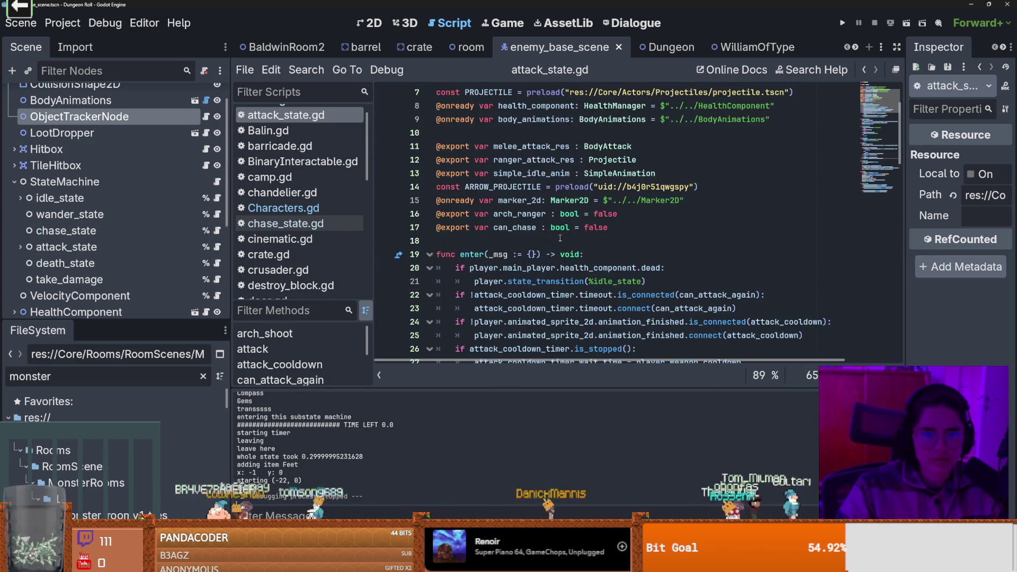
{"action": "scroll", "coordinate": [554, 231], "scroll_direction": "down", "scroll_amount": 7}
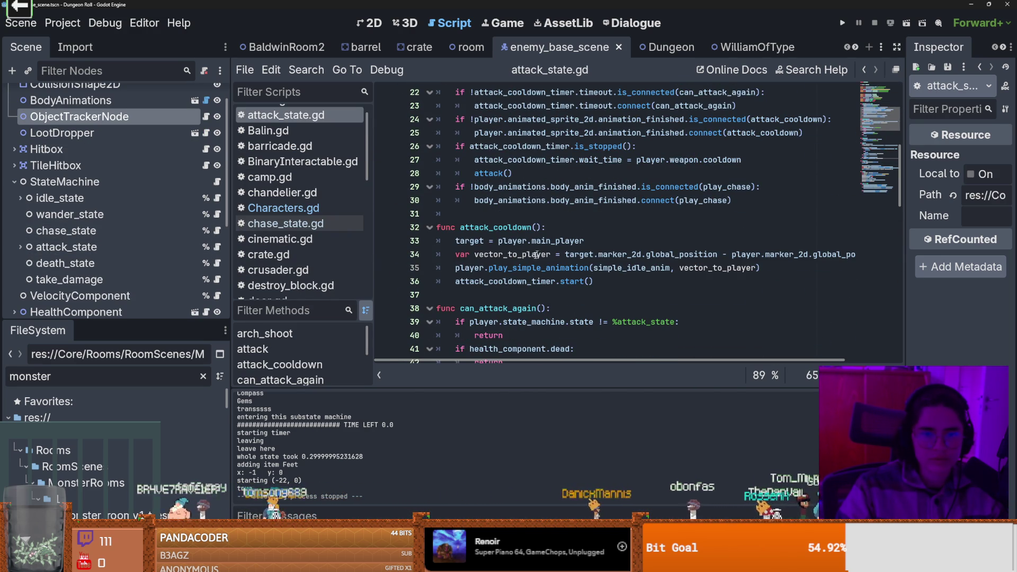
{"action": "double_click", "coordinate": [529, 255]}
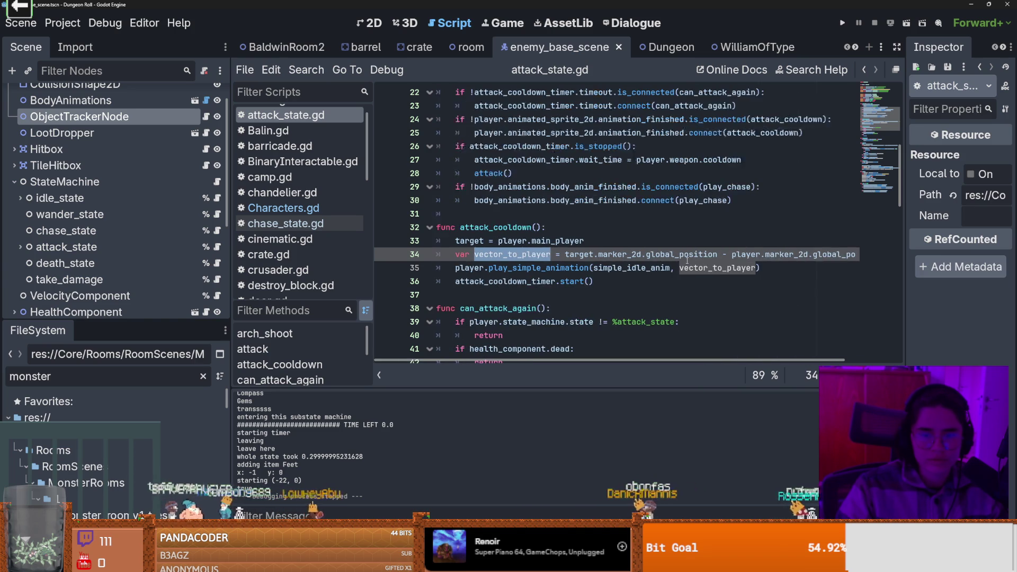
{"action": "left_click", "coordinate": [558, 231]}
{"action": "key", "text": "Return"}
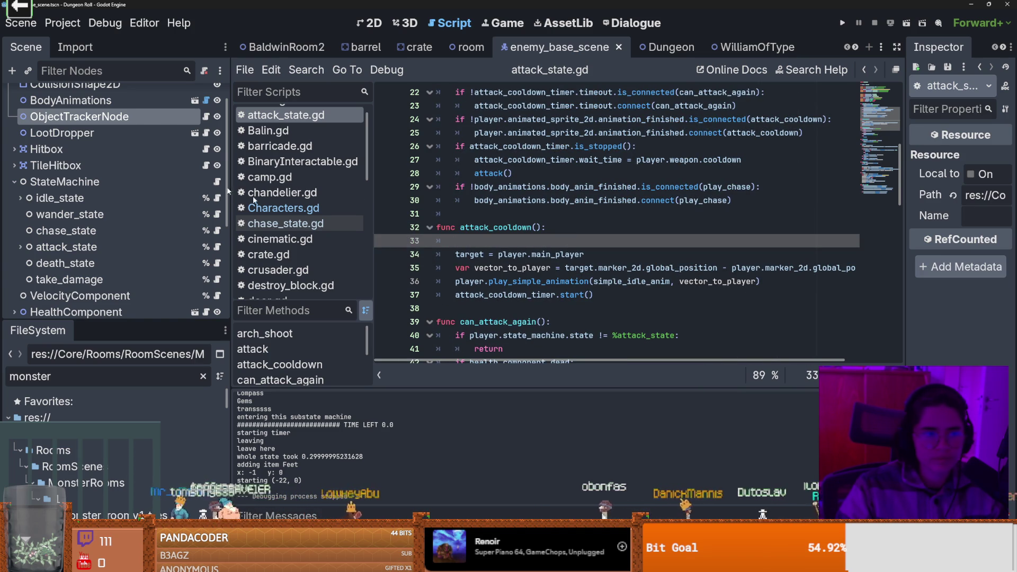
- Copy the target-choosing if/else on lines 17–20 from chase_state.gd
{"action": "left_click", "coordinate": [348, 221]}
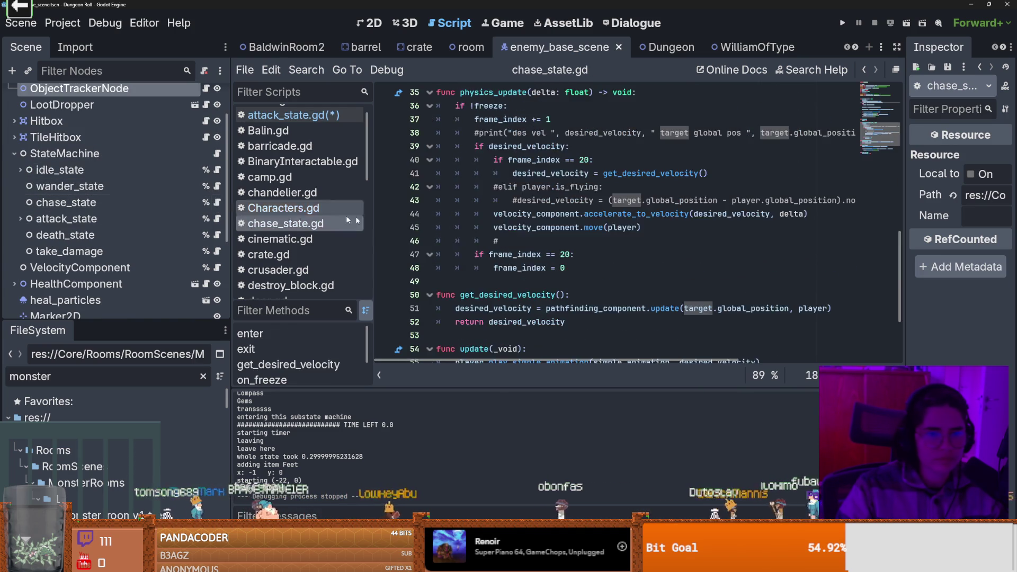
{"action": "scroll", "coordinate": [566, 212], "scroll_direction": "up", "scroll_amount": 8}
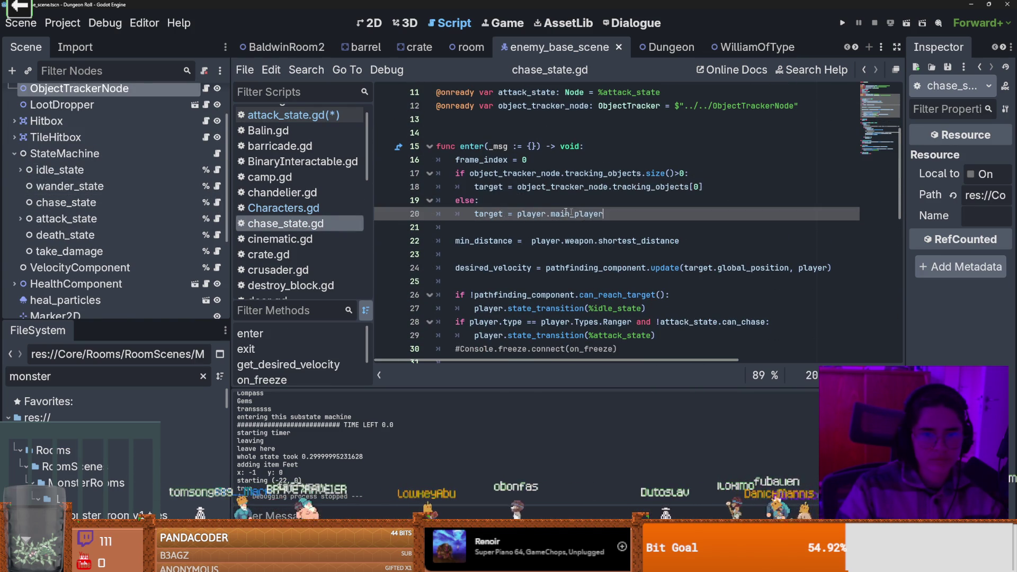
{"action": "mouse_move", "coordinate": [604, 213]}
{"action": "left_mouse_down"}
{"action": "mouse_move", "coordinate": [456, 186]}
{"action": "mouse_move", "coordinate": [456, 174]}
{"action": "left_mouse_up"}
{"action": "key", "text": "ctrl+c"}
- Paste the if/else into attack_cooldown and delete the redundant target = player.main_player line
{"action": "left_click", "coordinate": [217, 218]}
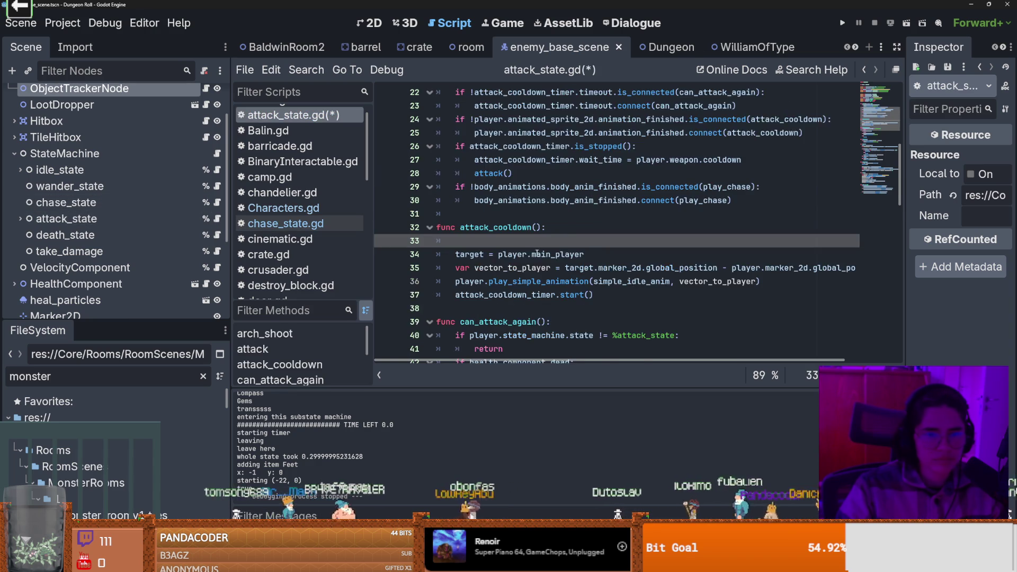
{"action": "scroll", "coordinate": [537, 254], "scroll_direction": "down", "scroll_amount": 1}
{"action": "key", "text": "Return"}
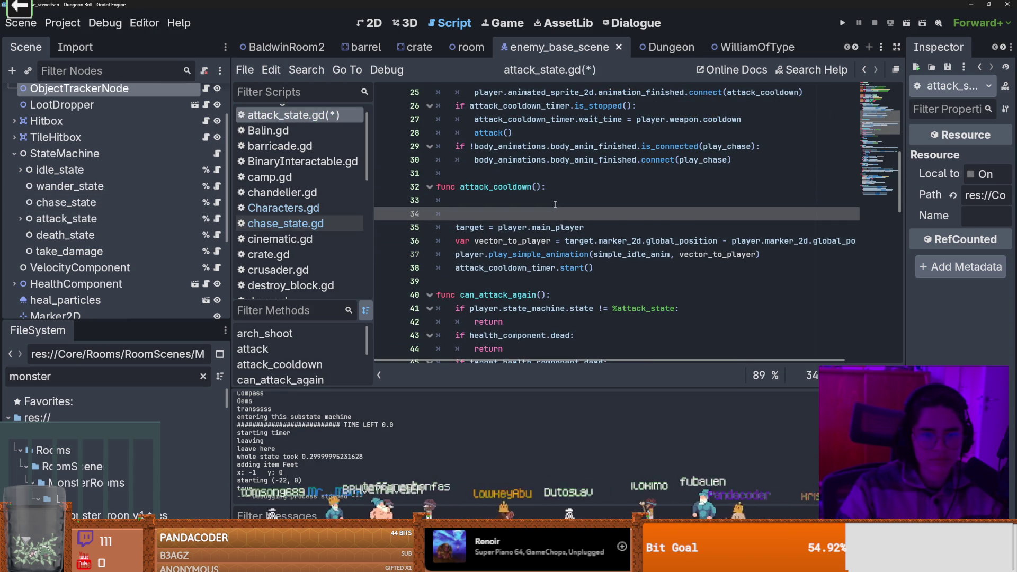
{"action": "key", "text": "ctrl+v"}
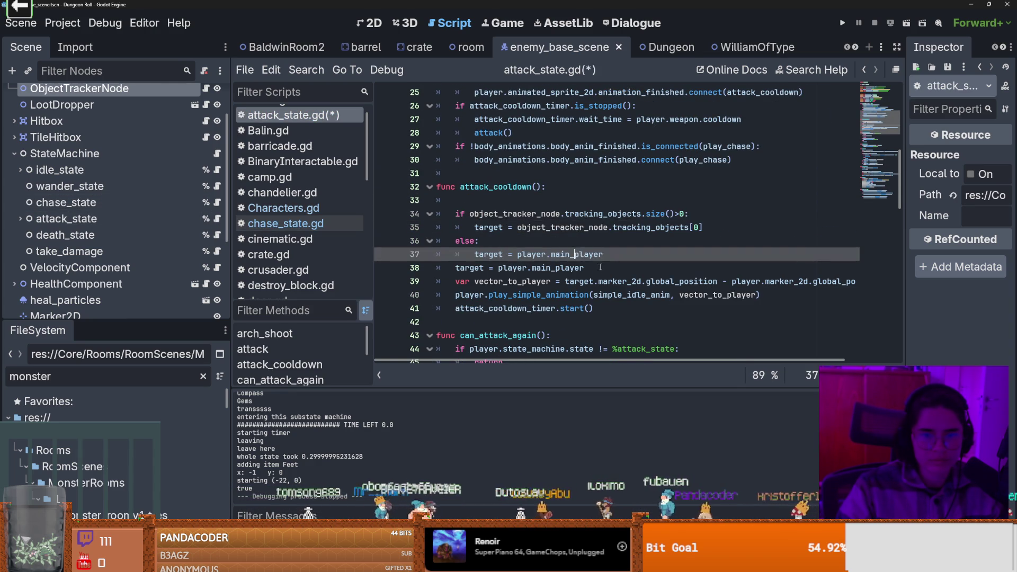
{"action": "triple_click", "coordinate": [601, 267]}
{"action": "key", "text": "BackSpace"}
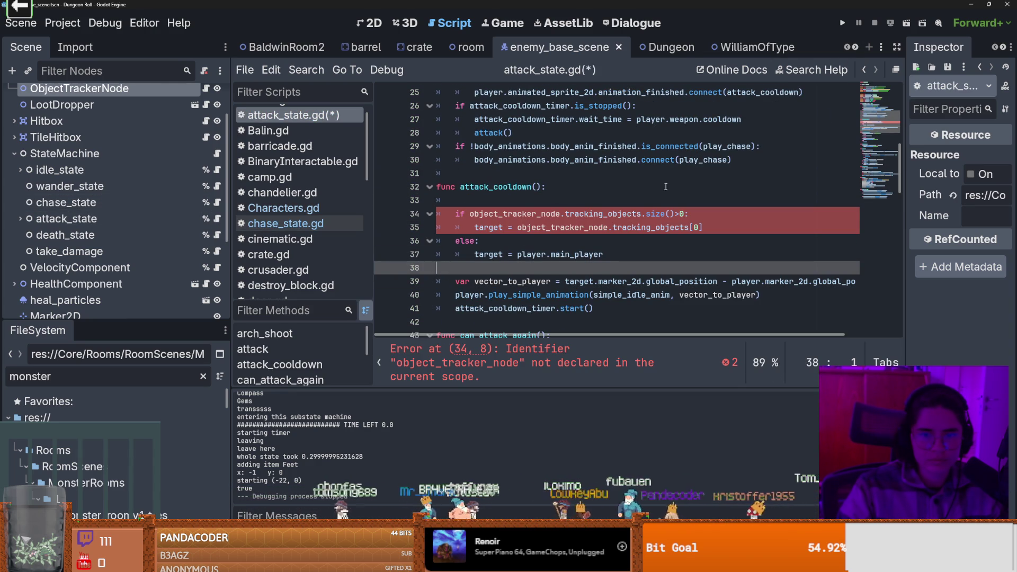
- Add an onready object_tracker_node reference to ObjectTrackerNode at line 18 and run the project
{"action": "scroll", "coordinate": [604, 226], "scroll_direction": "up", "scroll_amount": 8}
{"action": "scroll", "coordinate": [463, 159], "scroll_direction": "down", "scroll_amount": 3}
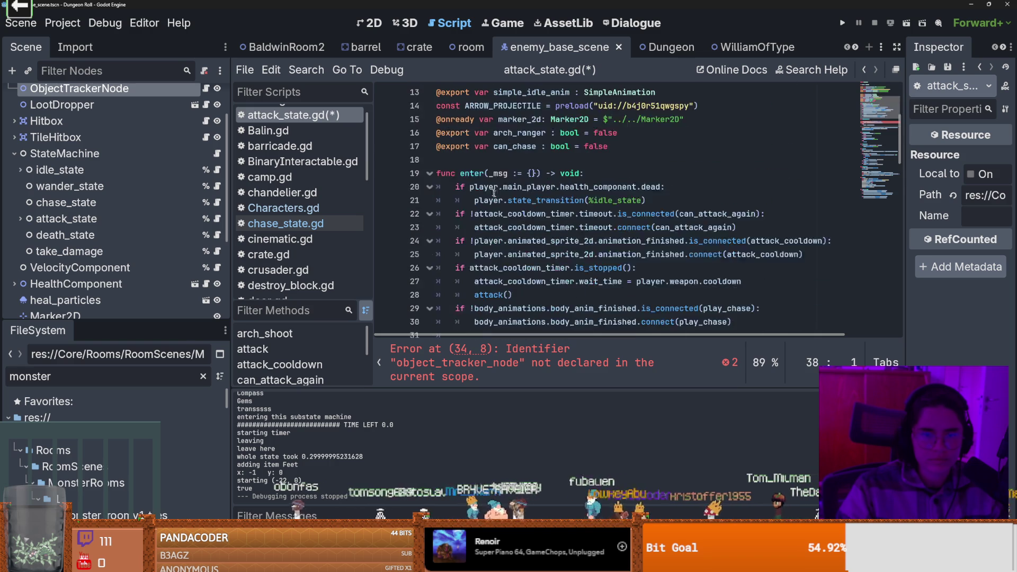
{"action": "left_click", "coordinate": [462, 159]}
{"action": "scroll", "coordinate": [106, 159], "scroll_direction": "up", "scroll_amount": 2}
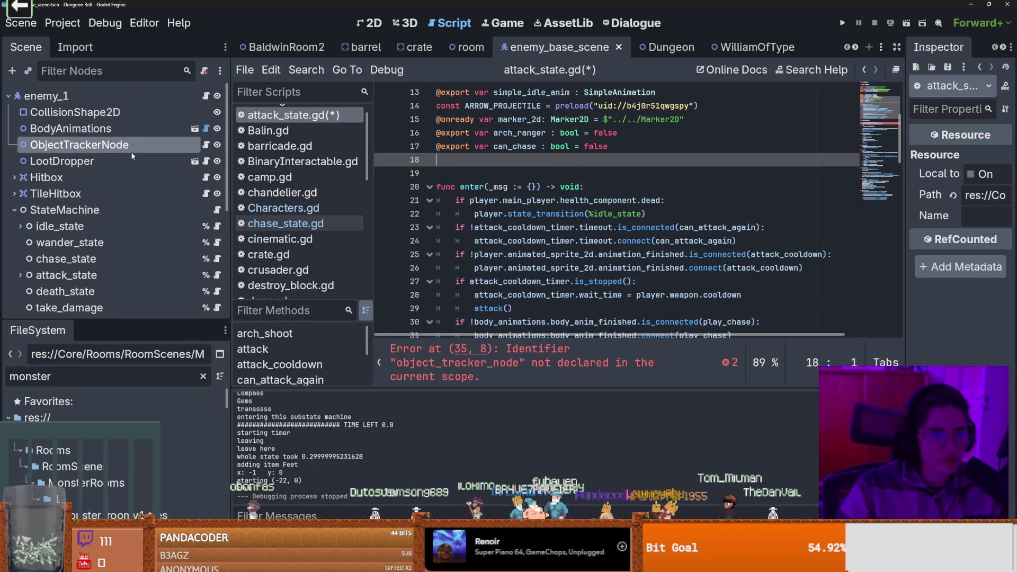
{"action": "left_click_drag", "start_coordinate": [80, 144], "coordinate": [449, 157]}
{"action": "left_click", "coordinate": [843, 23]}
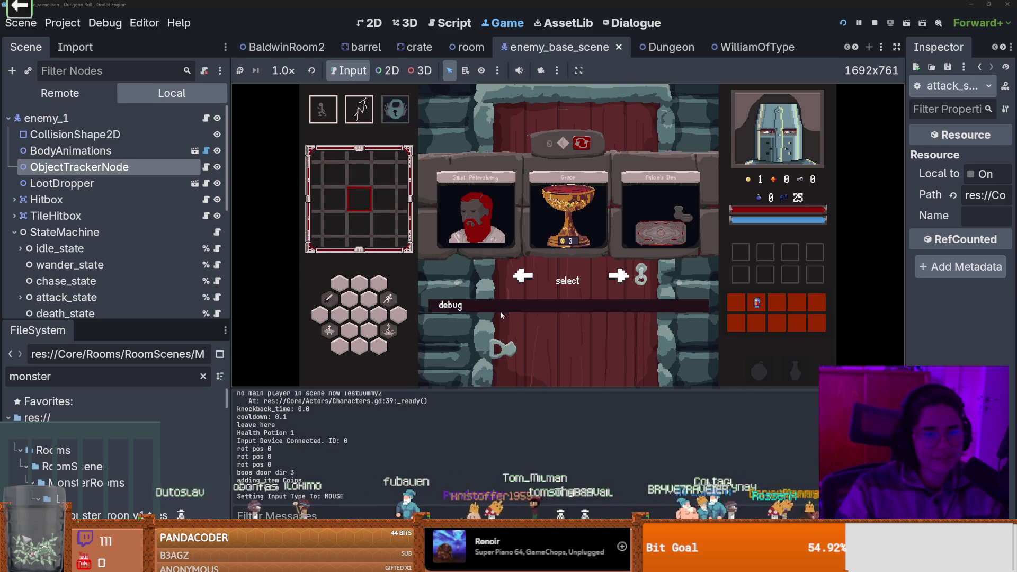
- Enter the dungeon and move the player up-left until the target type error appears
{"action": "scroll", "coordinate": [688, 337], "scroll_direction": "down", "scroll_amount": 3}
{"action": "key", "text": "Return"}
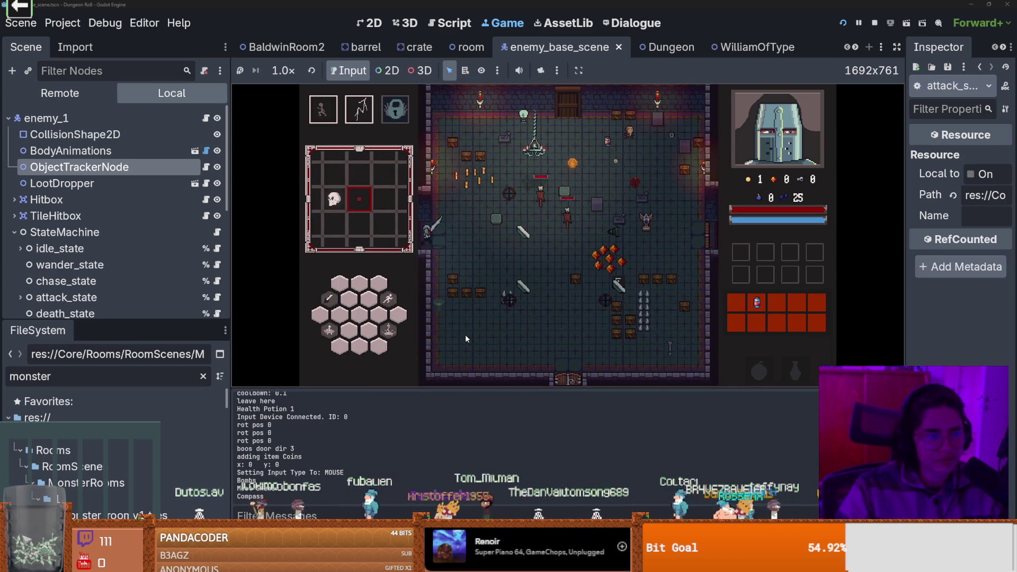
{"action": "key", "text": "d"}
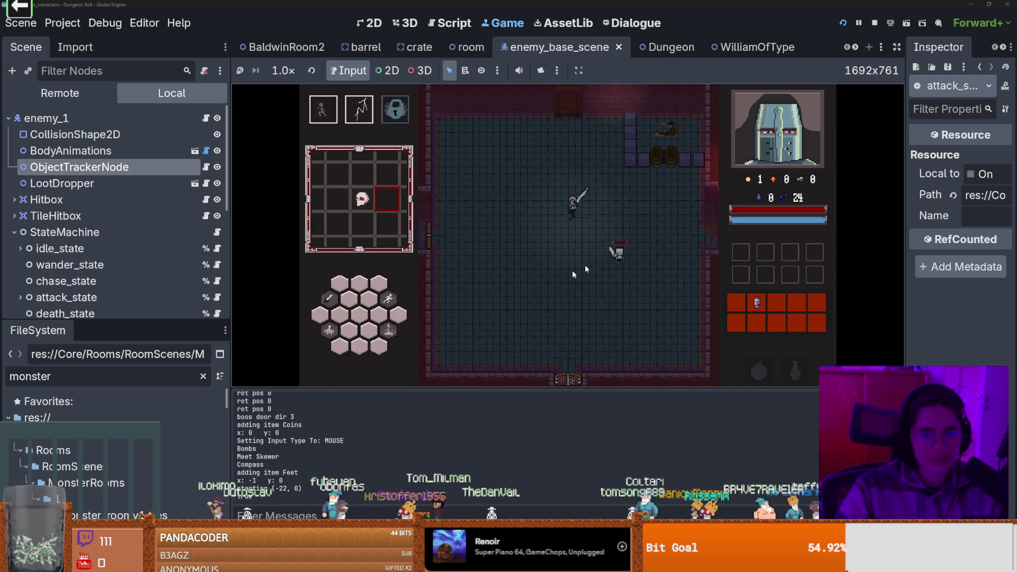
{"action": "key", "text": "a"}
{"action": "key", "text": "w"}
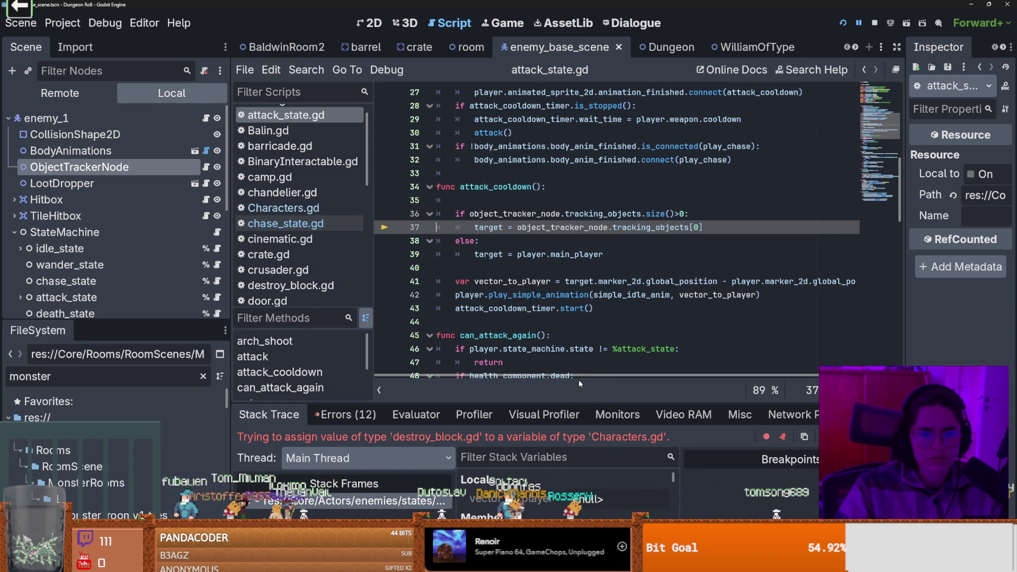
- Remove ': Character' from the target declaration on line 3 and relaunch the game
{"action": "scroll", "coordinate": [530, 239], "scroll_direction": "up", "scroll_amount": 9}
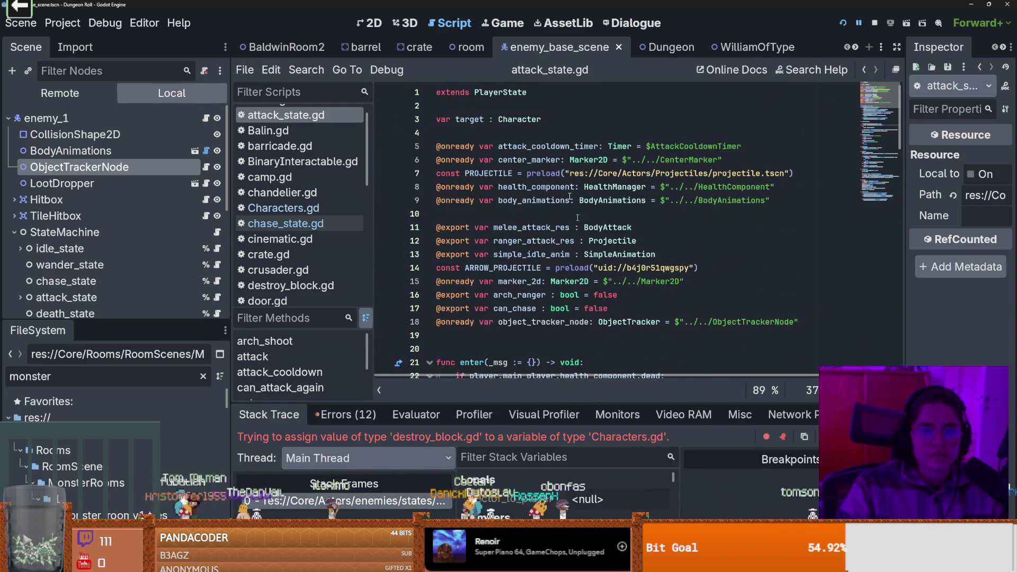
{"action": "double_click", "coordinate": [509, 119]}
{"action": "left_click", "coordinate": [843, 23]}
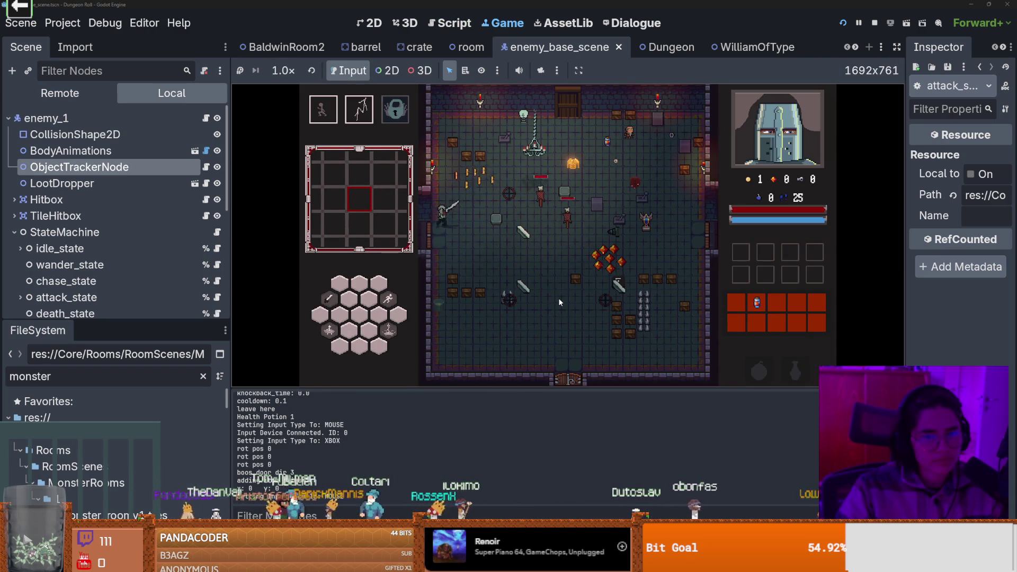
- Pick a room card and move the player left until the debugger stops on line 41's marker_2d error
{"action": "left_click_drag", "start_coordinate": [706, 328], "coordinate": [705, 436]}
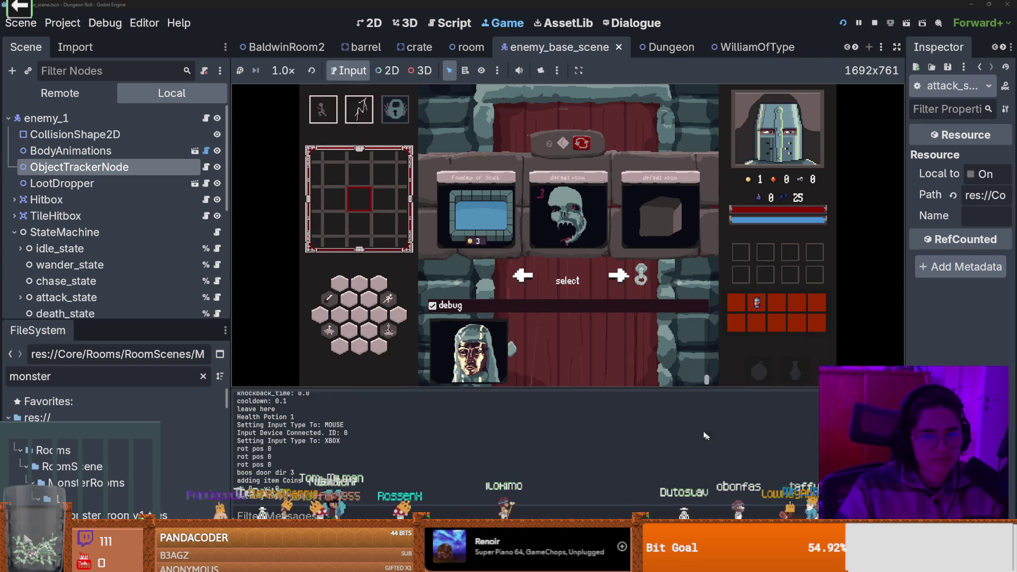
{"action": "left_click", "coordinate": [487, 361]}
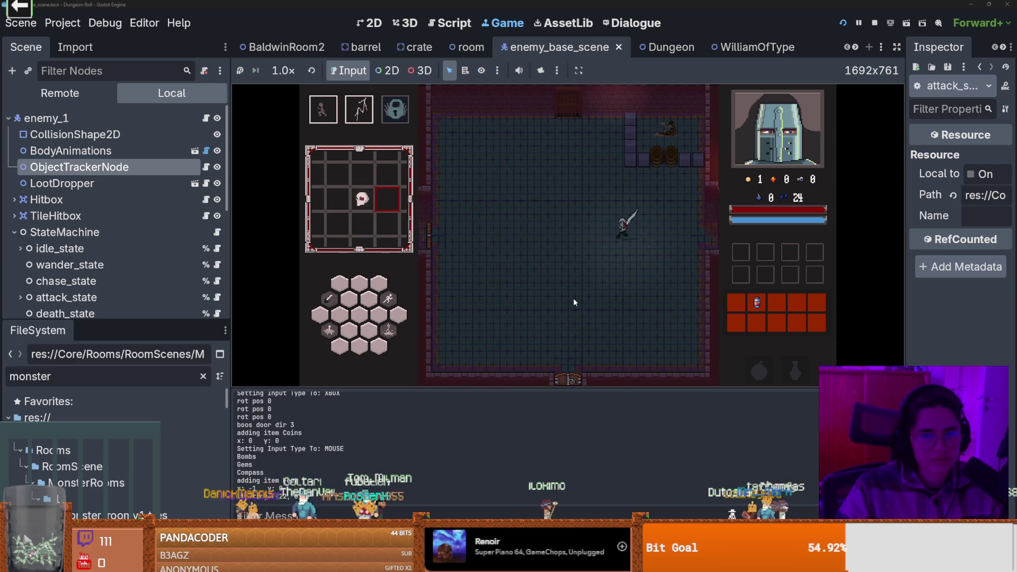
{"action": "key", "text": "a"}
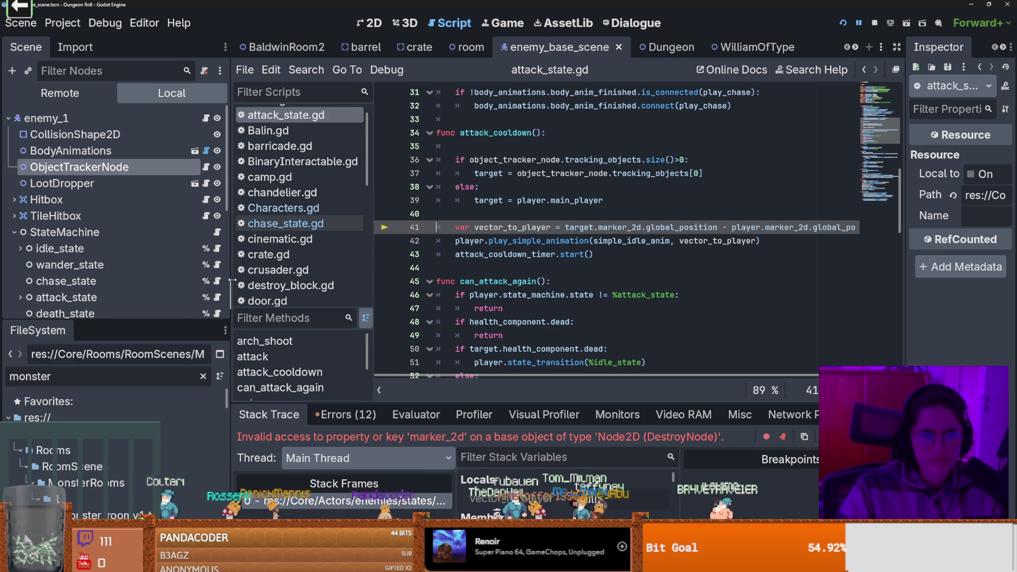
- Change line 41 to use target.global_position without marker_2d, save attack_state.gd, and relaunch
{"action": "left_click_drag", "start_coordinate": [229, 260], "coordinate": [152, 268]}
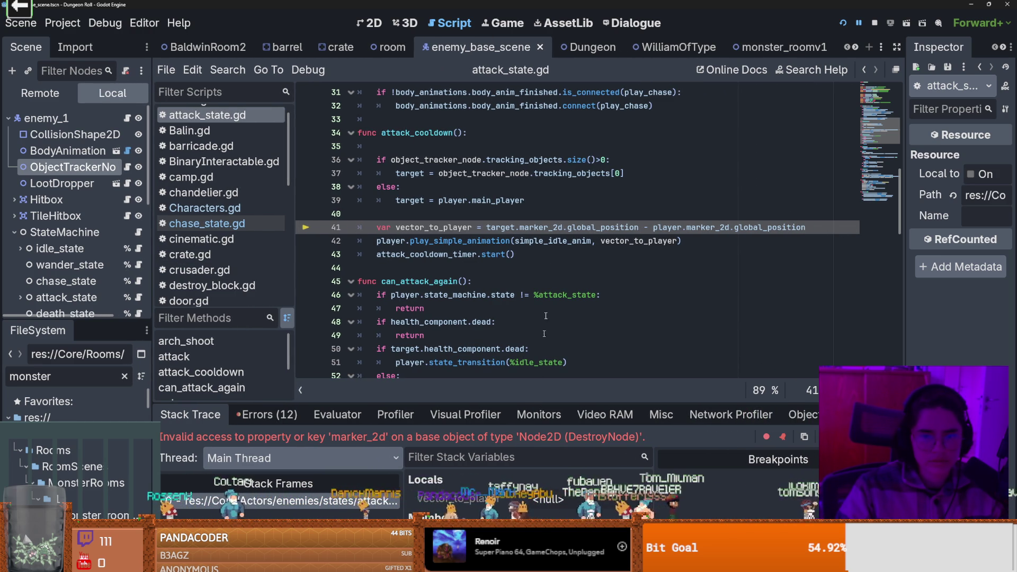
{"action": "double_click", "coordinate": [498, 227]}
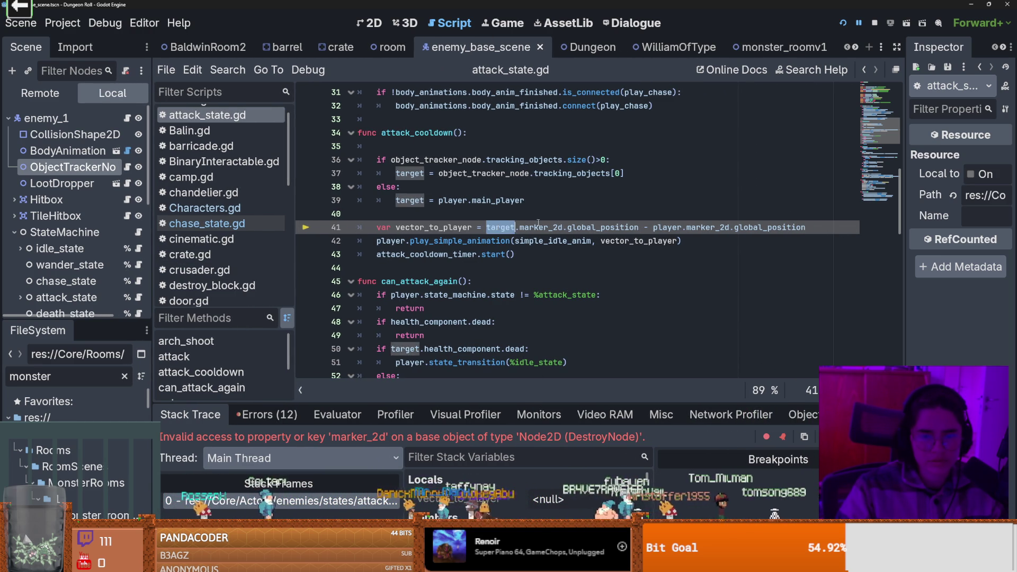
{"action": "double_click", "coordinate": [546, 228]}
{"action": "mouse_move", "coordinate": [547, 245]}
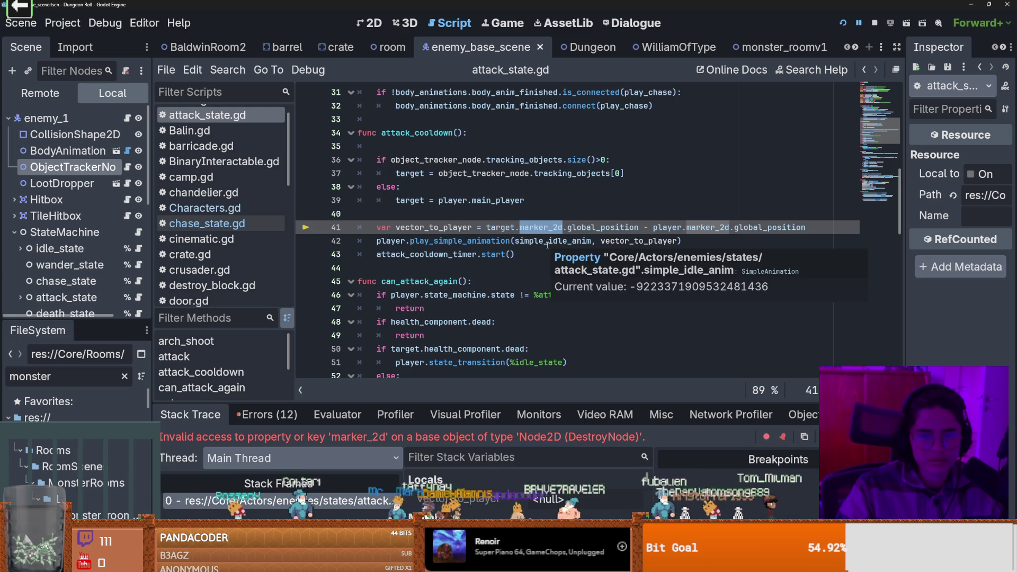
{"action": "key", "text": "BackSpace"}
{"action": "key", "text": "BackSpace"}
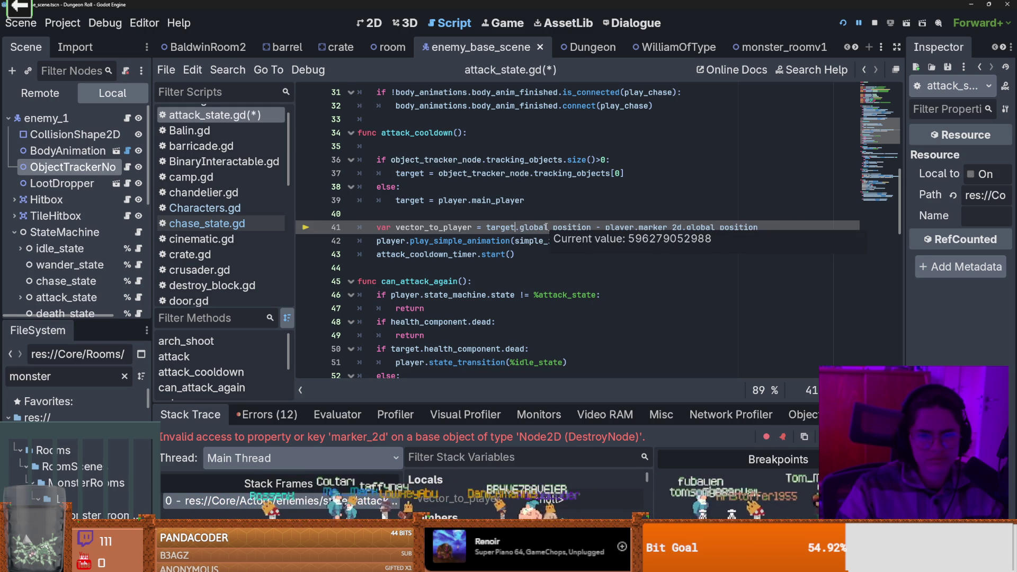
{"action": "key", "text": "ctrl+s"}
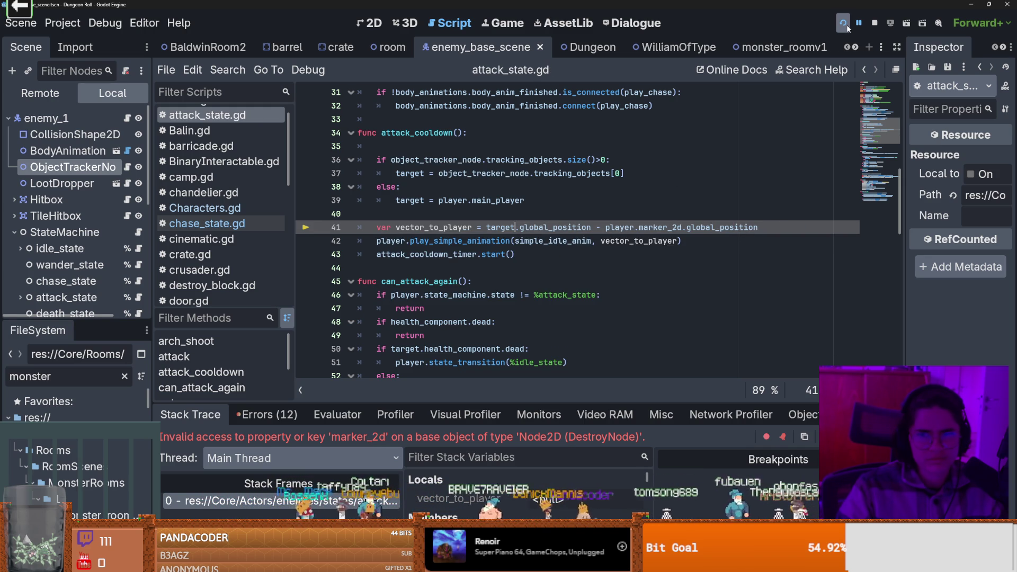
{"action": "left_click", "coordinate": [847, 27]}
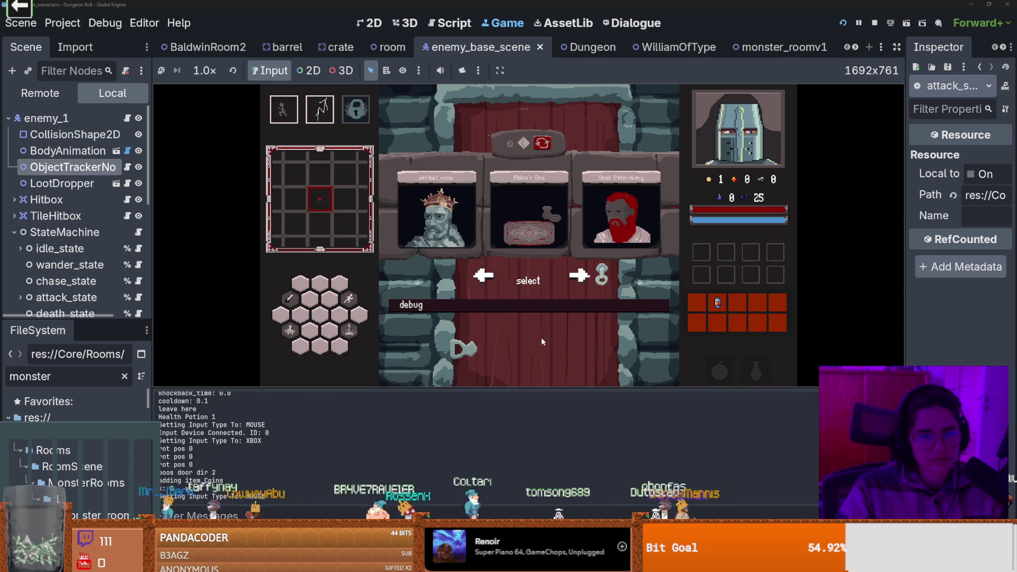
- Enable debug, choose a monster room, and move left until the line 50 health_component error
{"action": "left_click", "coordinate": [530, 306]}
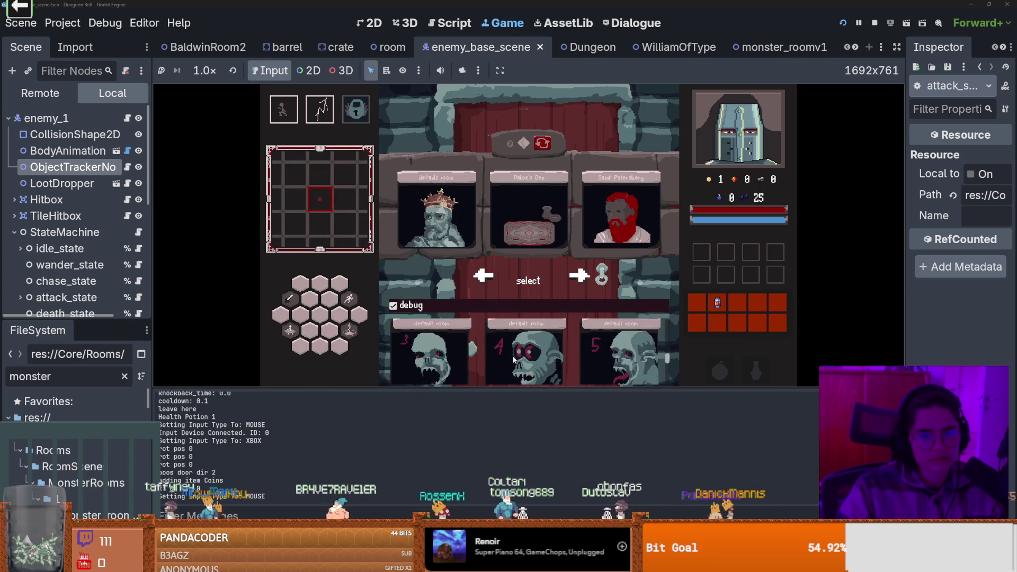
{"action": "left_click", "coordinate": [460, 359]}
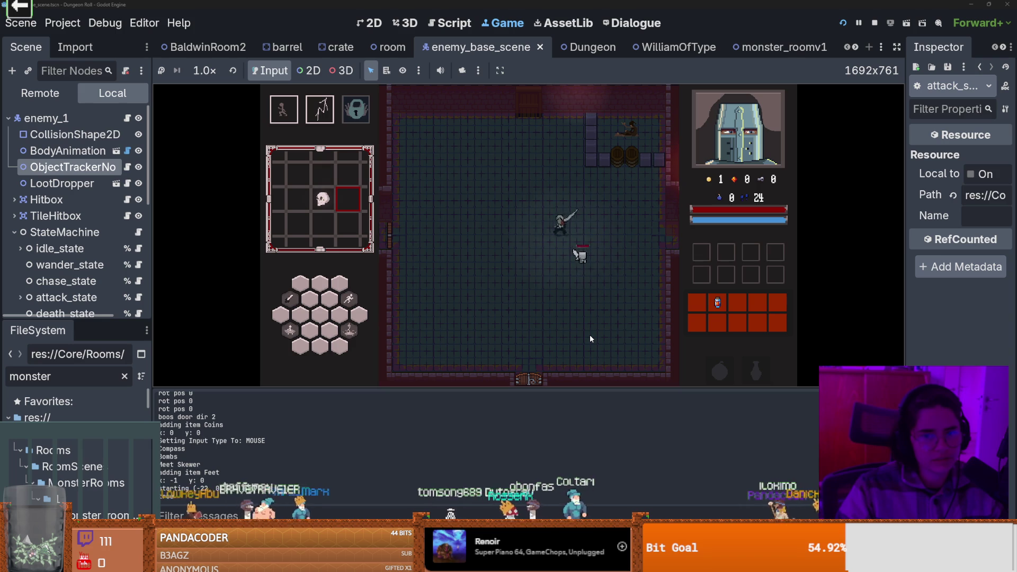
{"action": "key", "text": "a"}
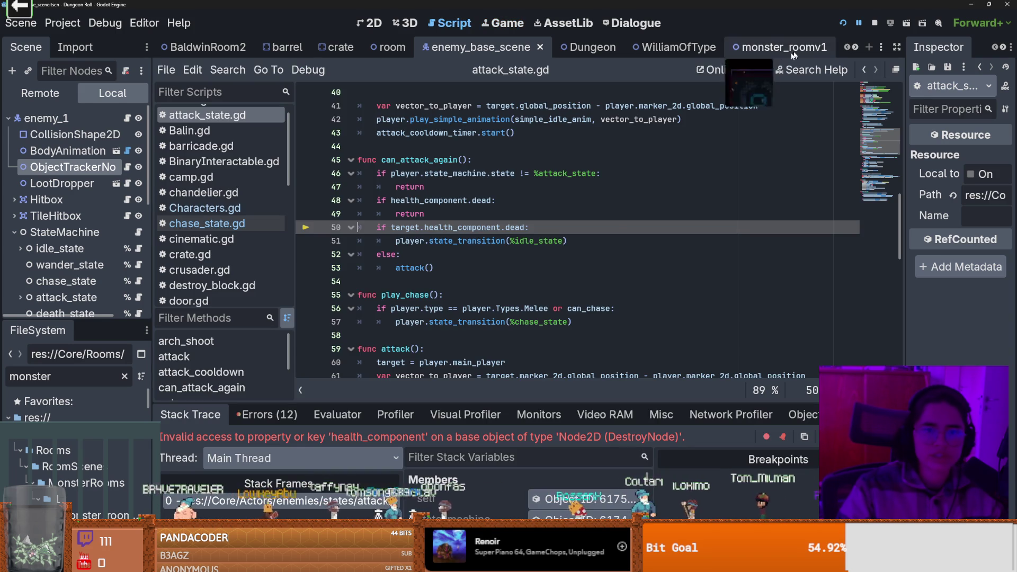
- Highlight every use of target in attack_state.gd, then switch to the BaldwinRoom2 scene
{"action": "double_click", "coordinate": [405, 227]}
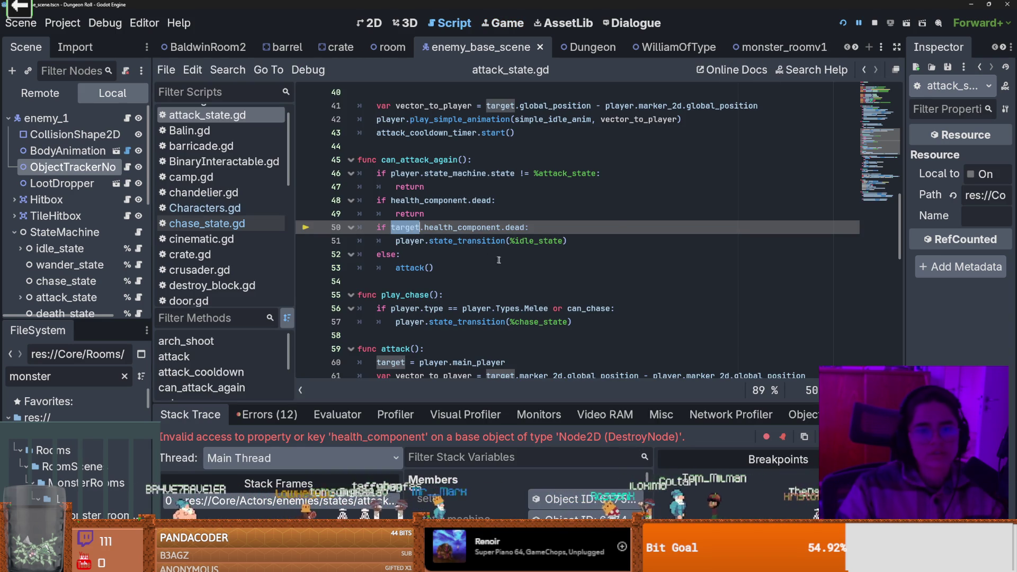
{"action": "scroll", "coordinate": [500, 260], "scroll_direction": "down", "scroll_amount": 1}
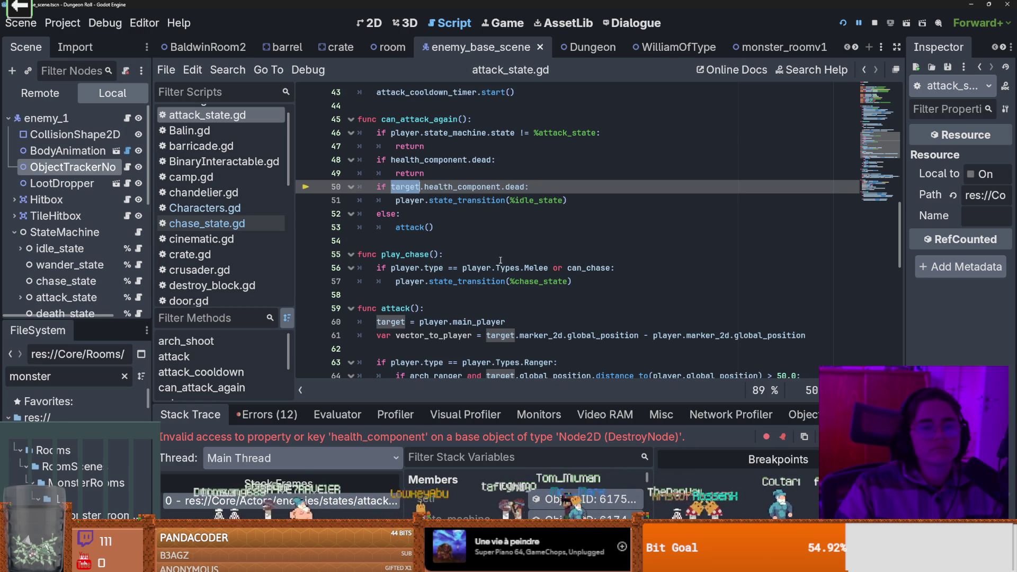
{"action": "left_click", "coordinate": [213, 48]}
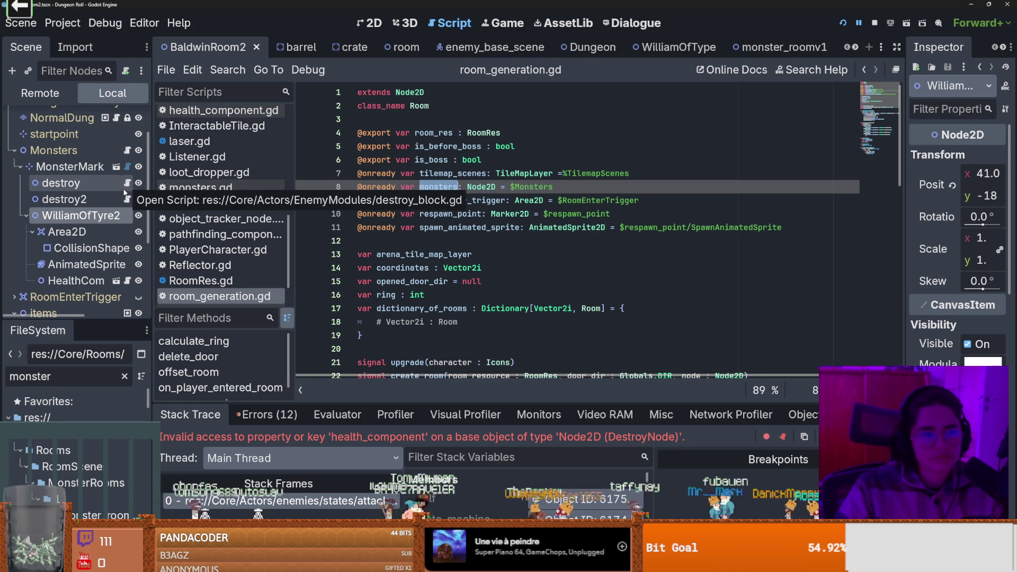
- Browse BaldwinRoom2's monsters and crates, widen the dock, collapse WilliamOfTyre2, and return to line 50
{"action": "scroll", "coordinate": [124, 192], "scroll_direction": "down", "scroll_amount": 1}
{"action": "scroll", "coordinate": [125, 193], "scroll_direction": "up", "scroll_amount": 1}
{"action": "scroll", "coordinate": [125, 192], "scroll_direction": "down", "scroll_amount": 1}
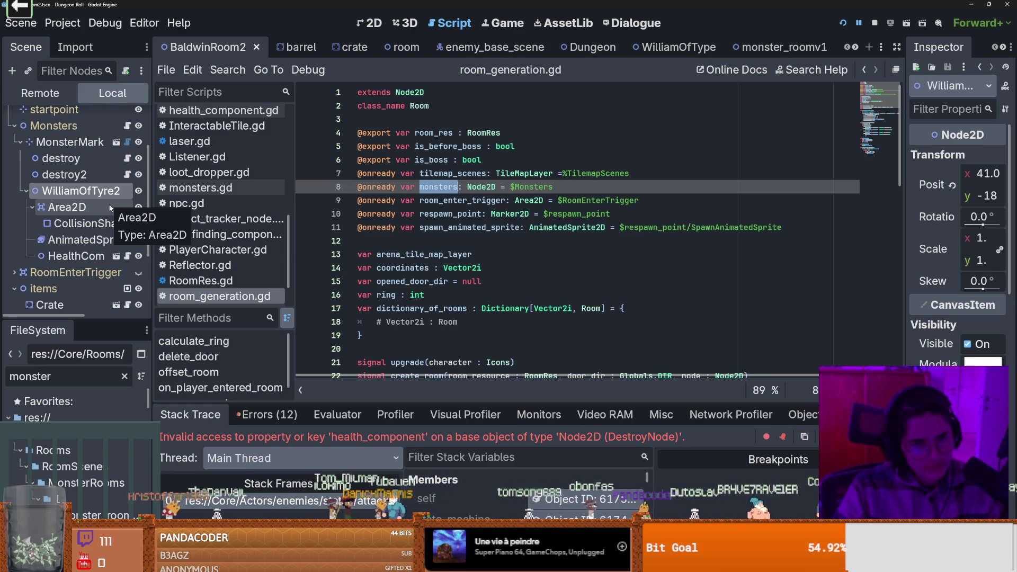
{"action": "left_click", "coordinate": [435, 242]}
{"action": "scroll", "coordinate": [435, 255], "scroll_direction": "down", "scroll_amount": 4}
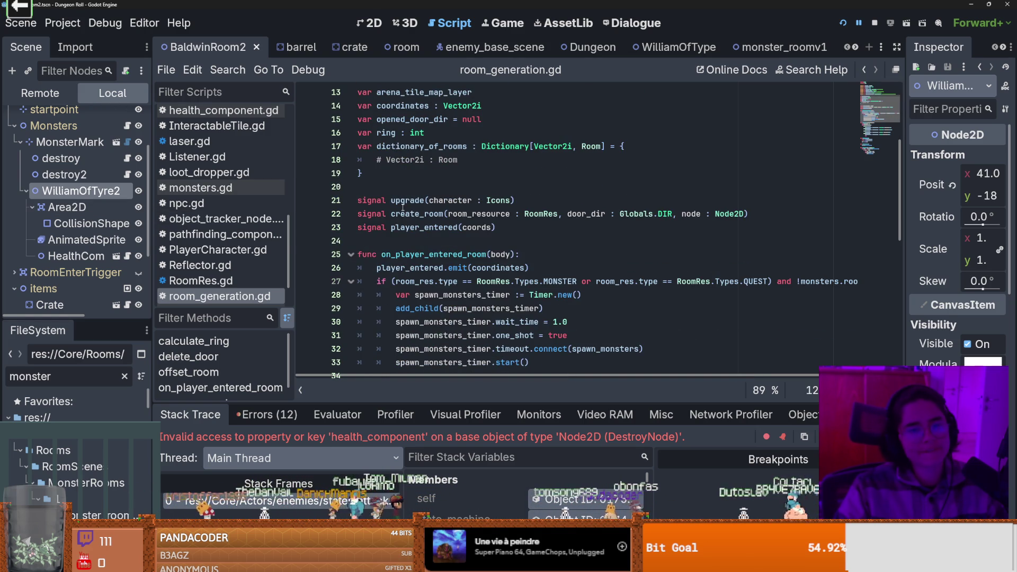
{"action": "left_click", "coordinate": [394, 192]}
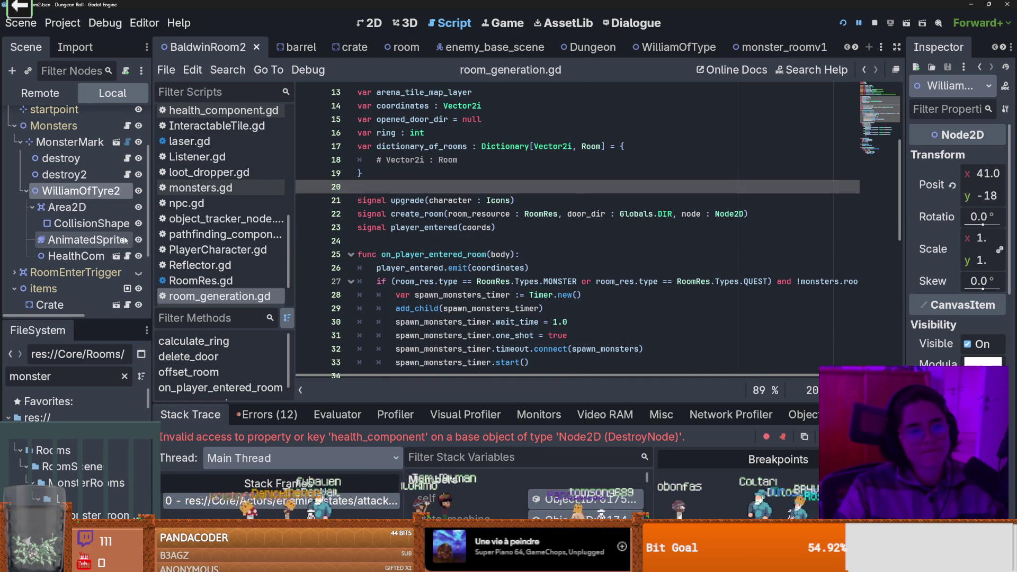
{"action": "left_click_drag", "start_coordinate": [154, 235], "coordinate": [209, 237]}
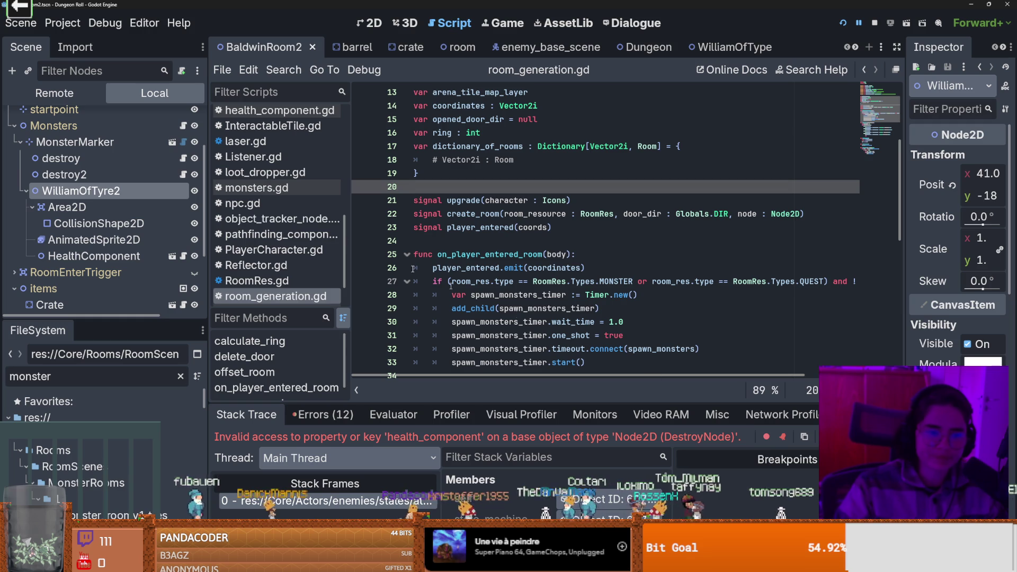
{"action": "left_click", "coordinate": [20, 187]}
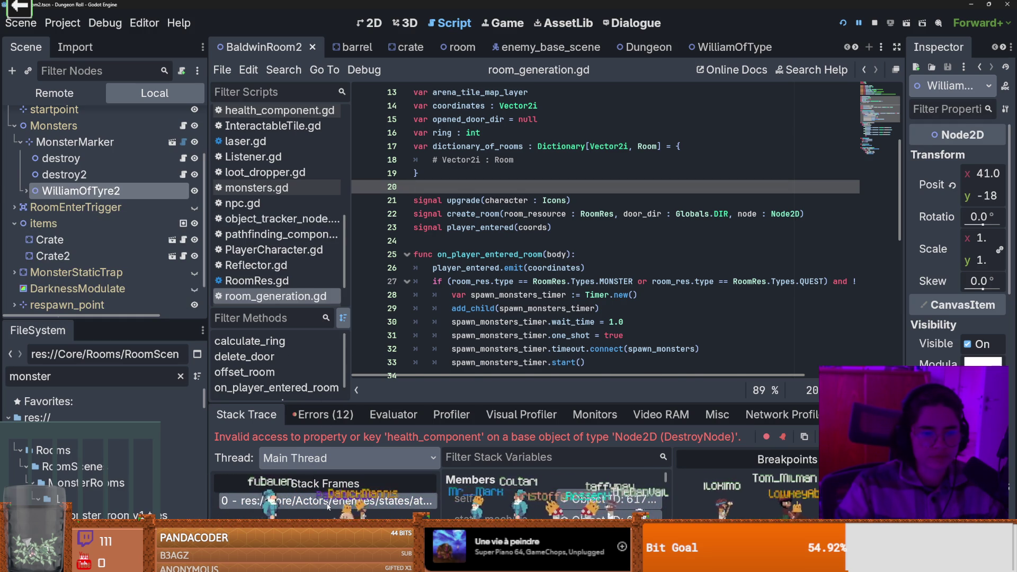
{"action": "left_click", "coordinate": [516, 240]}
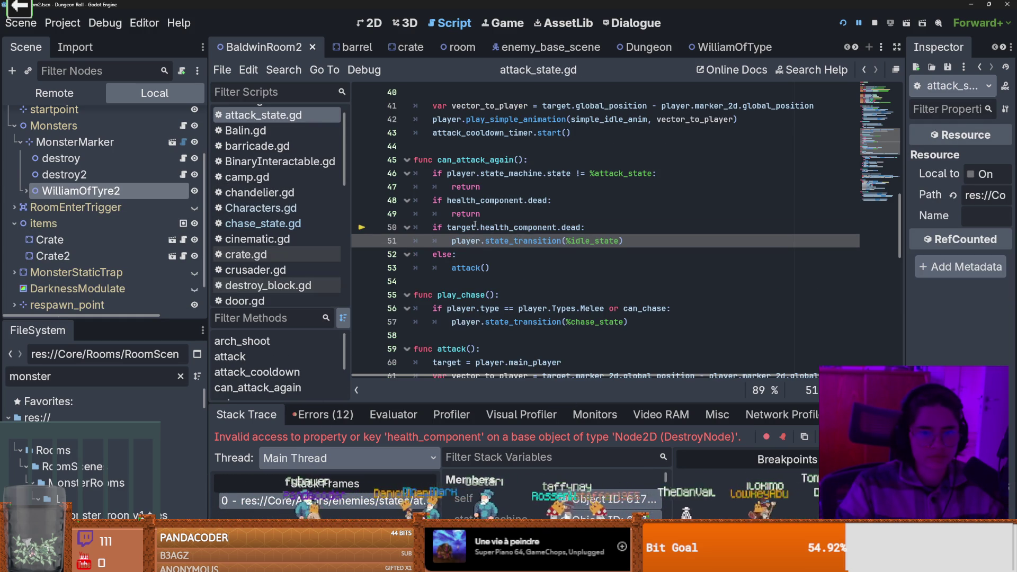
- Select Crate and Crate2 in the Scene tree and open their crate.gd script with barel_destroyed
{"action": "left_click", "coordinate": [476, 227]}
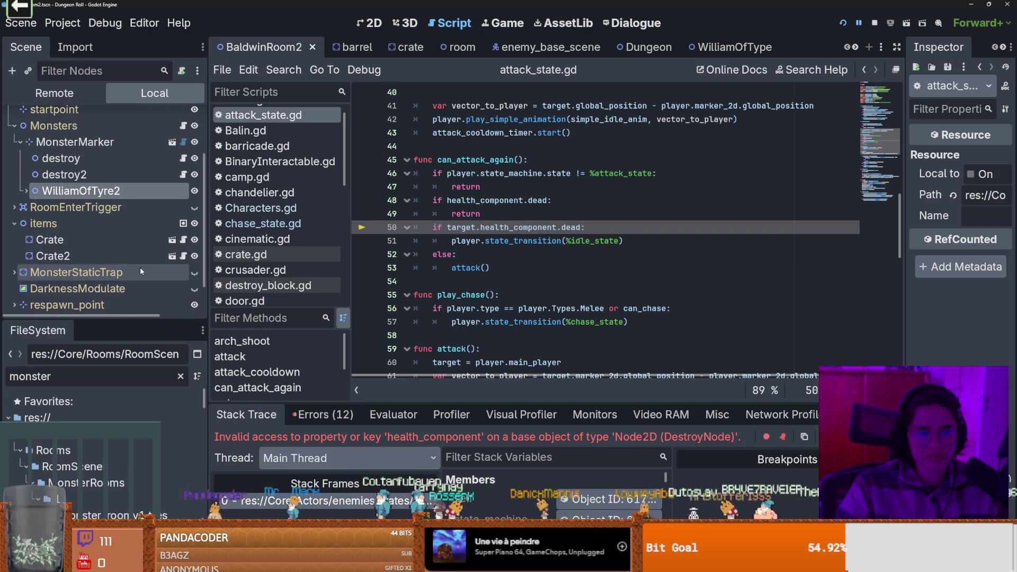
{"action": "scroll", "coordinate": [139, 265], "scroll_direction": "down", "scroll_amount": 1}
{"action": "scroll", "coordinate": [137, 264], "scroll_direction": "up", "scroll_amount": 1}
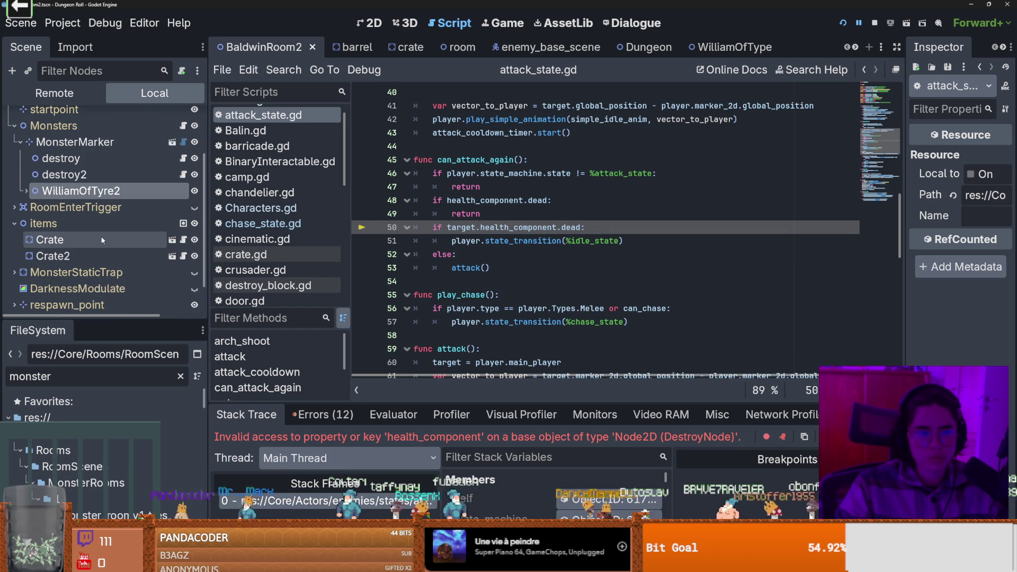
{"action": "left_click", "coordinate": [68, 242]}
{"action": "left_click", "coordinate": [68, 256], "text": "shift"}
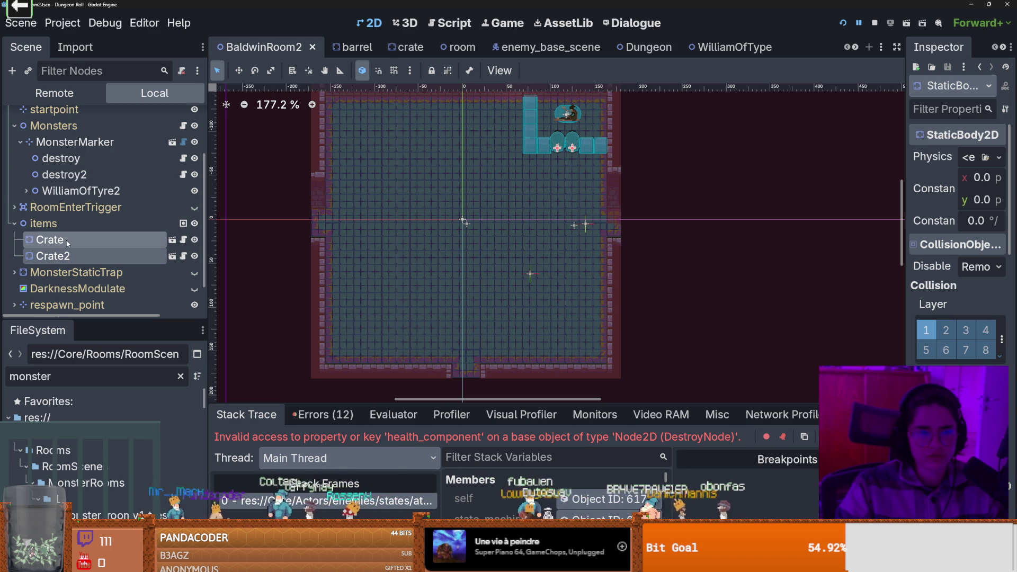
{"action": "left_click", "coordinate": [184, 240]}
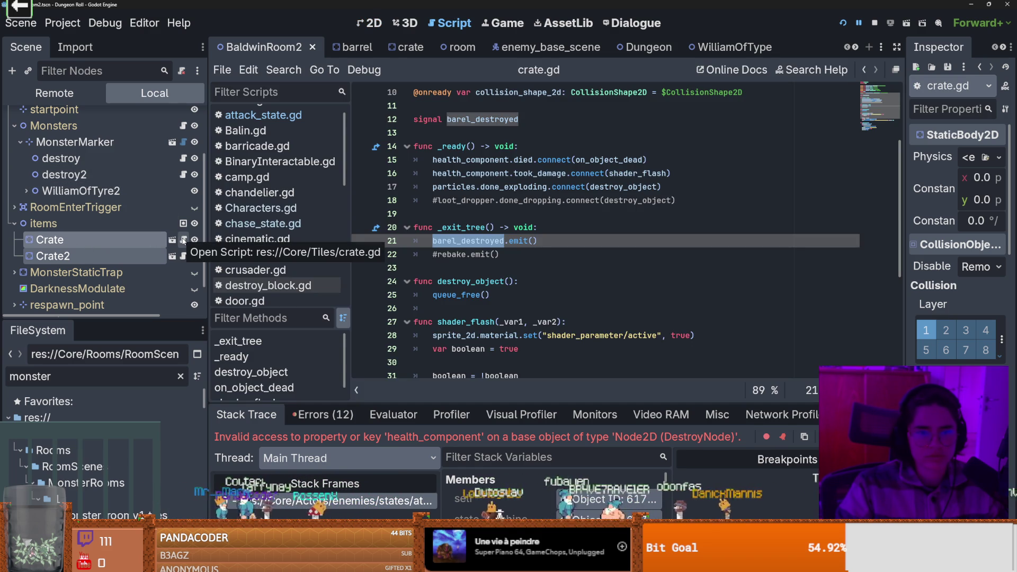
- Inspect the scripts attached to the destroy2 and destroy nodes
{"action": "left_click", "coordinate": [184, 174]}
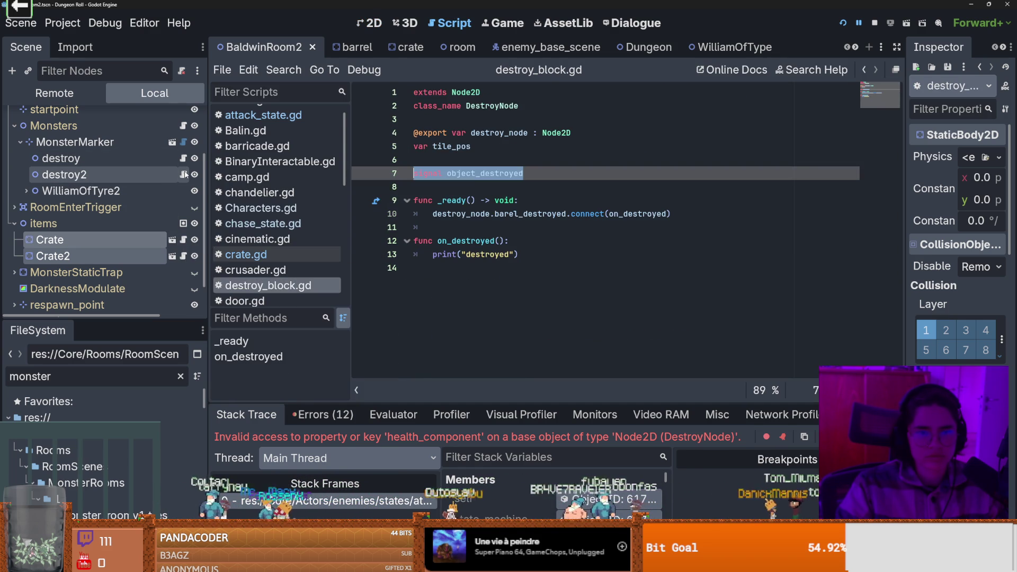
{"action": "left_click", "coordinate": [164, 159]}
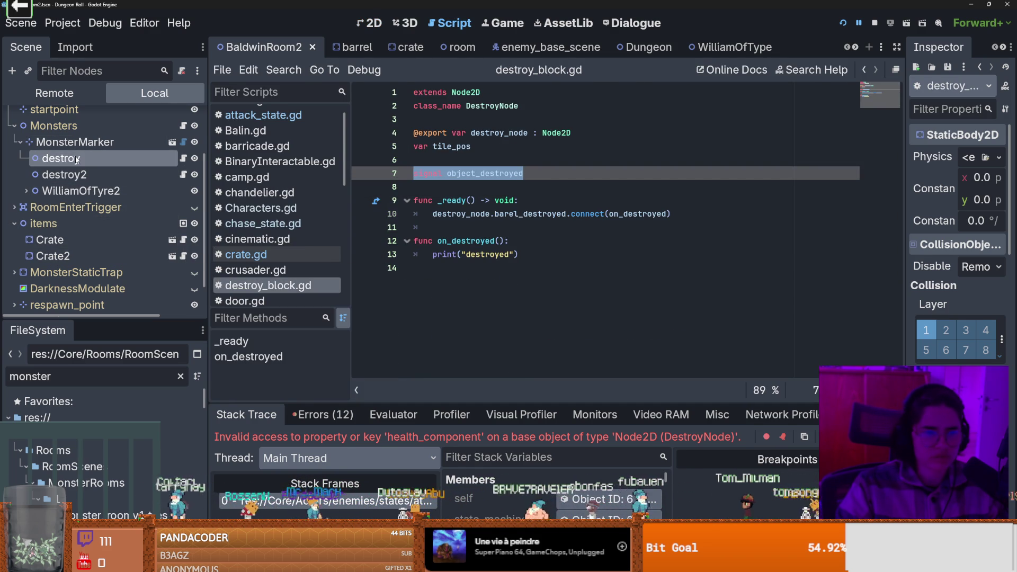
{"action": "left_click", "coordinate": [184, 159]}
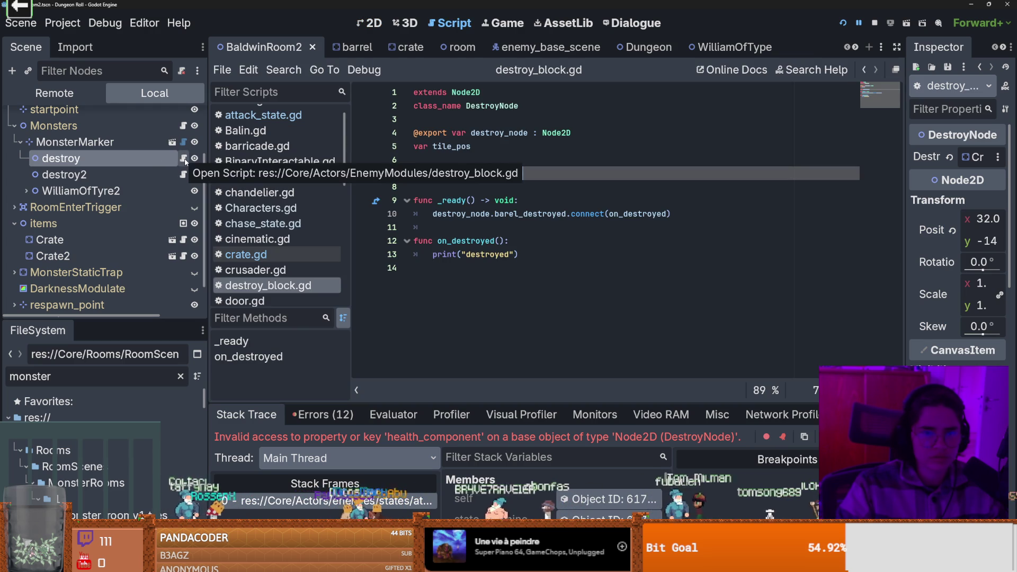
- Move destroy nodes under items and Crate, Crate2 under MonsterMarker, save, and expand WilliamOfTyre2
{"action": "left_click", "coordinate": [83, 174], "text": "shift"}
{"action": "mouse_move", "coordinate": [83, 174]}
{"action": "left_mouse_down"}
{"action": "mouse_move", "coordinate": [66, 236]}
{"action": "mouse_move", "coordinate": [100, 153]}
{"action": "left_mouse_up"}
{"action": "left_click", "coordinate": [63, 241]}
{"action": "left_click", "coordinate": [53, 256], "text": "shift"}
{"action": "key", "text": "ctrl+s"}
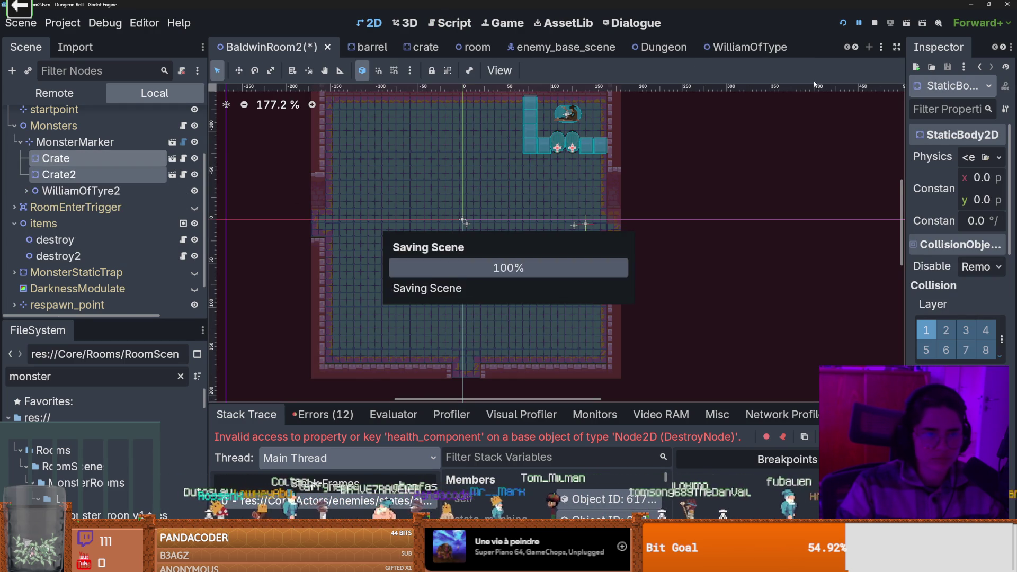
{"action": "left_click", "coordinate": [163, 190]}
{"action": "left_click", "coordinate": [25, 192]}
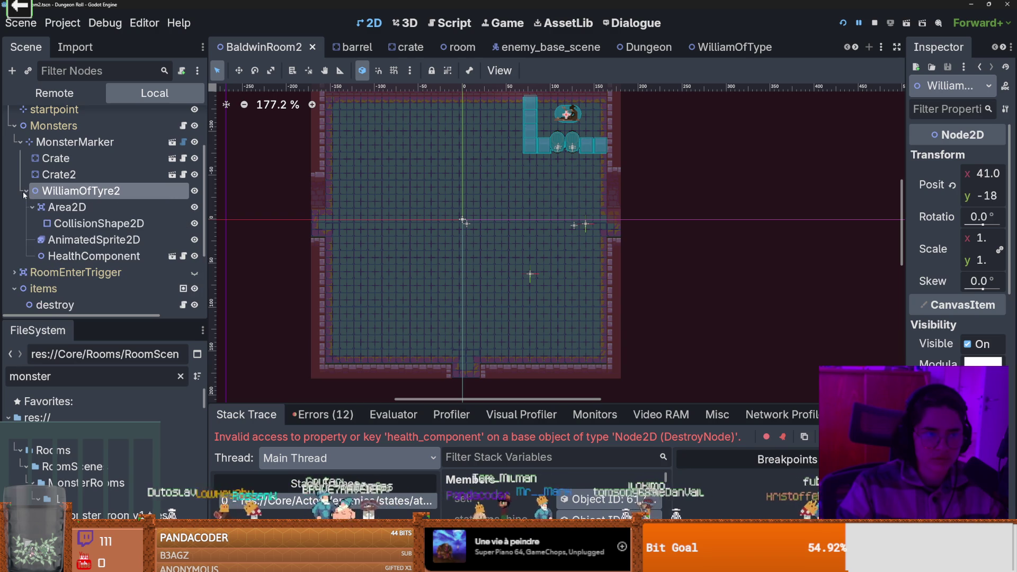
- Set up a new script for WilliamOfTyre2 saved as res://Core/Actors/NPC/killable_npc.gd
{"action": "left_click", "coordinate": [182, 70]}
{"action": "left_click", "coordinate": [635, 257]}
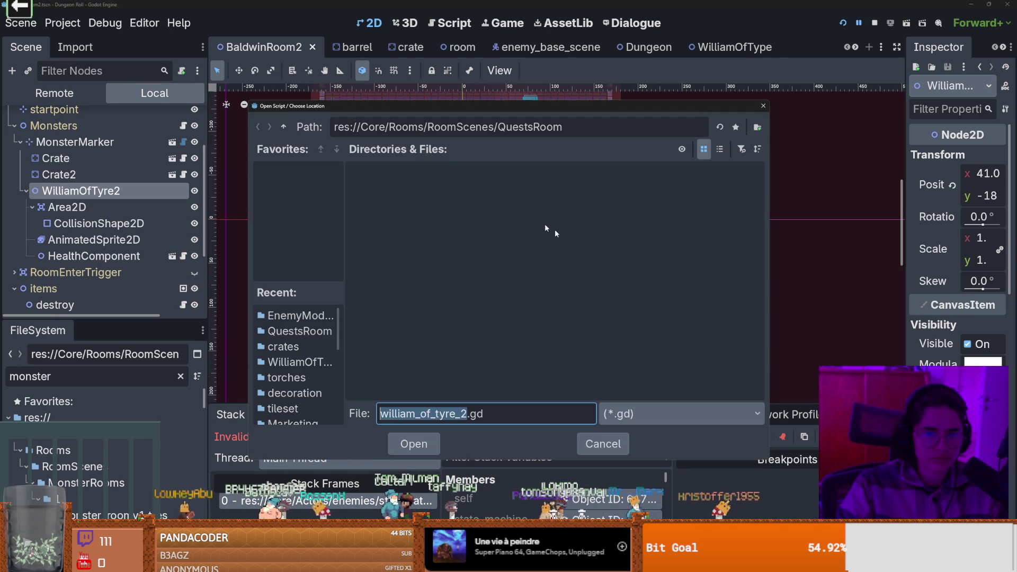
{"action": "left_click", "coordinate": [286, 129]}
{"action": "left_click", "coordinate": [285, 128]}
{"action": "left_click", "coordinate": [285, 128]}
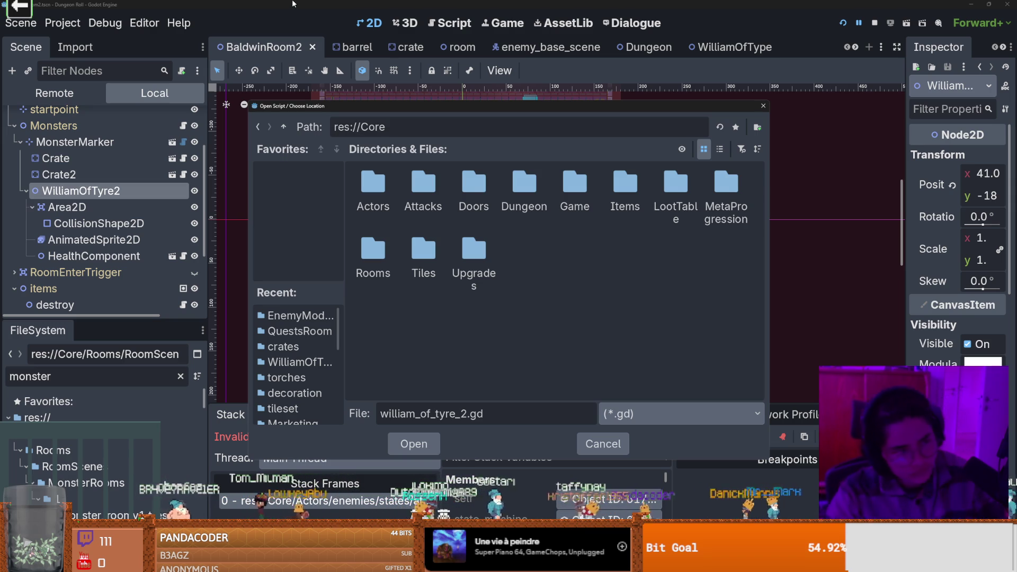
{"action": "double_click", "coordinate": [373, 194]}
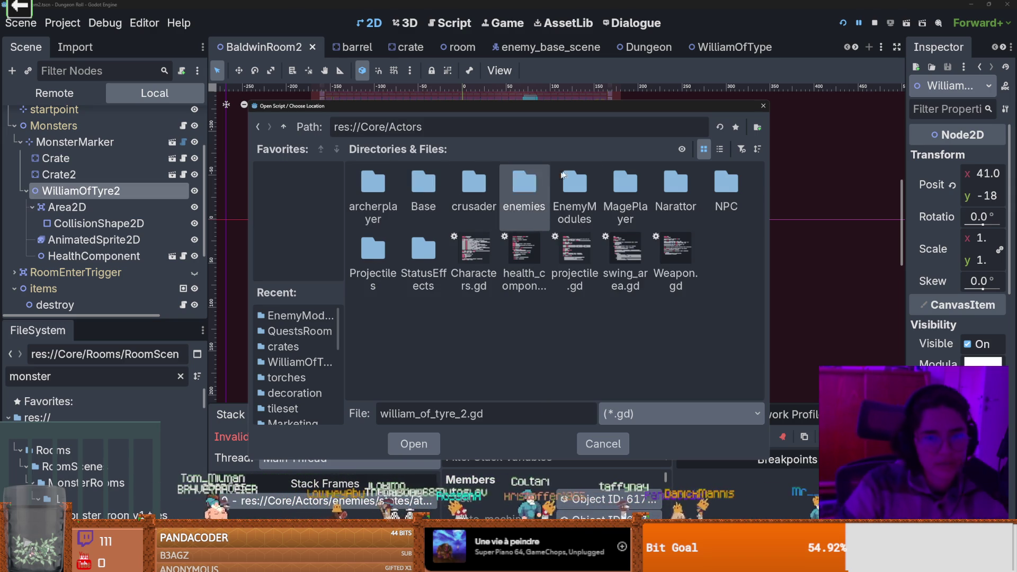
{"action": "double_click", "coordinate": [713, 187]}
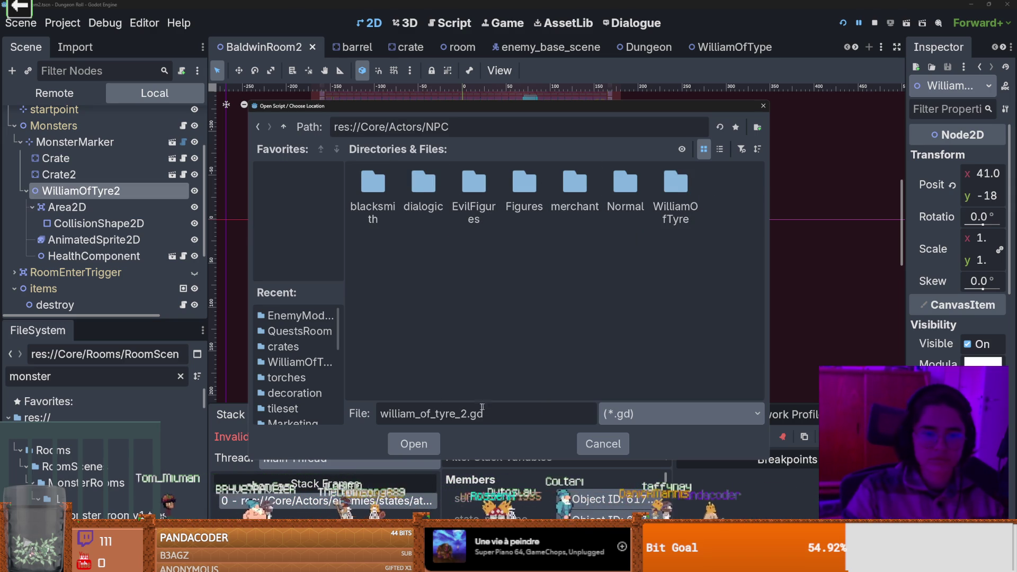
{"action": "double_click", "coordinate": [463, 413]}
{"action": "key", "text": "BackSpace"}
{"action": "type", "text": "st"}
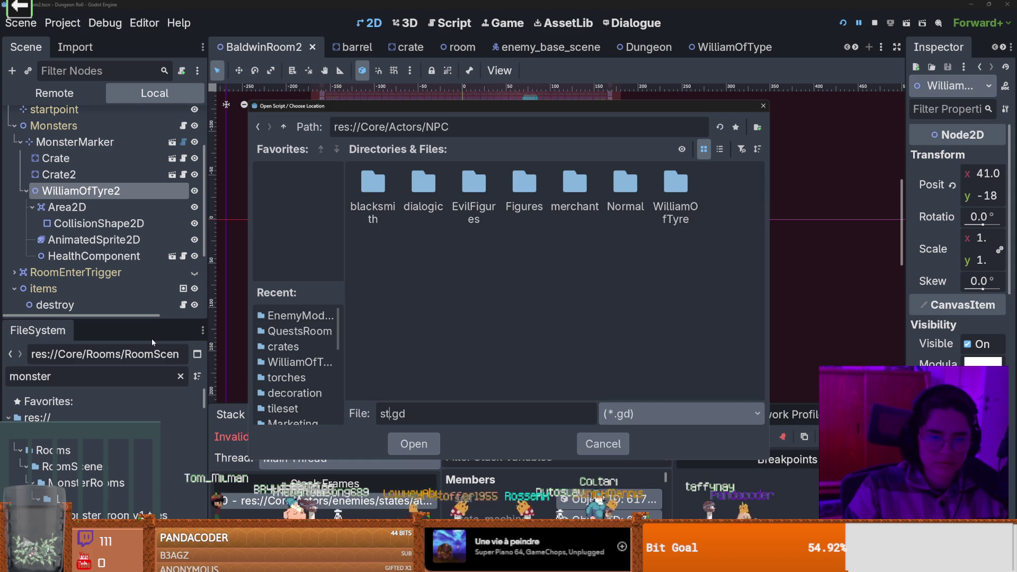
{"action": "type", "text": "ble_npc"}
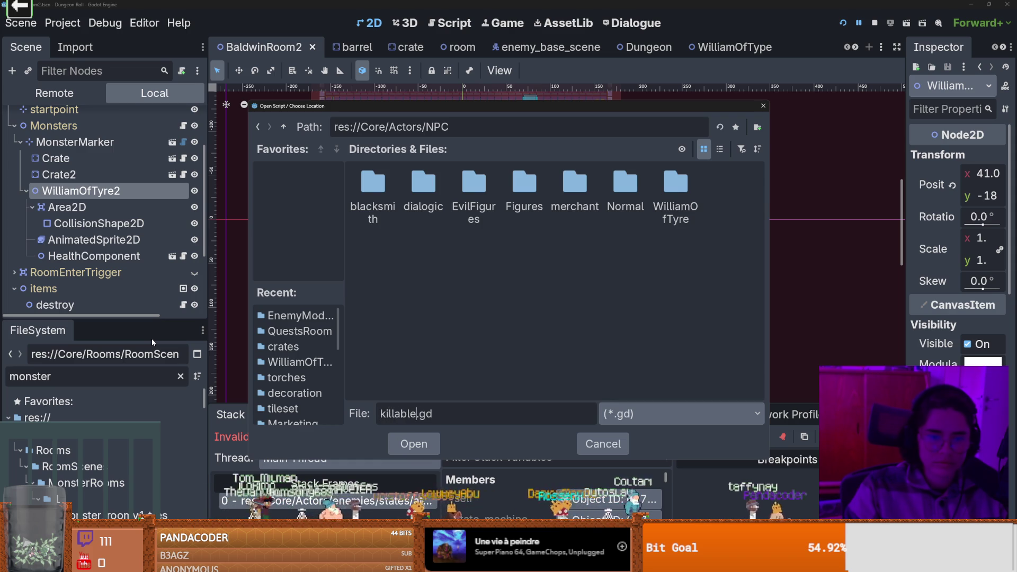
{"action": "key", "text": "Return"}
{"action": "key", "text": "Return"}
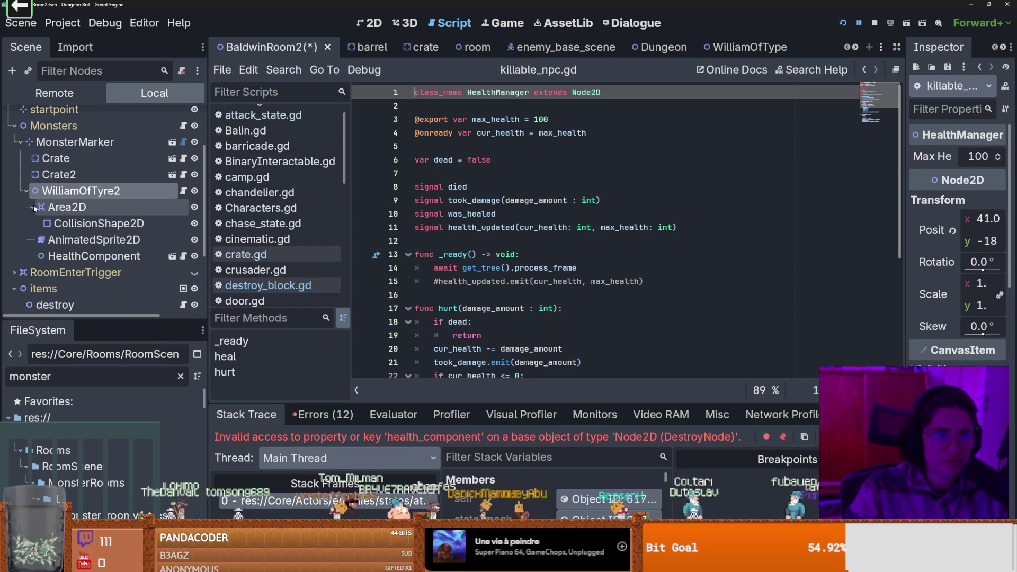
- Replace killable_npc.gd's template code with 'extends Node2D'
{"action": "left_click", "coordinate": [33, 208]}
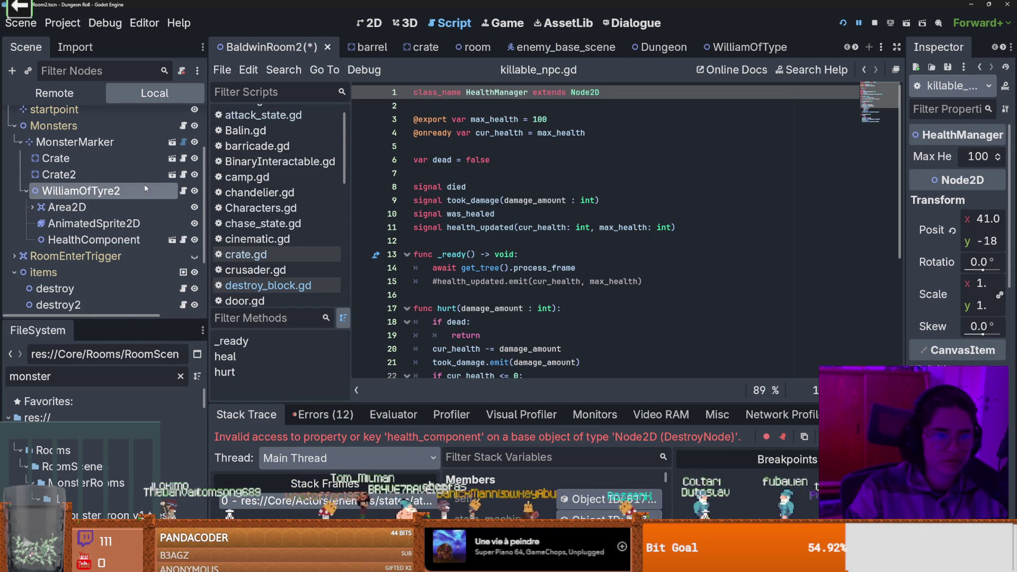
{"action": "left_click", "coordinate": [537, 189]}
{"action": "key", "text": "ctrl+a"}
{"action": "type", "text": "extends "}
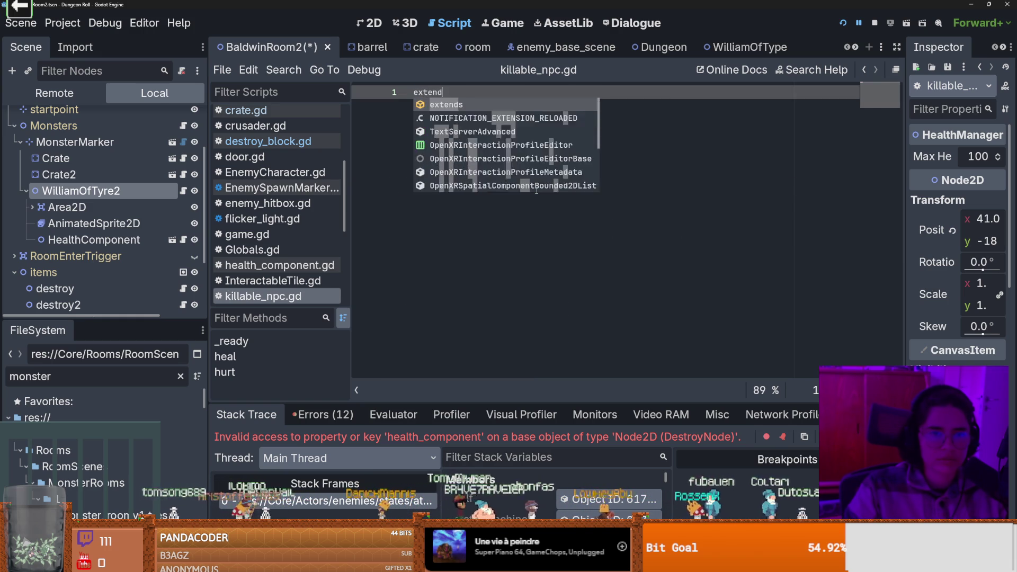
{"action": "type", "text": "Node2D"}
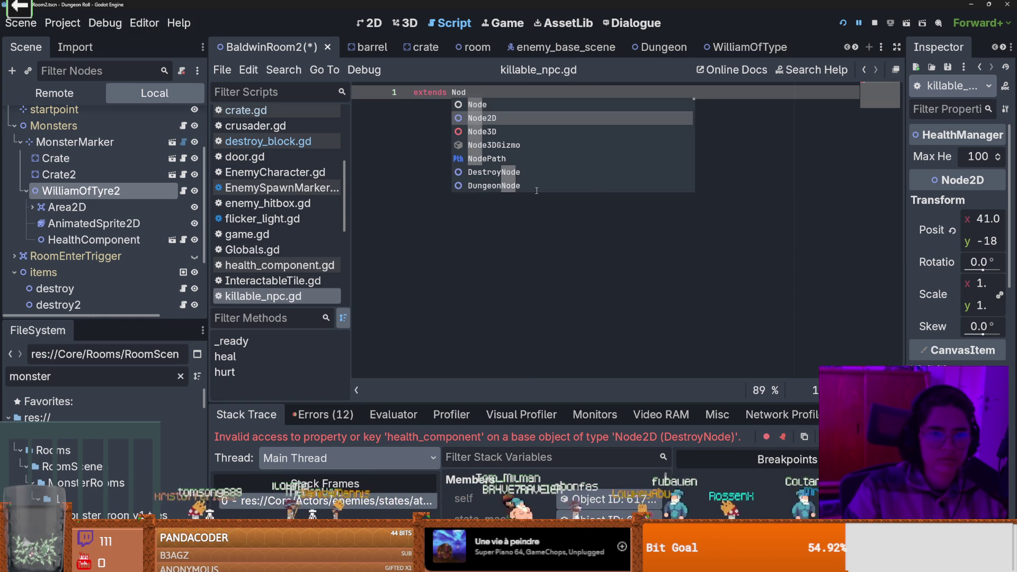
{"action": "key", "text": "Return"}
{"action": "left_click", "coordinate": [95, 223]}
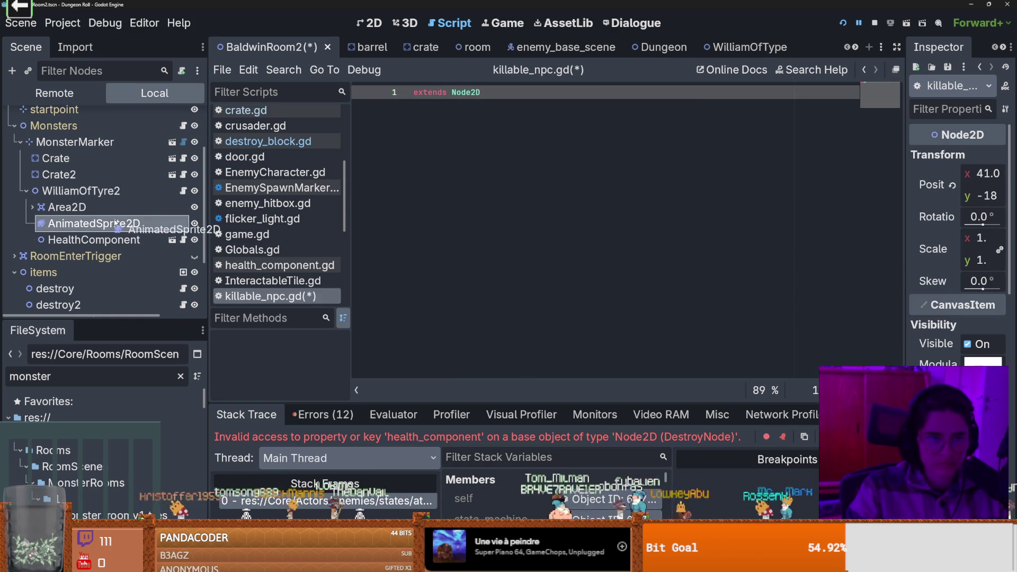
{"action": "mouse_move", "coordinate": [92, 236]}
{"action": "left_mouse_down"}
{"action": "mouse_move", "coordinate": [491, 110]}
{"action": "mouse_move", "coordinate": [444, 127]}
{"action": "left_mouse_up"}
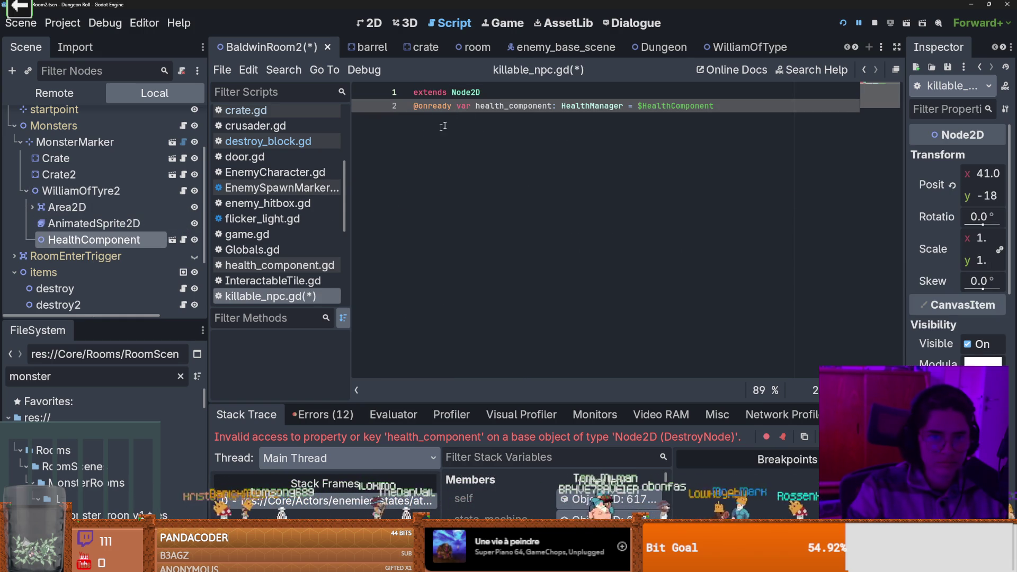
{"action": "left_click", "coordinate": [843, 23]}
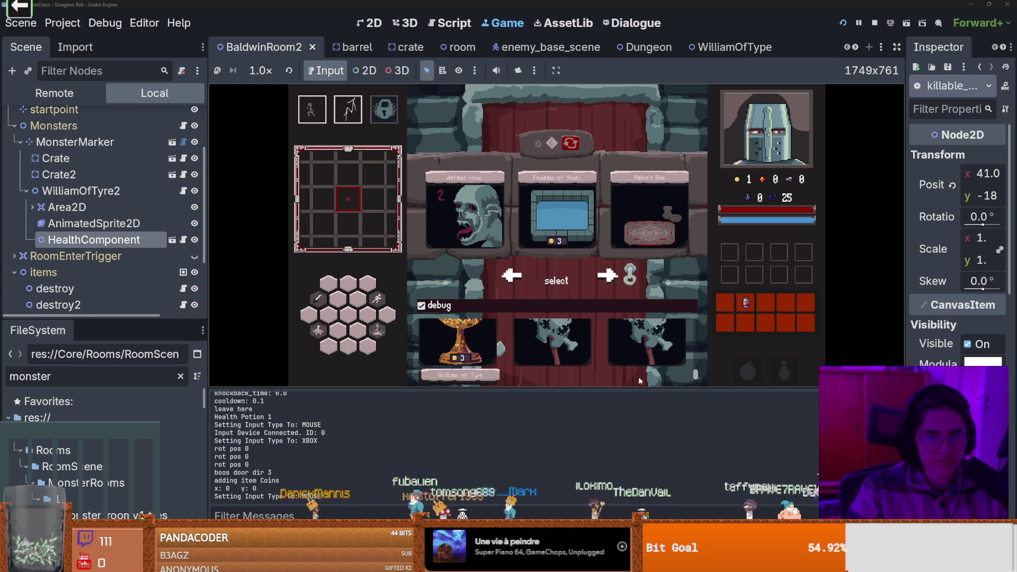
- Enter a room, move the player, stop with F8, and rerun until pathfinding hits the Nil size error
{"action": "left_click", "coordinate": [466, 349]}
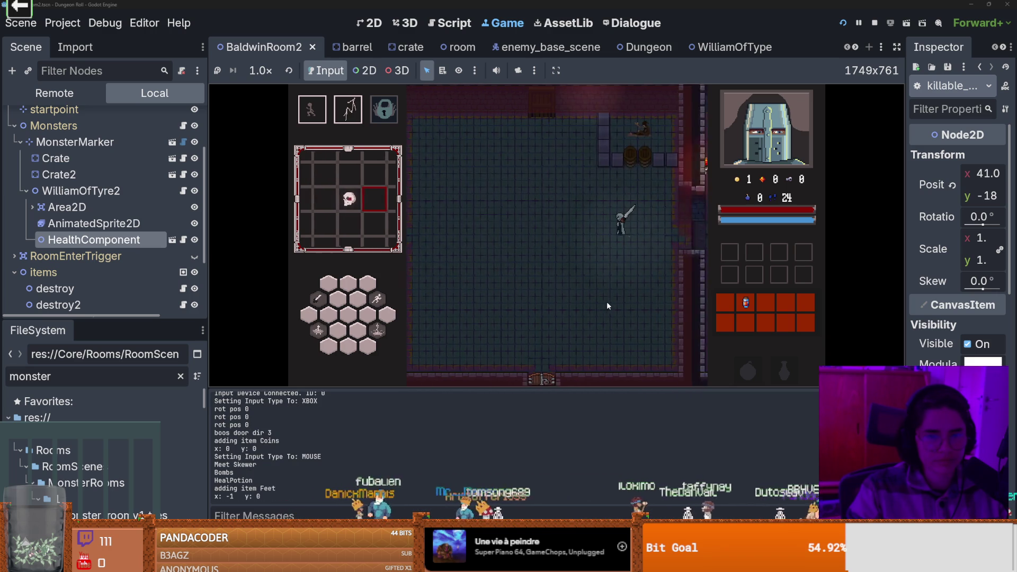
{"action": "key", "text": "a"}
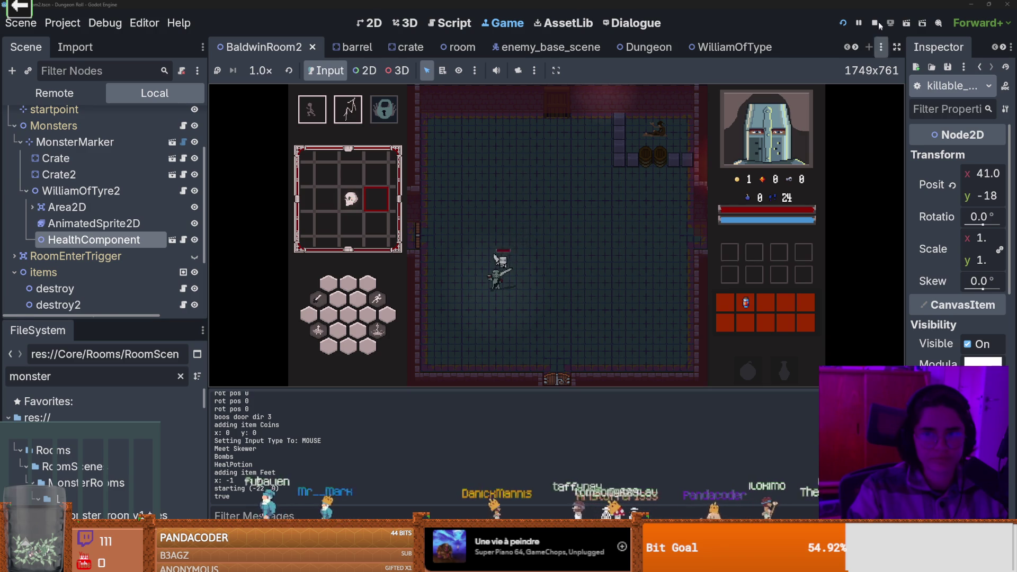
{"action": "key", "text": "F8"}
{"action": "left_click", "coordinate": [846, 23]}
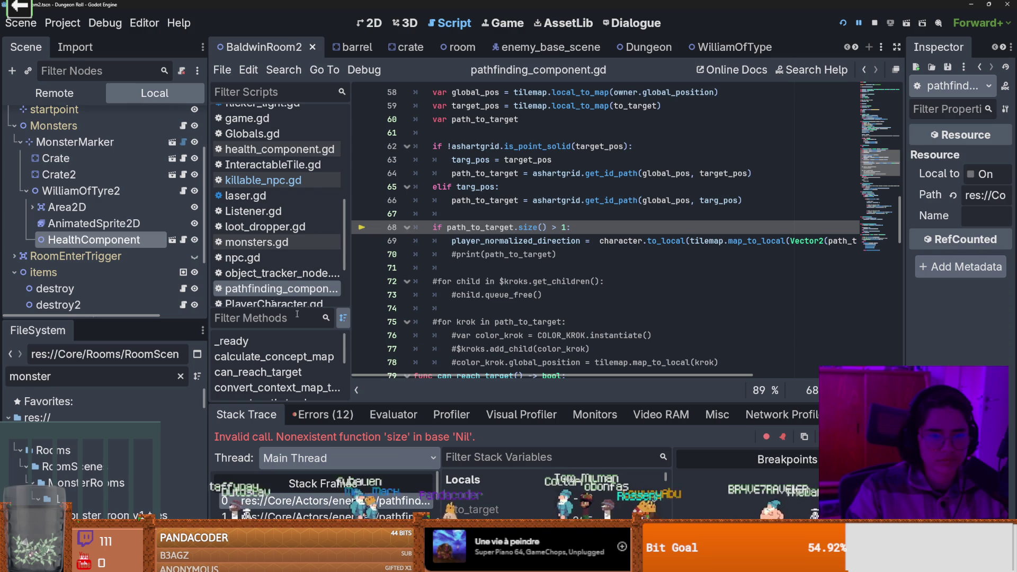
- Change line 101 of monsters.gd to 'if child is not EnemyCharacter:'
{"action": "left_click", "coordinate": [183, 128]}
{"action": "scroll", "coordinate": [488, 244], "scroll_direction": "up", "scroll_amount": 4}
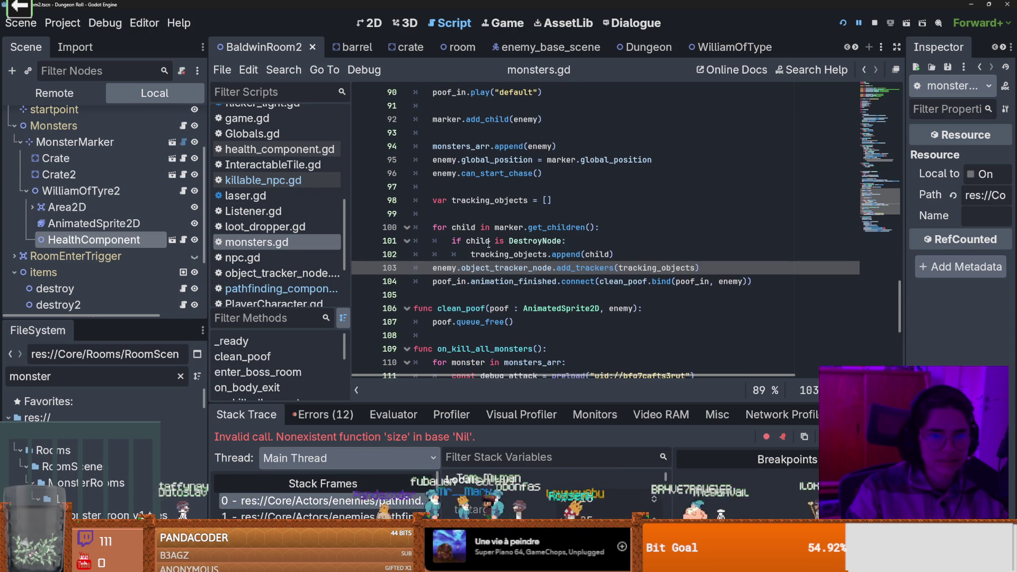
{"action": "left_click", "coordinate": [488, 241]}
{"action": "double_click", "coordinate": [534, 241]}
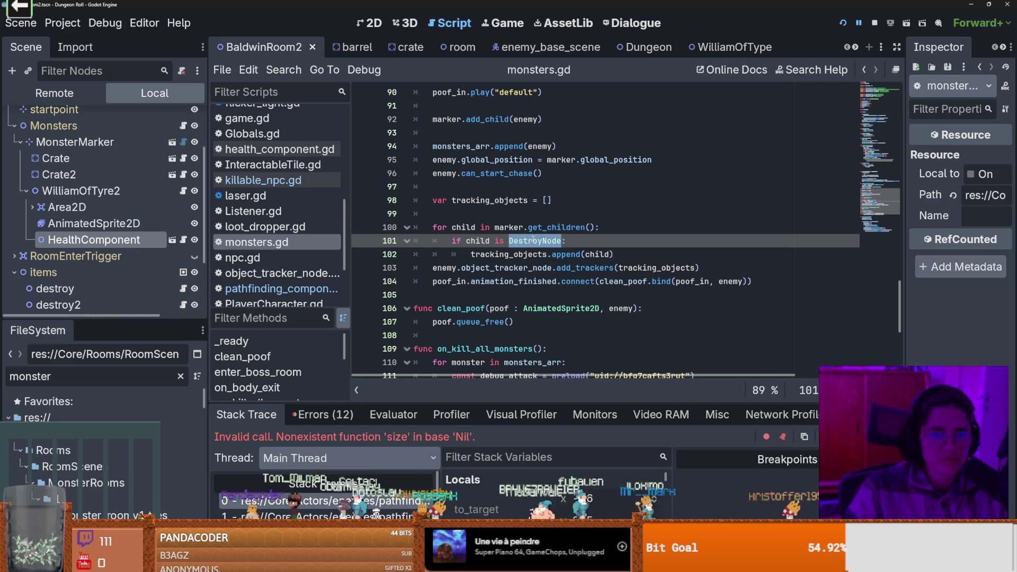
{"action": "type", "text": "not E"}
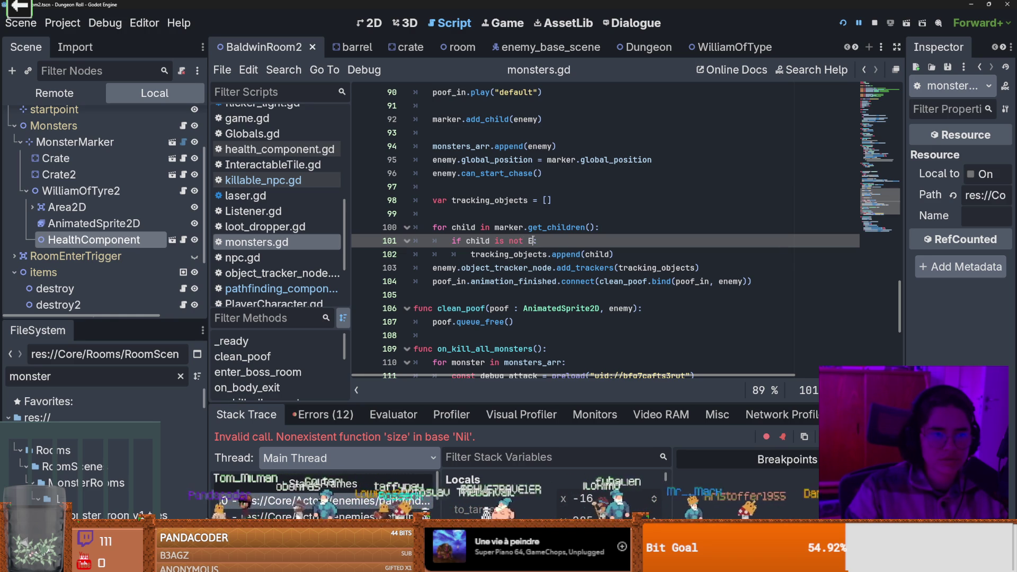
{"action": "type", "text": "nemy"}
{"action": "key", "text": "Return"}
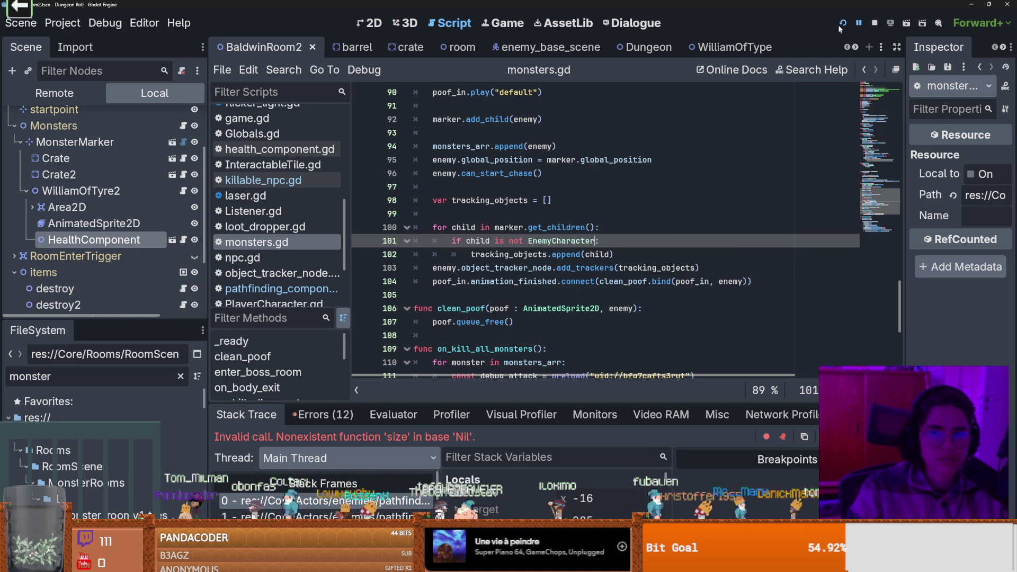
- Run the game, play into a dungeon room, then stop it
{"action": "left_click", "coordinate": [842, 24]}
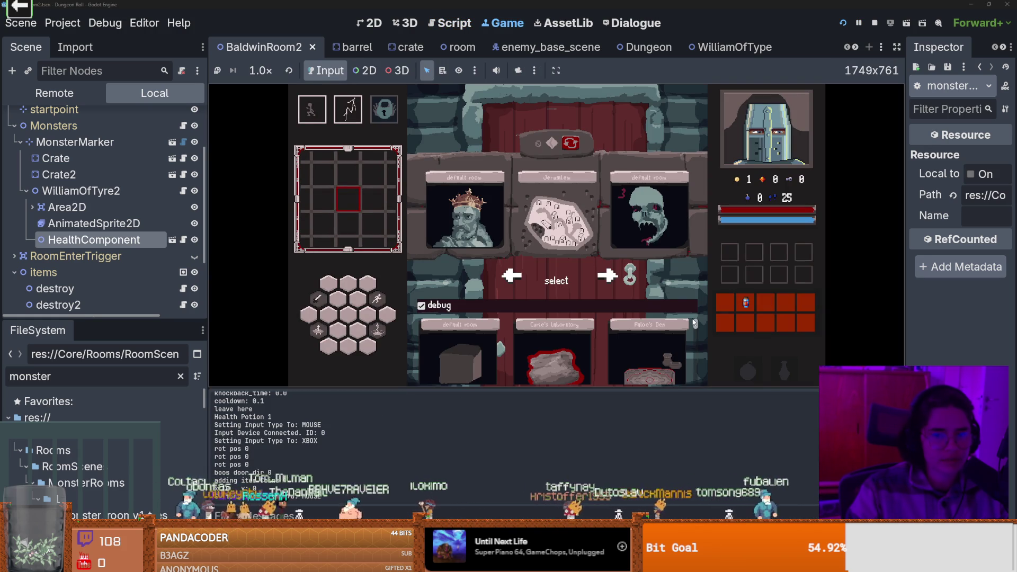
{"action": "left_click", "coordinate": [498, 367]}
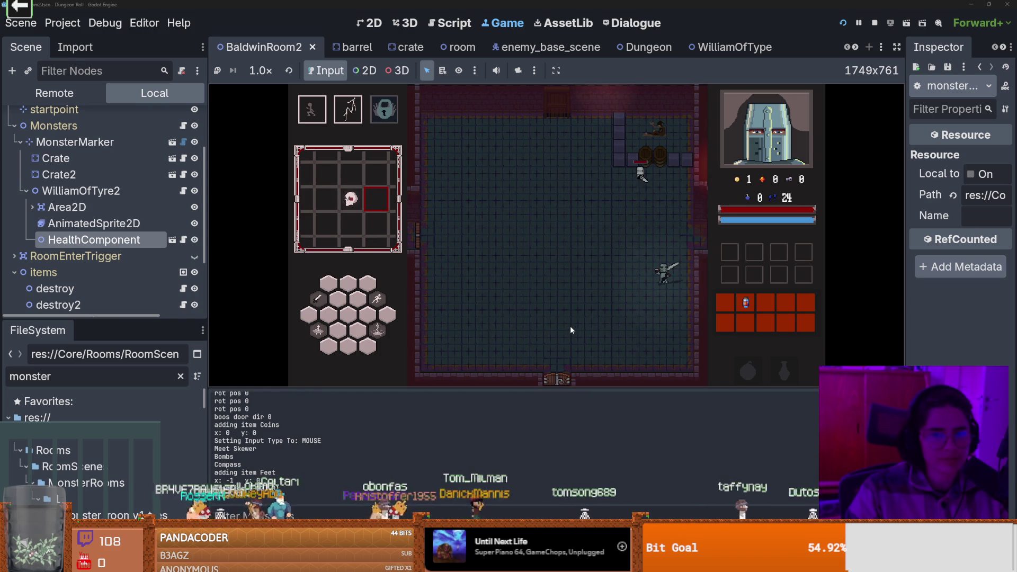
{"action": "left_click", "coordinate": [875, 23]}
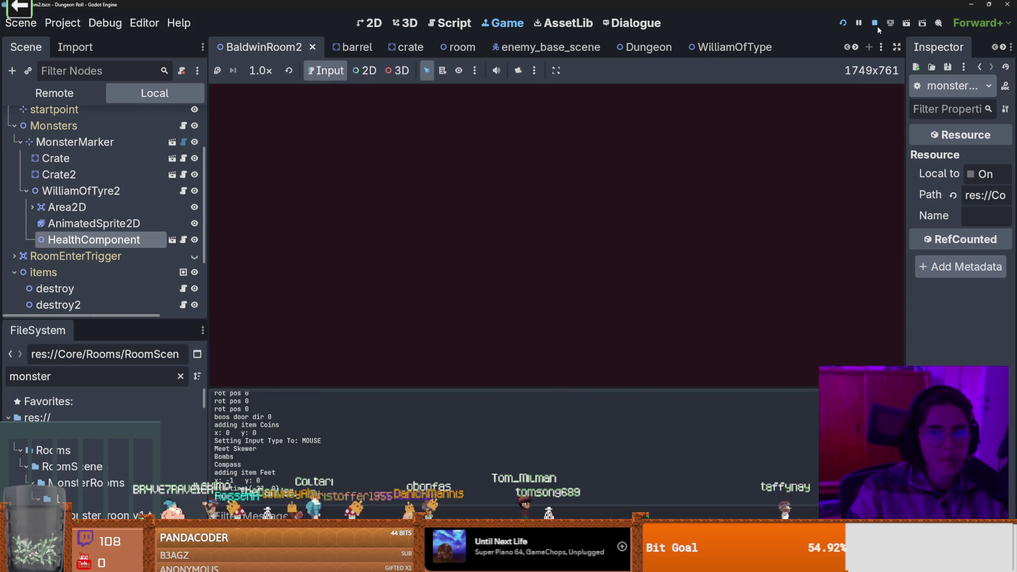
- Open attack_state.gd in enemy_base_scene and review the target assignment in attack_cooldown
{"action": "left_click", "coordinate": [545, 46]}
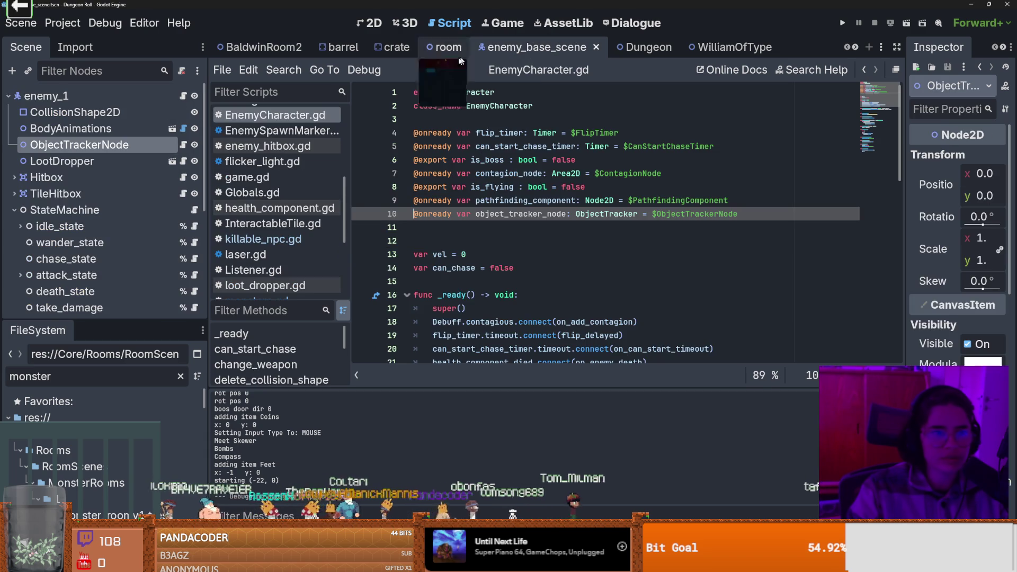
{"action": "left_click", "coordinate": [194, 275]}
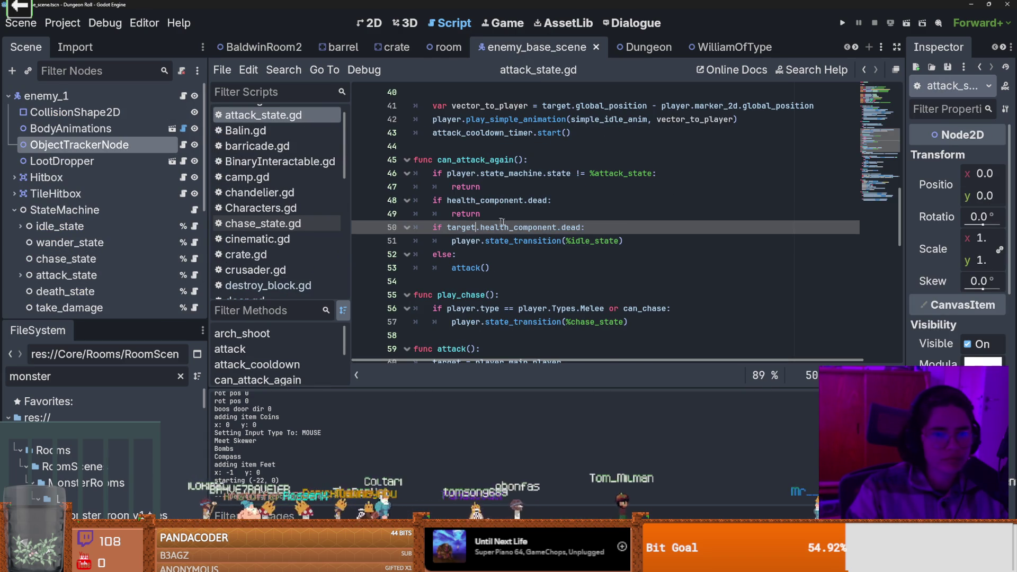
{"action": "scroll", "coordinate": [548, 263], "scroll_direction": "up", "scroll_amount": 3}
{"action": "scroll", "coordinate": [547, 263], "scroll_direction": "up", "scroll_amount": 1}
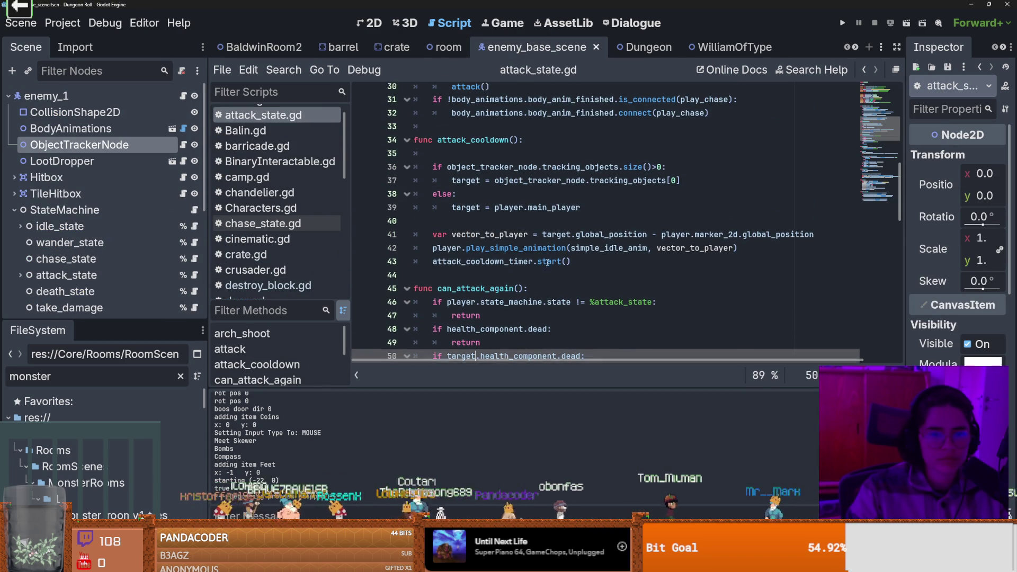
{"action": "double_click", "coordinate": [490, 268]}
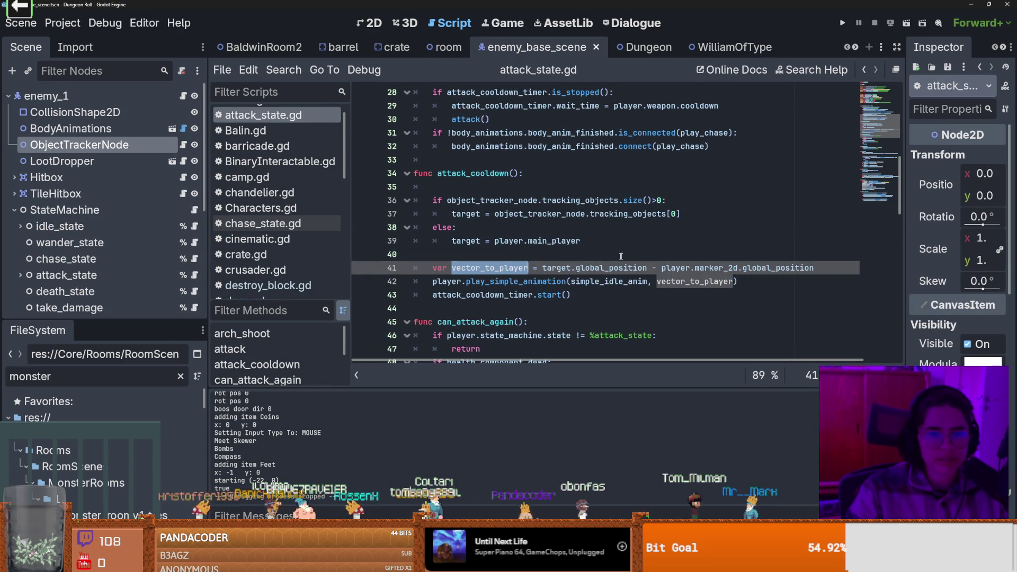
{"action": "left_click", "coordinate": [478, 241]}
{"action": "left_click", "coordinate": [466, 214]}
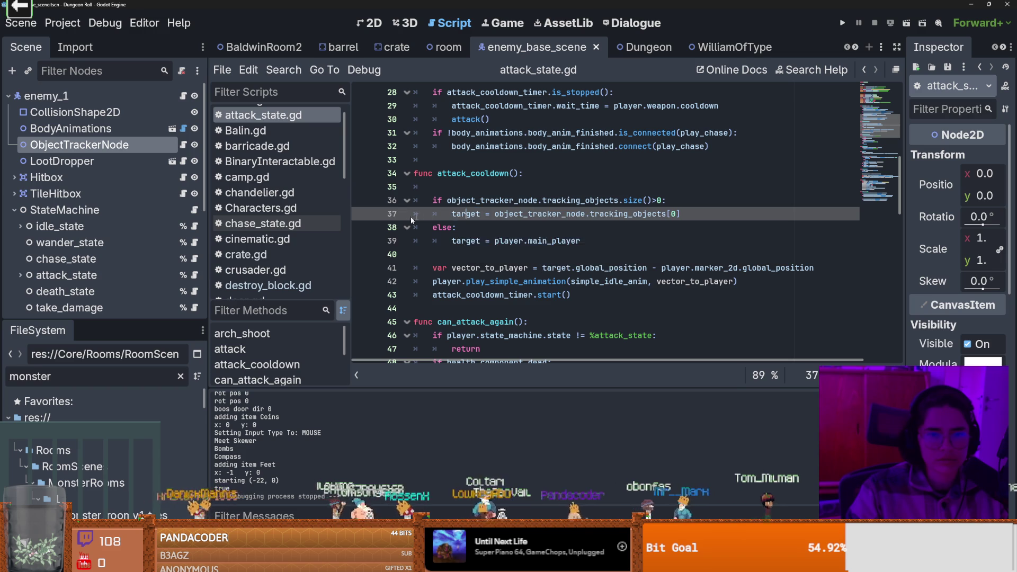
{"action": "scroll", "coordinate": [496, 277], "scroll_direction": "up", "scroll_amount": 3}
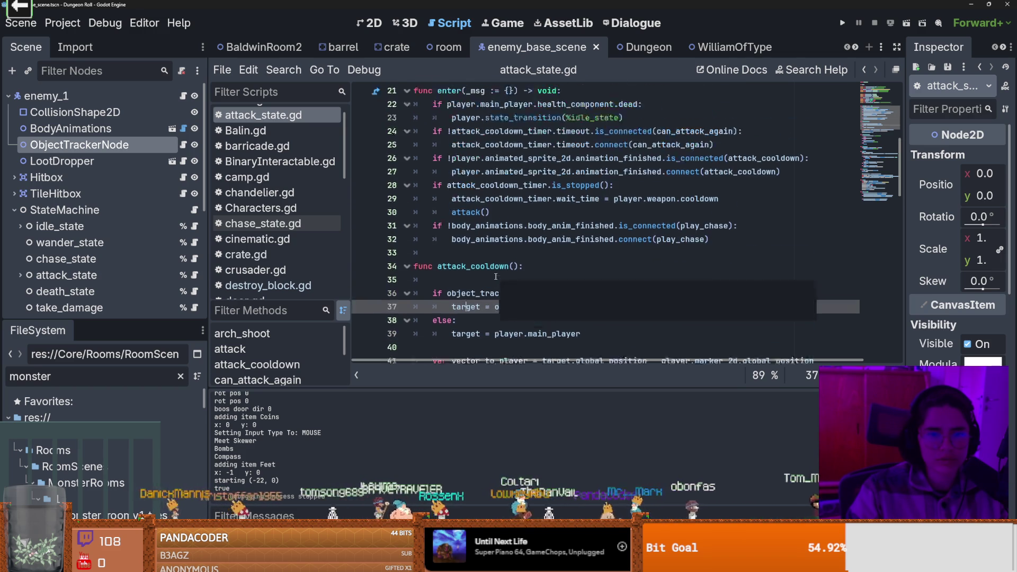
{"action": "scroll", "coordinate": [496, 277], "scroll_direction": "up", "scroll_amount": 7}
{"action": "scroll", "coordinate": [473, 197], "scroll_direction": "down", "scroll_amount": 5}
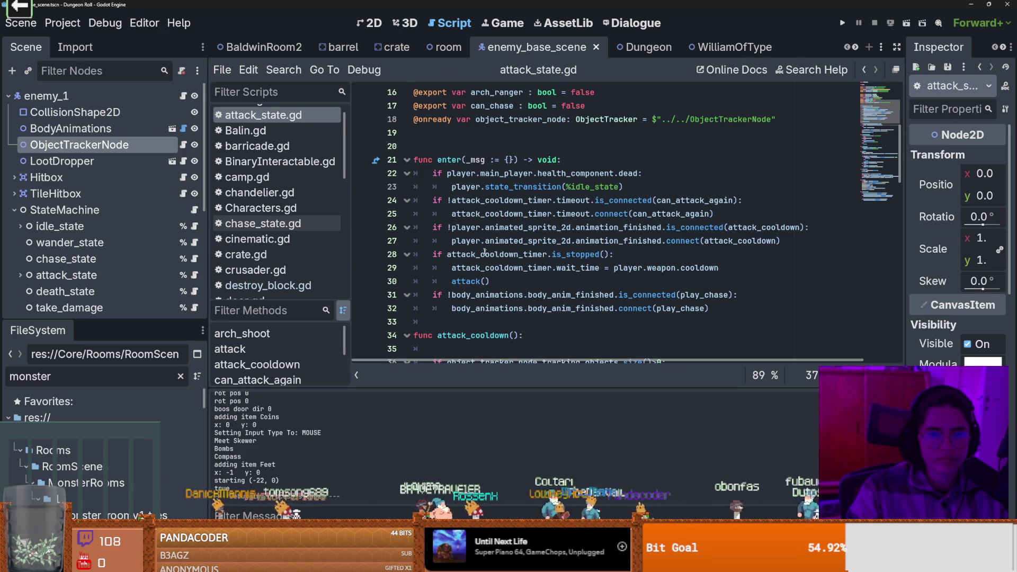
- Locate attack()'s target line and select the tracked-object if/else targeting block
{"action": "left_click", "coordinate": [467, 282]}
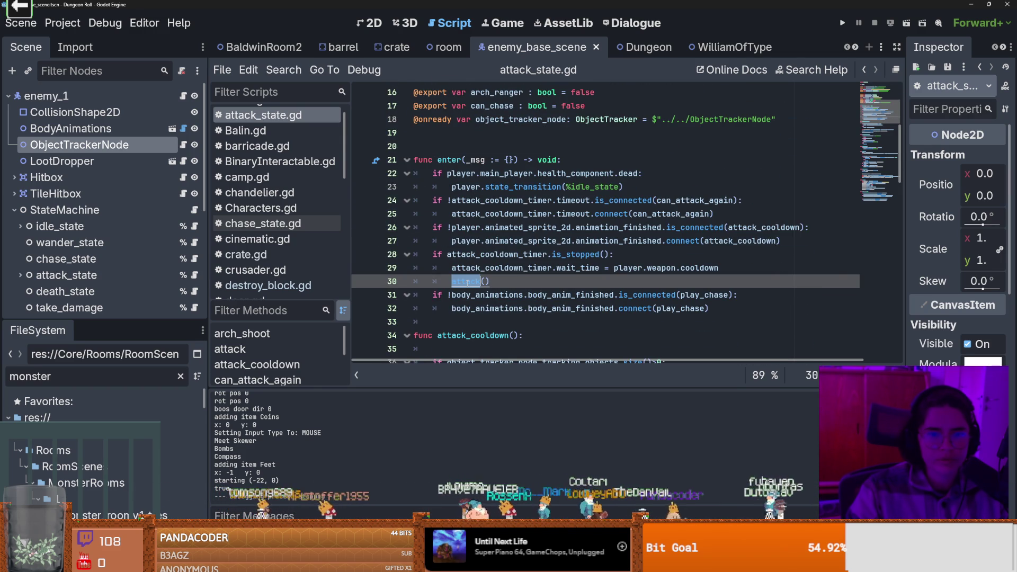
{"action": "left_click", "coordinate": [467, 281], "text": "ctrl"}
{"action": "left_click", "coordinate": [442, 228]}
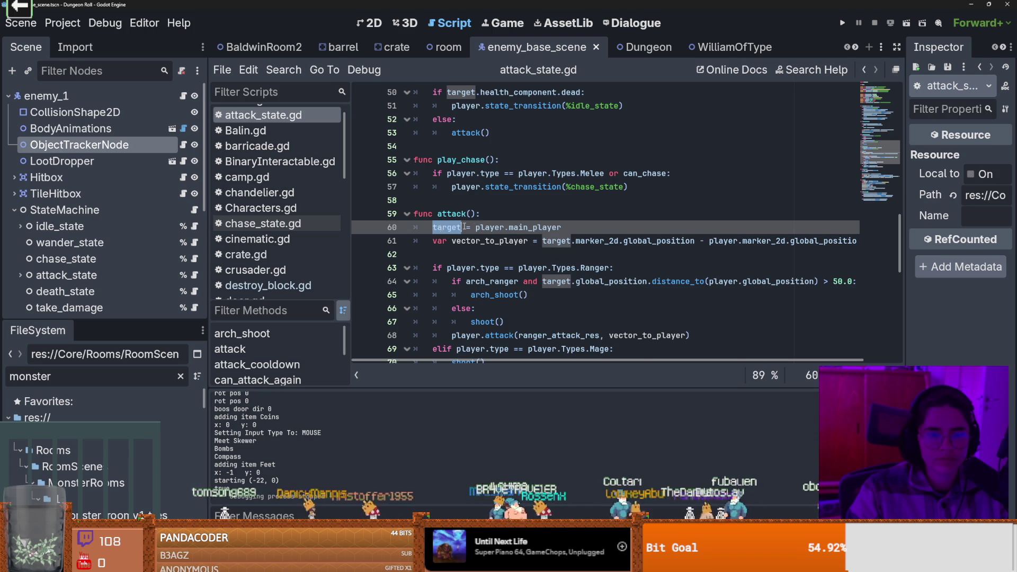
{"action": "left_click", "coordinate": [489, 228]}
{"action": "scroll", "coordinate": [508, 246], "scroll_direction": "up", "scroll_amount": 4}
{"action": "scroll", "coordinate": [507, 246], "scroll_direction": "up", "scroll_amount": 5}
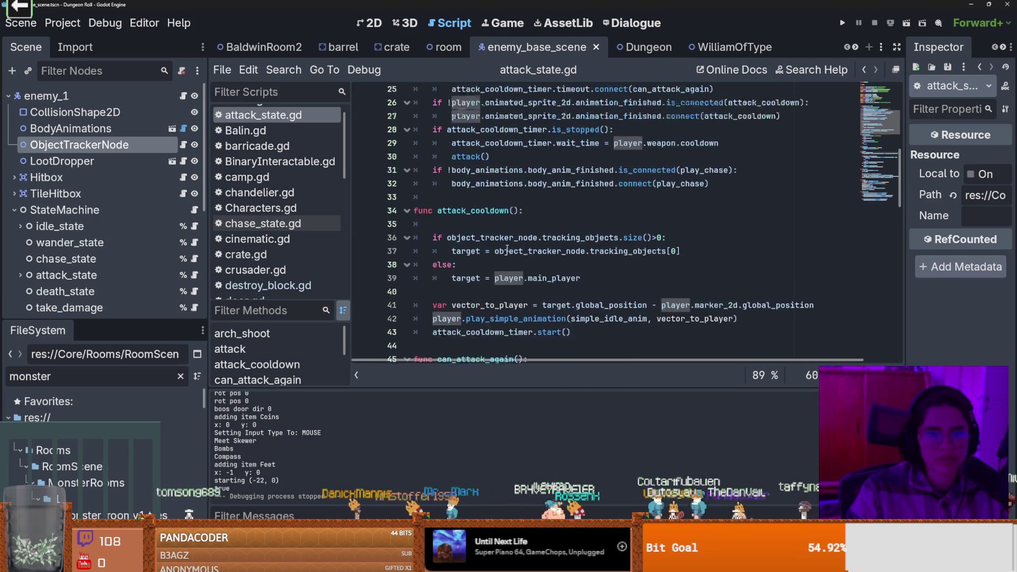
{"action": "left_click_drag", "start_coordinate": [594, 310], "coordinate": [385, 267]}
{"action": "key", "text": "ctrl+c"}
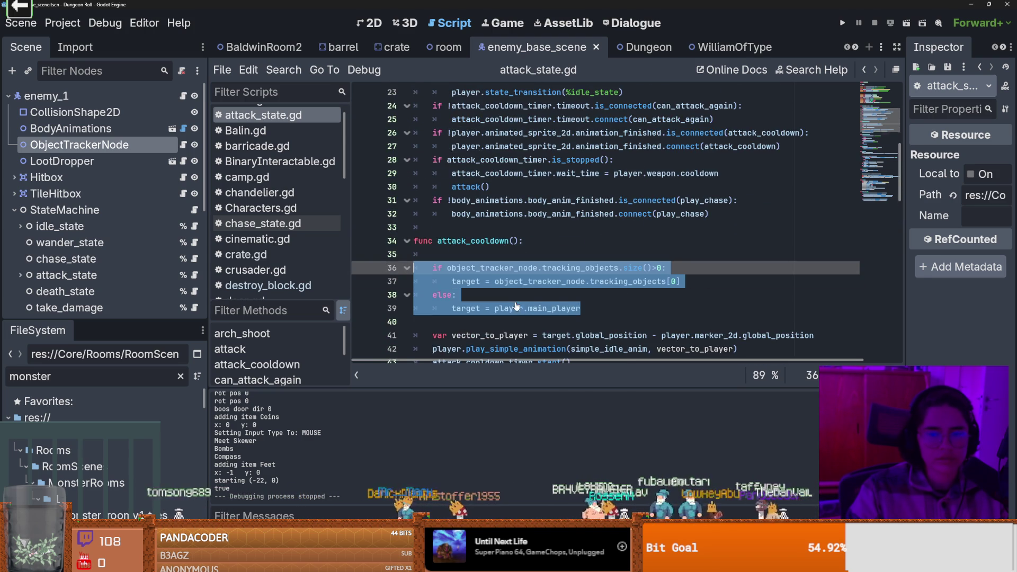
{"action": "key", "text": "ctrl+z"}
{"action": "key", "text": "ctrl+z"}
{"action": "key", "text": "ctrl+z"}
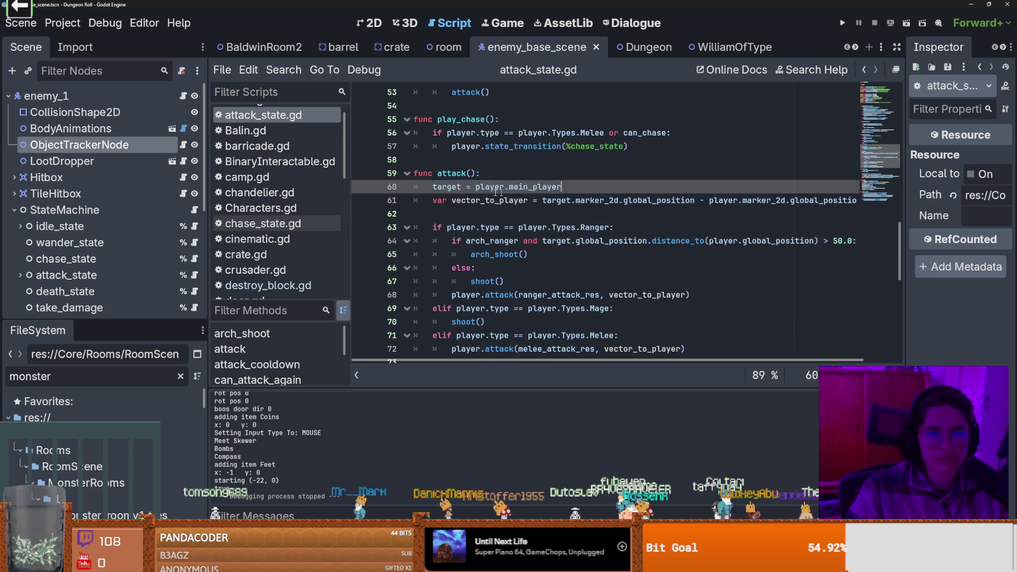
- Replace line 60's target assignment with the pasted if/else block and run the game
{"action": "left_click", "coordinate": [427, 189], "text": "shift"}
{"action": "key", "text": "ctrl+v"}
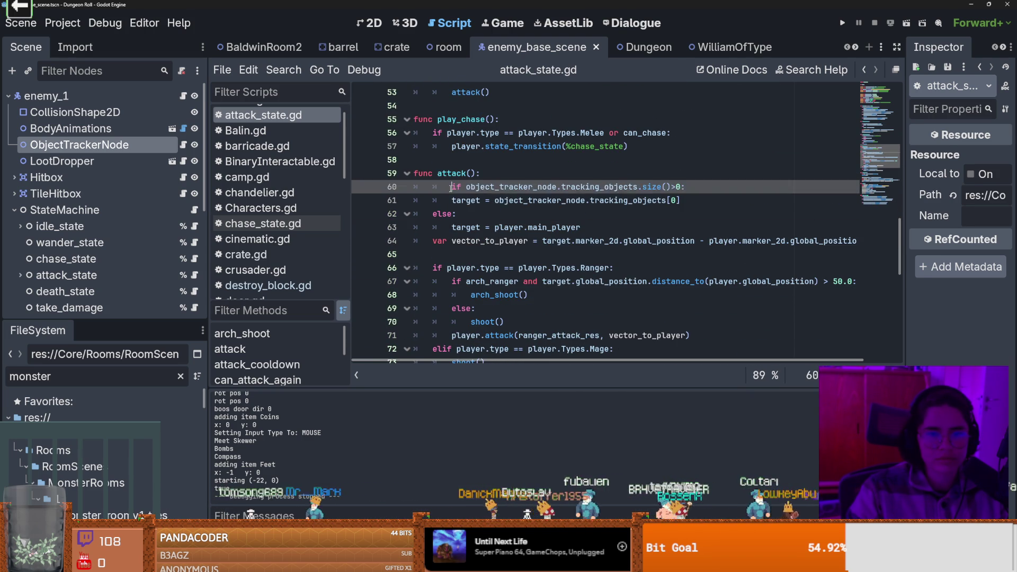
{"action": "key", "text": "Up"}
{"action": "key", "text": "Up"}
{"action": "key", "text": "Up"}
{"action": "key", "text": "Home"}
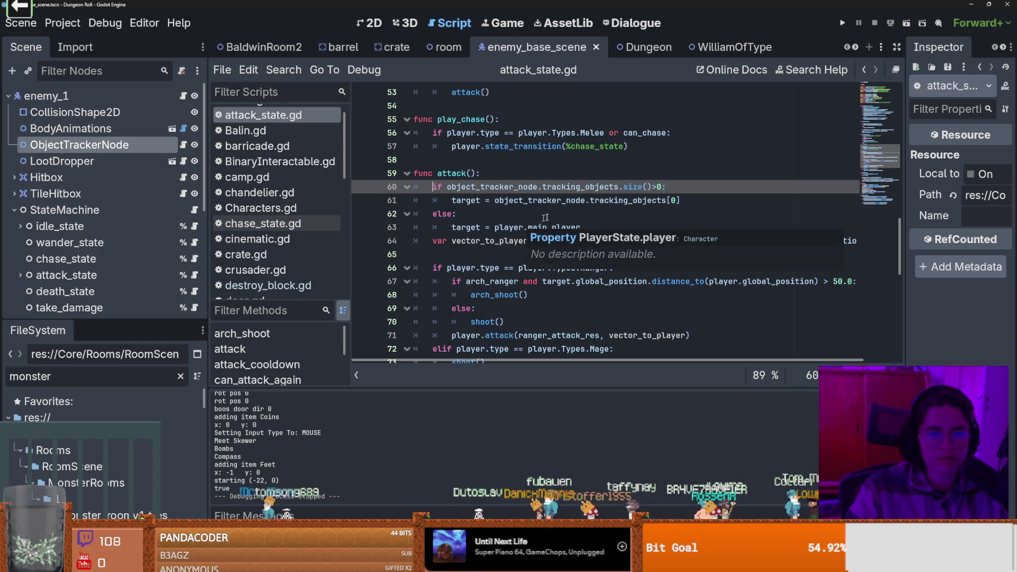
{"action": "mouse_move", "coordinate": [581, 228]}
{"action": "left_mouse_down"}
{"action": "mouse_move", "coordinate": [451, 214]}
{"action": "mouse_move", "coordinate": [423, 185]}
{"action": "left_mouse_up"}
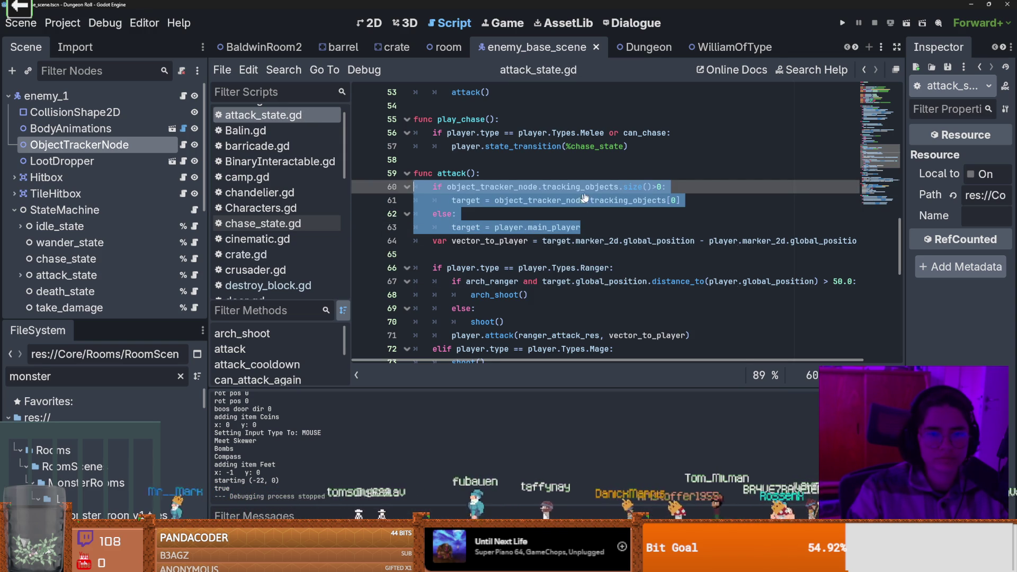
{"action": "scroll", "coordinate": [520, 224], "scroll_direction": "down", "scroll_amount": 4}
{"action": "scroll", "coordinate": [666, 166], "scroll_direction": "up", "scroll_amount": 2}
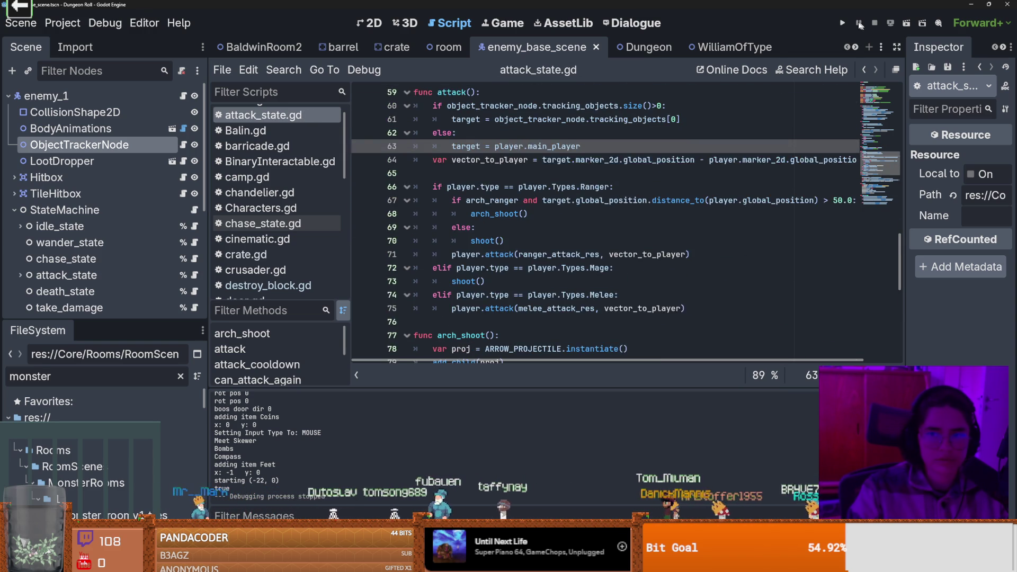
{"action": "left_click", "coordinate": [843, 22]}
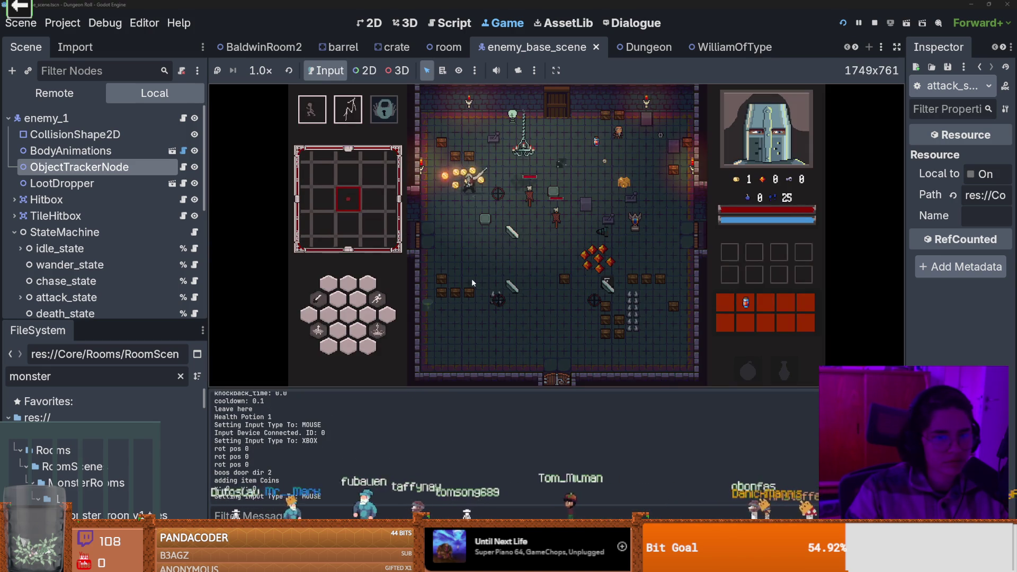
- Test a debug dungeon room, then delete .marker_2d after target on line 64
{"action": "left_click", "coordinate": [513, 307]}
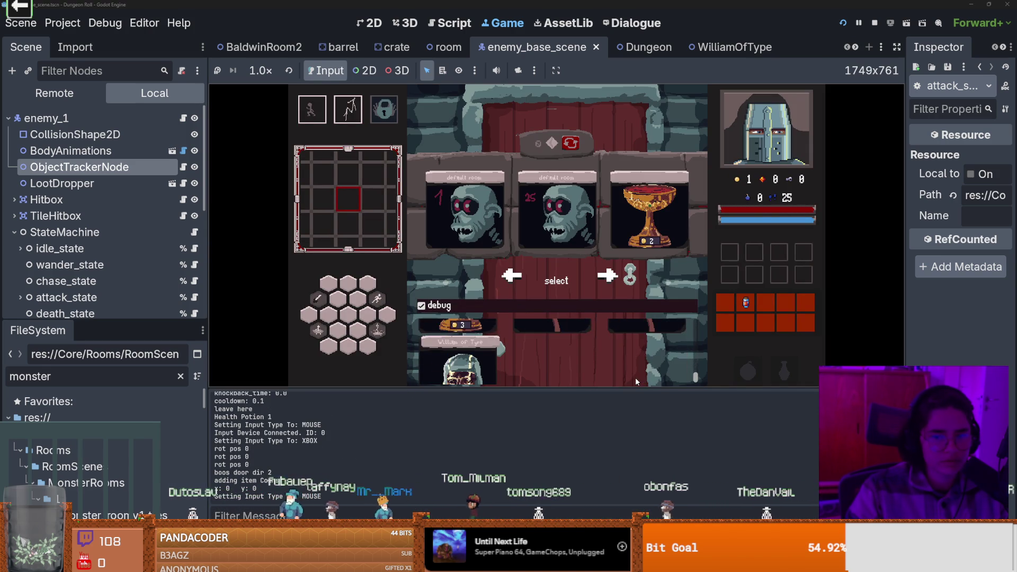
{"action": "left_click", "coordinate": [635, 377]}
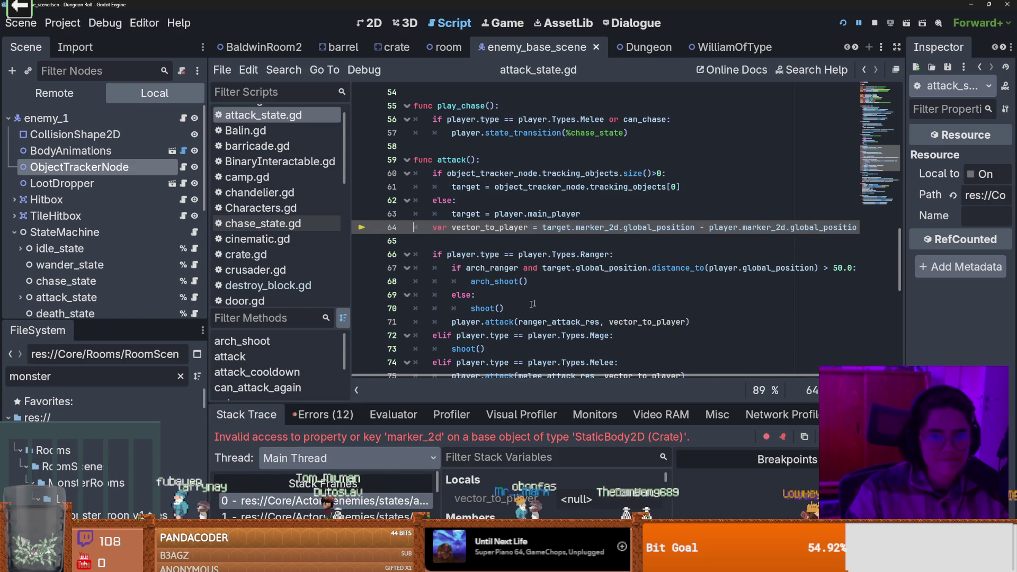
{"action": "mouse_move", "coordinate": [558, 268]}
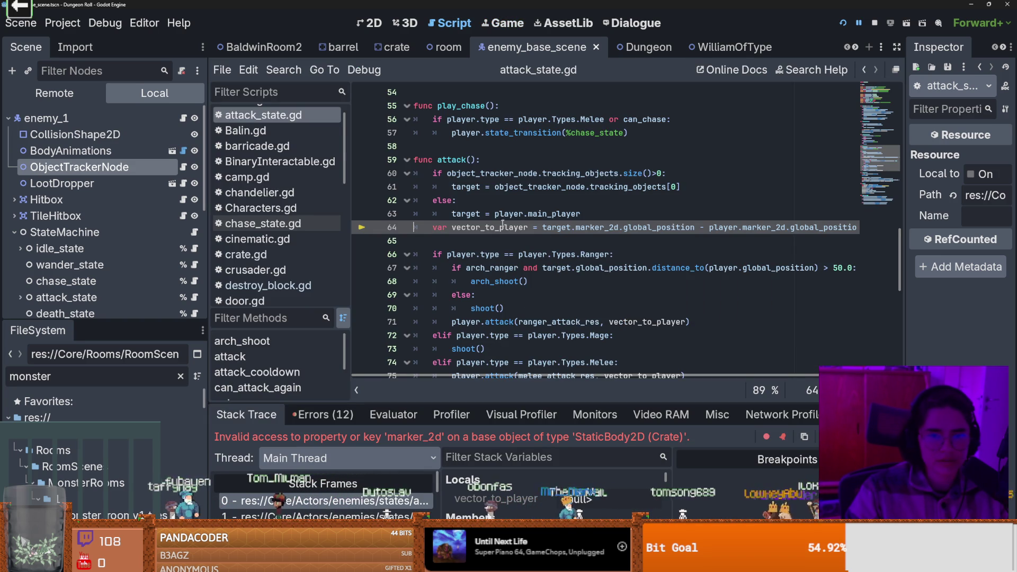
{"action": "left_click_drag", "start_coordinate": [572, 228], "coordinate": [609, 229]}
{"action": "key", "text": "BackSpace"}
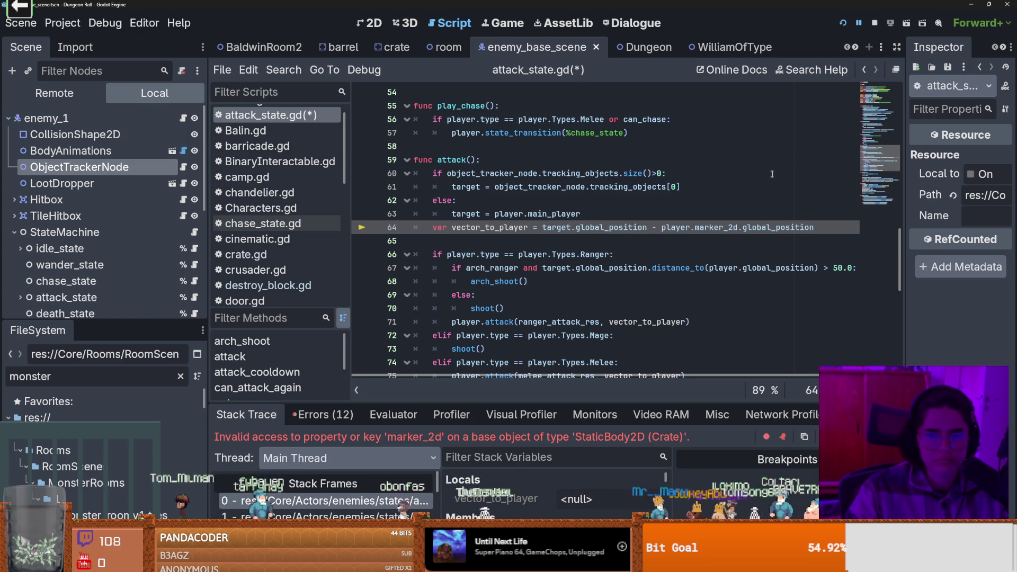
- Rerun with F5, enable debug room options, and enter a room to test enemies
{"action": "key", "text": "F5"}
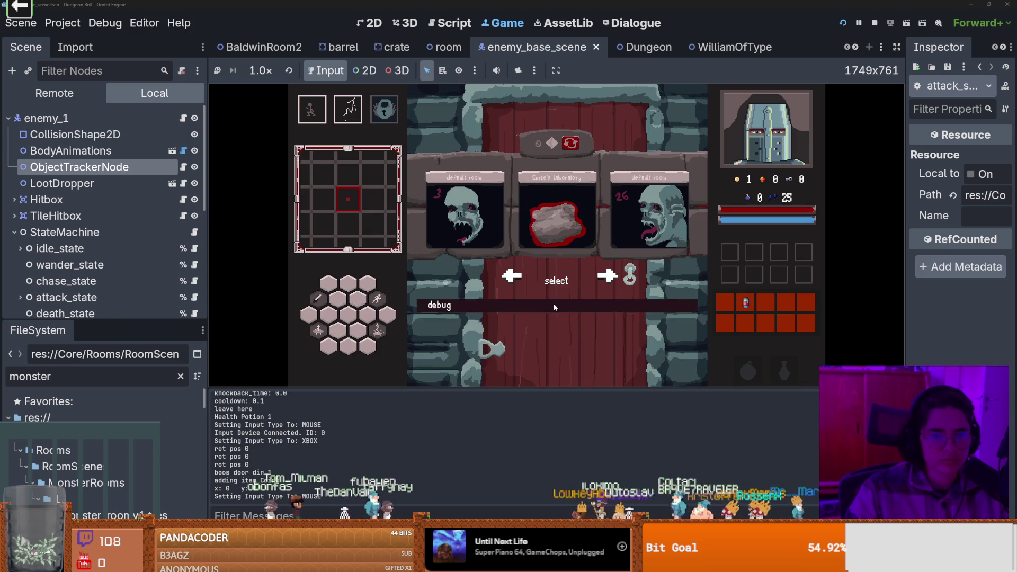
{"action": "left_click", "coordinate": [554, 305]}
{"action": "left_click", "coordinate": [465, 218]}
{"action": "key", "text": "a"}
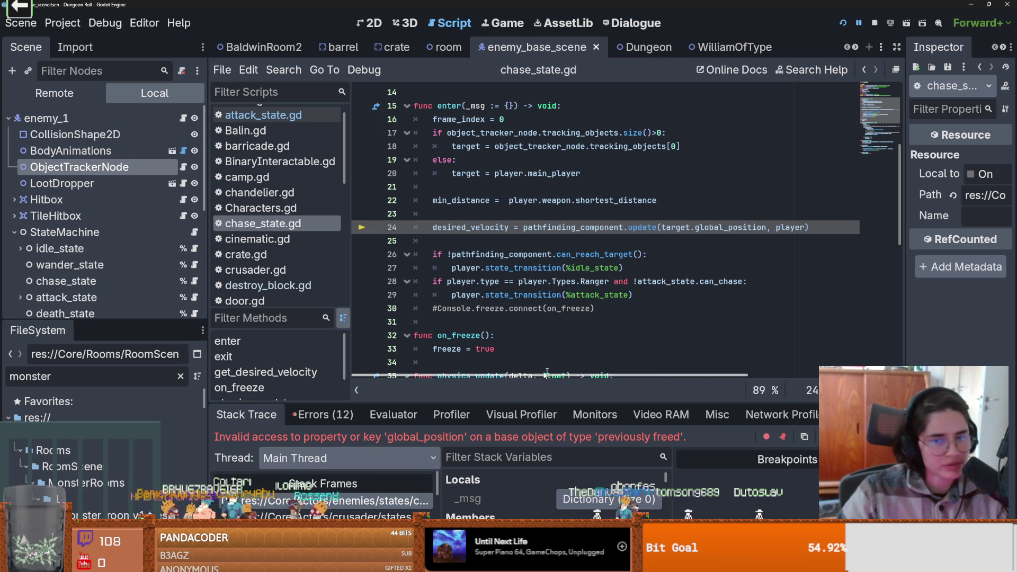
- Save the enemy scene from chase_state.gd
{"action": "left_click", "coordinate": [621, 322]}
{"action": "key", "text": "ctrl+s"}
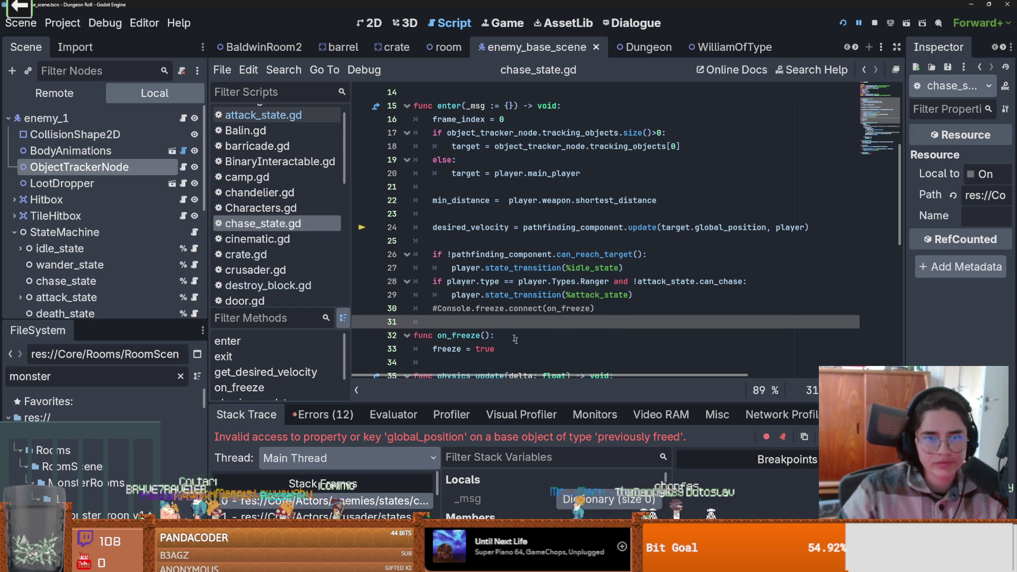
{"action": "scroll", "coordinate": [515, 339], "scroll_direction": "up", "scroll_amount": 1}
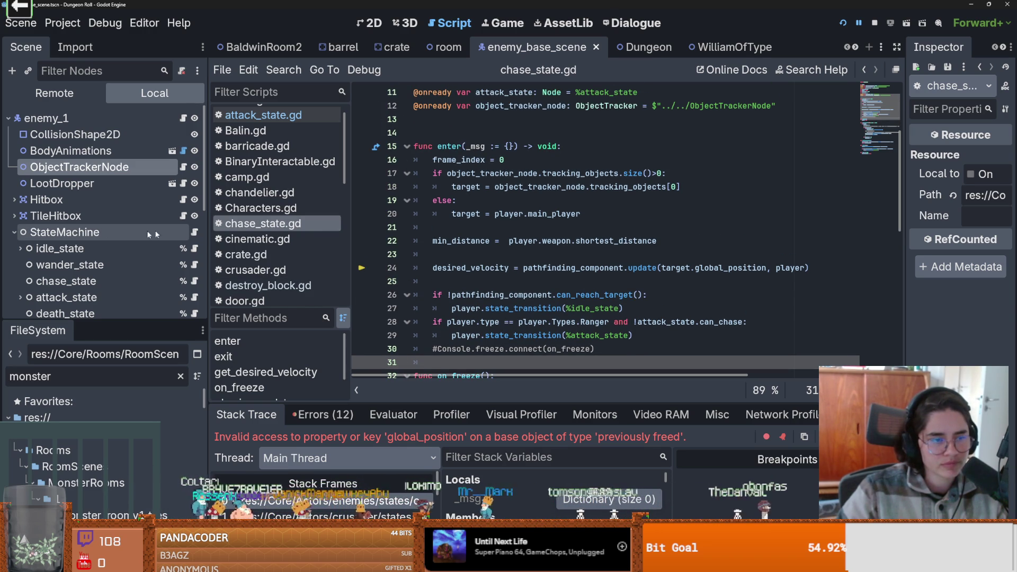
{"action": "scroll", "coordinate": [22, 239], "scroll_direction": "down", "scroll_amount": 3}
- Inspect the attack_state script, return to chase_state's erroring line, and collapse attack_state
{"action": "left_click", "coordinate": [20, 221]}
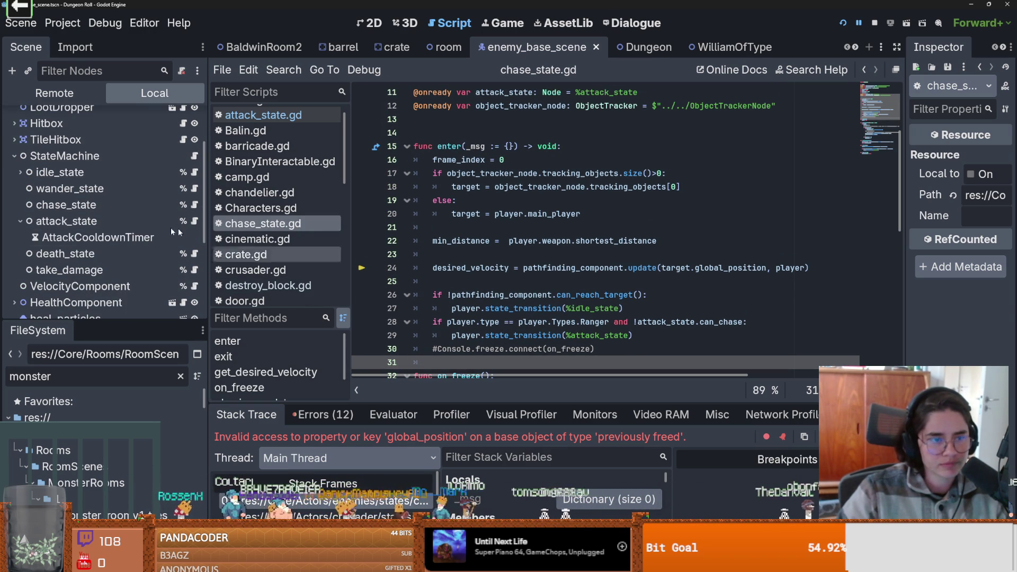
{"action": "left_click", "coordinate": [194, 222]}
{"action": "scroll", "coordinate": [539, 265], "scroll_direction": "down", "scroll_amount": 1}
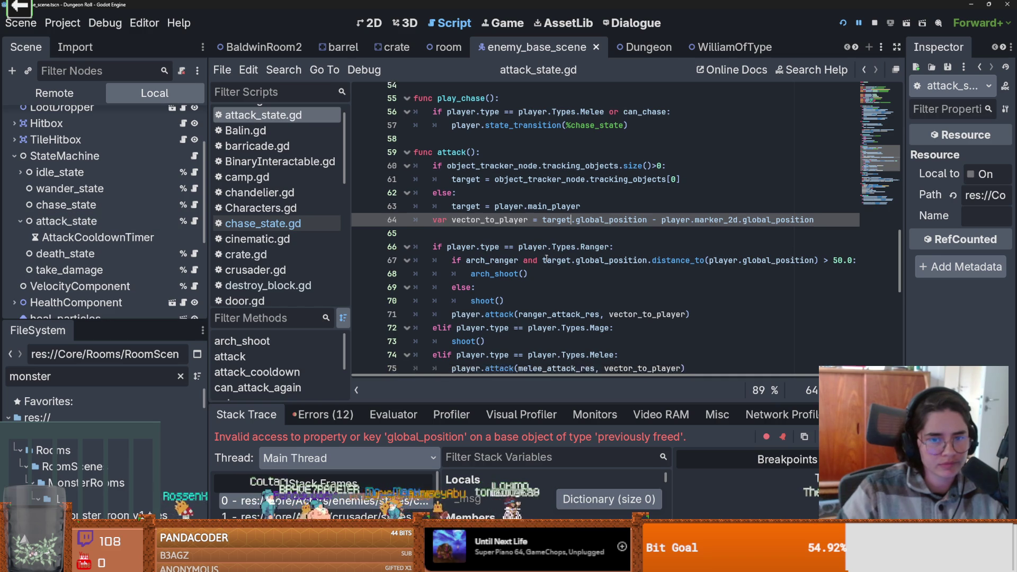
{"action": "left_click", "coordinate": [391, 501]}
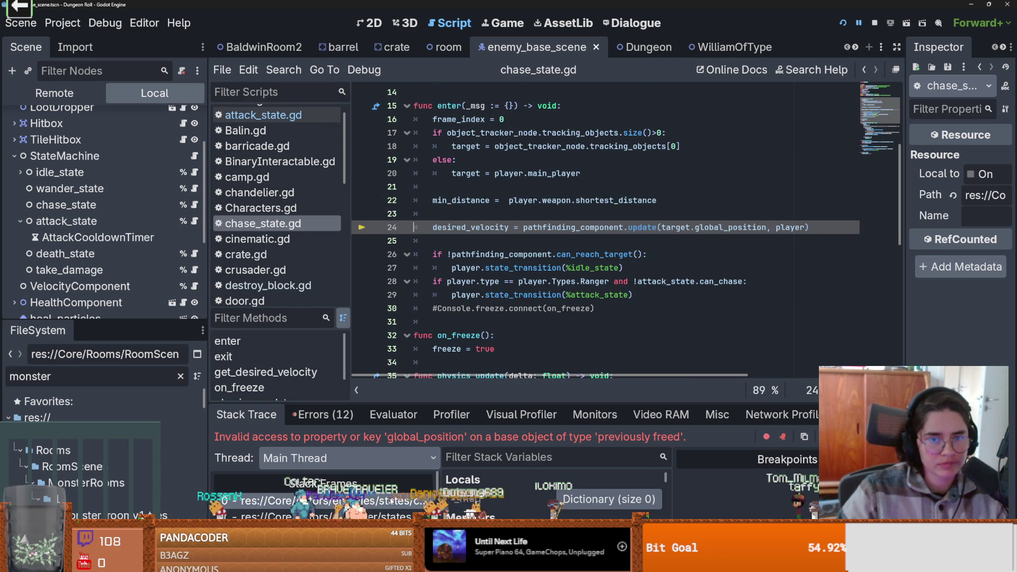
{"action": "scroll", "coordinate": [508, 345], "scroll_direction": "up", "scroll_amount": 1}
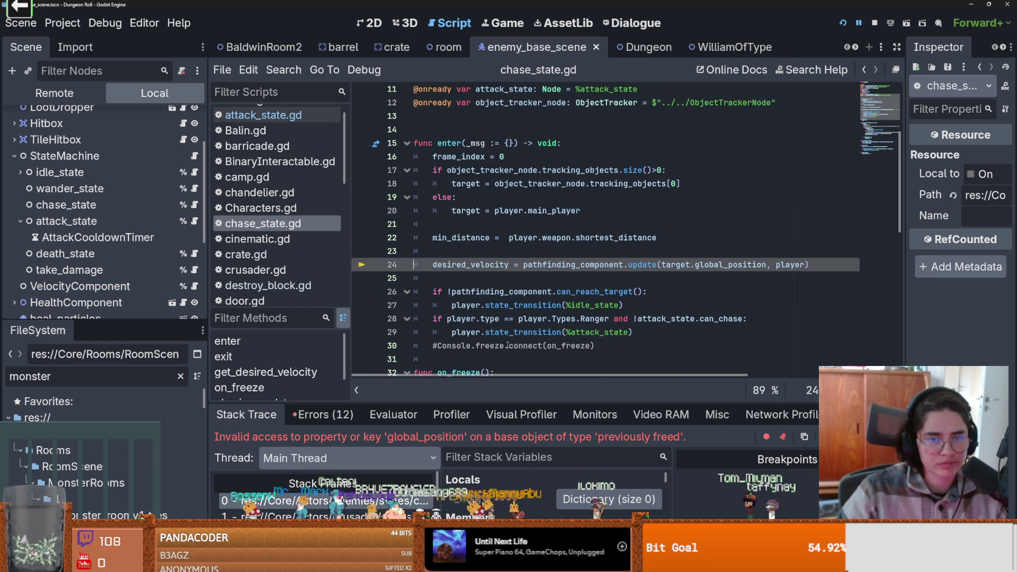
{"action": "scroll", "coordinate": [507, 345], "scroll_direction": "up", "scroll_amount": 2}
{"action": "scroll", "coordinate": [508, 345], "scroll_direction": "down", "scroll_amount": 2}
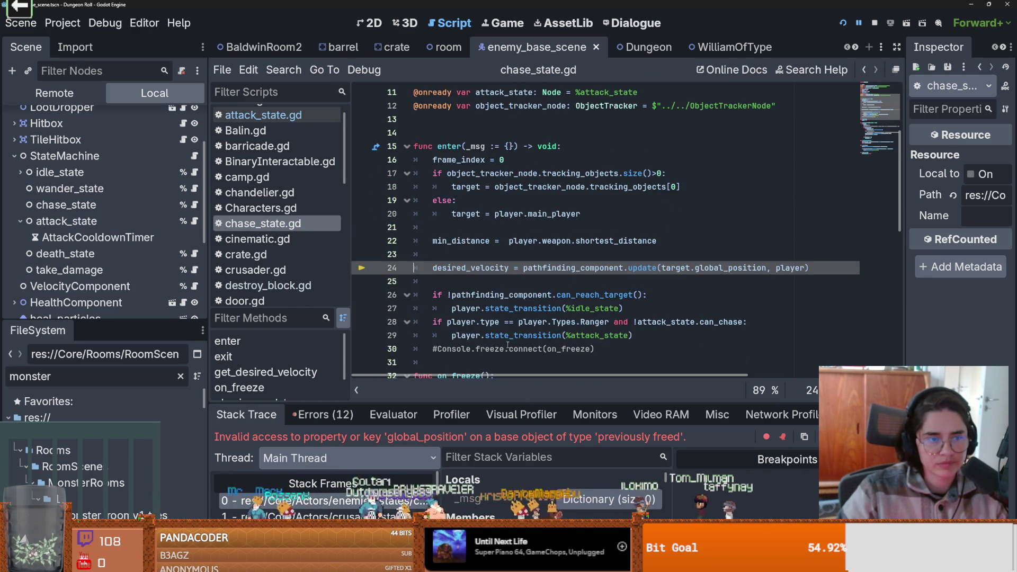
{"action": "left_click", "coordinate": [20, 221]}
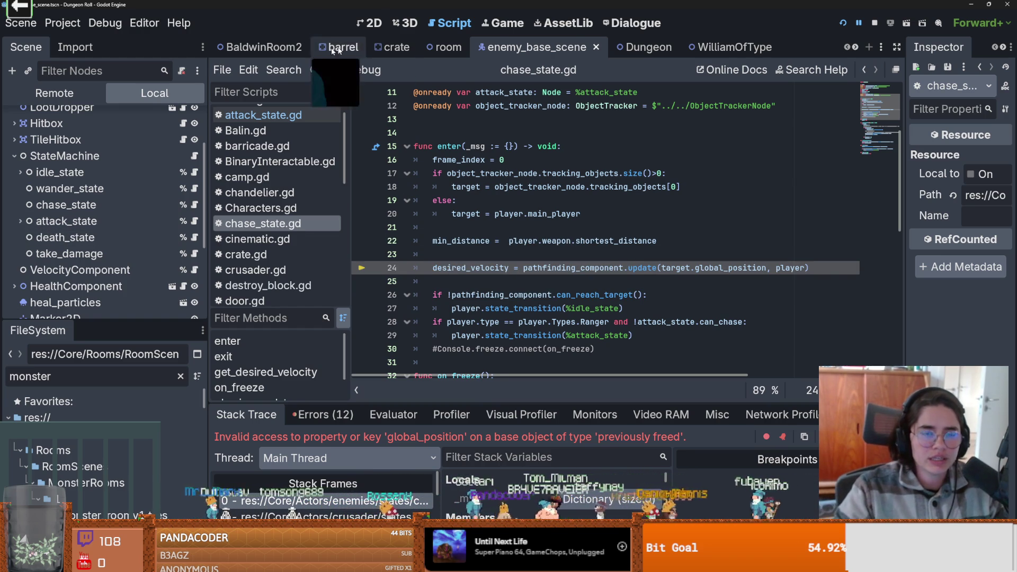
- Review the BaldwinRoom2 and WilliamOfTyre scenes, collapse WilliamOfTyre2, then return to enemy_base_scene
{"action": "left_click", "coordinate": [259, 47]}
{"action": "scroll", "coordinate": [147, 151], "scroll_direction": "up", "scroll_amount": 3}
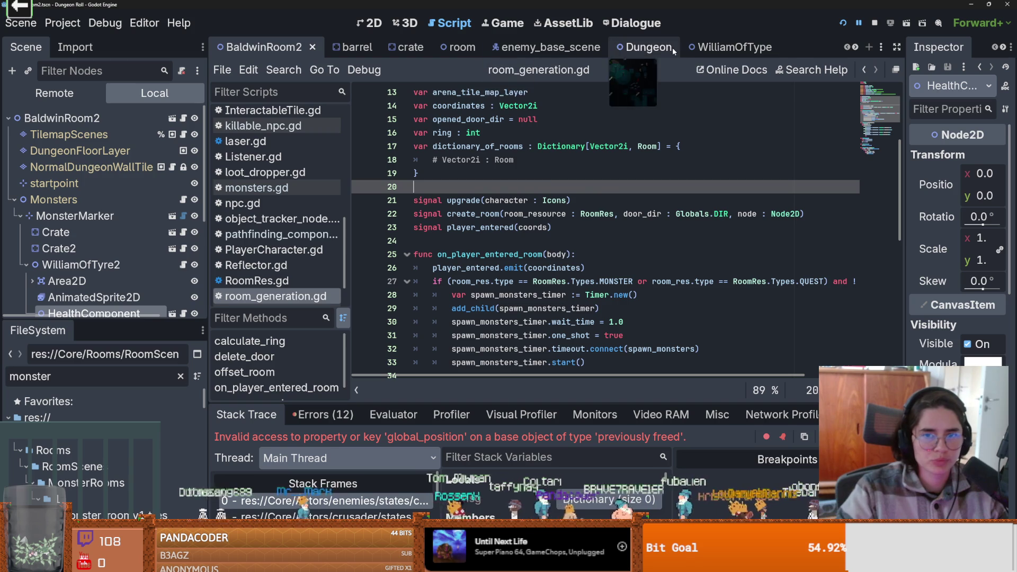
{"action": "left_click", "coordinate": [729, 47]}
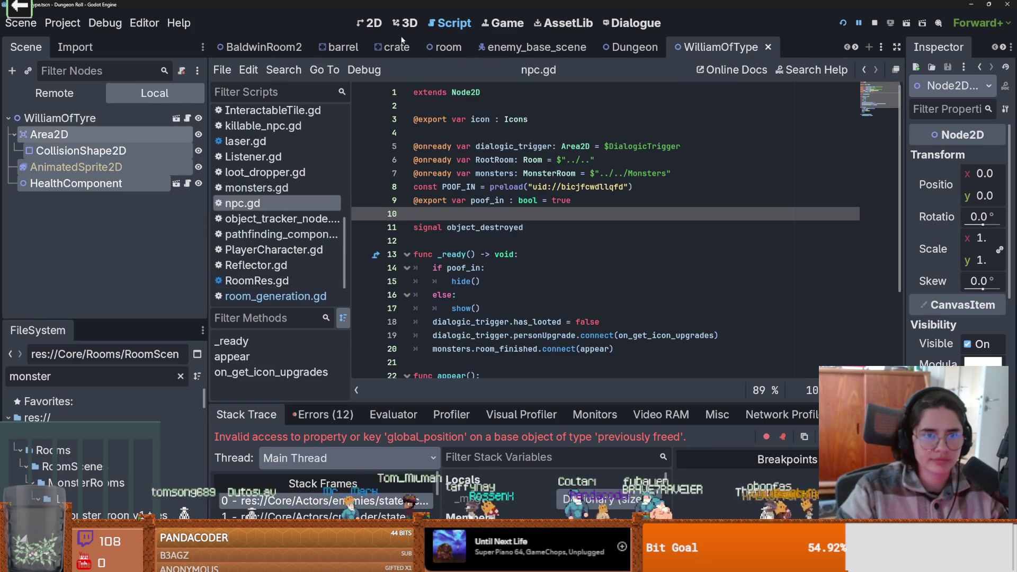
{"action": "left_click", "coordinate": [259, 46]}
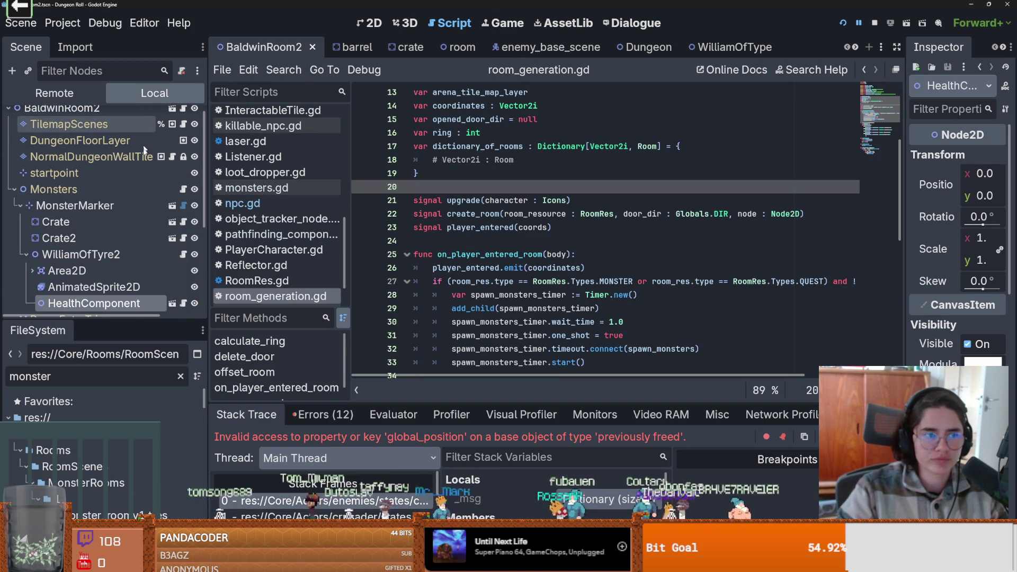
{"action": "scroll", "coordinate": [68, 159], "scroll_direction": "up", "scroll_amount": 1}
{"action": "scroll", "coordinate": [77, 240], "scroll_direction": "down", "scroll_amount": 1}
{"action": "left_click", "coordinate": [25, 240]}
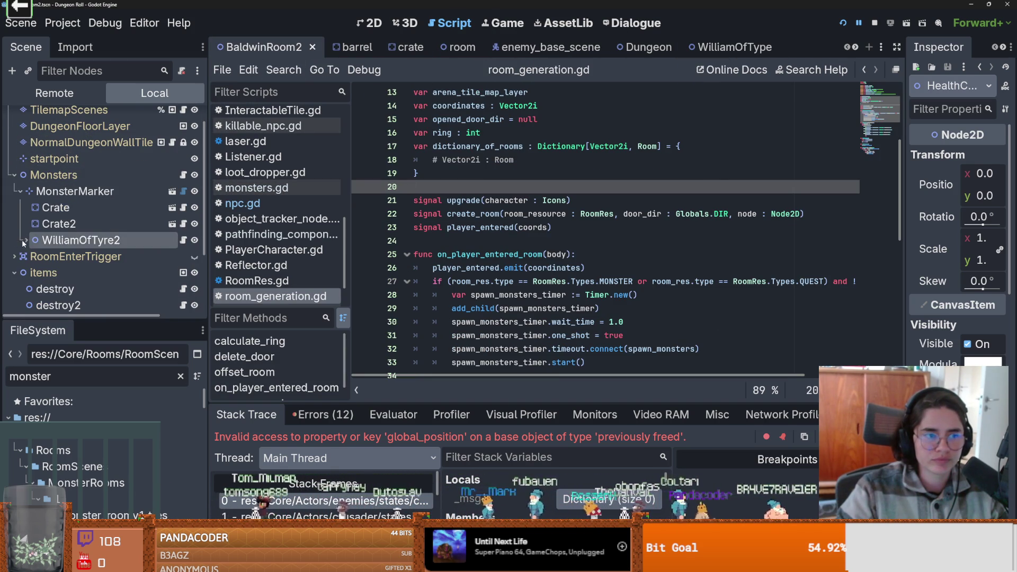
{"action": "scroll", "coordinate": [179, 180], "scroll_direction": "up", "scroll_amount": 2}
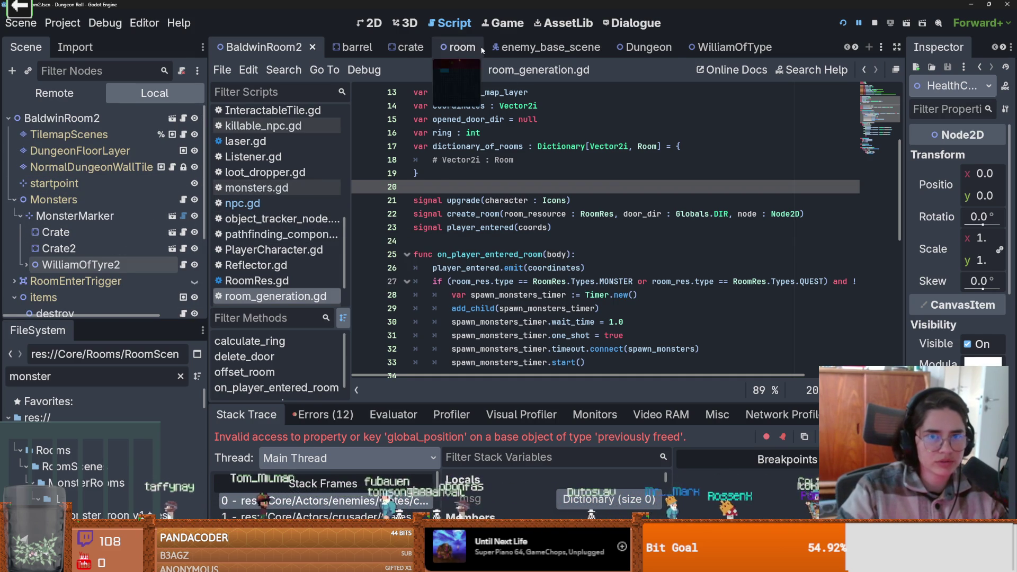
{"action": "left_click", "coordinate": [557, 47]}
- In object_tracker_node.gd, add 'for obj in tracking_objects:' and begin its body with obj
{"action": "left_click", "coordinate": [184, 118]}
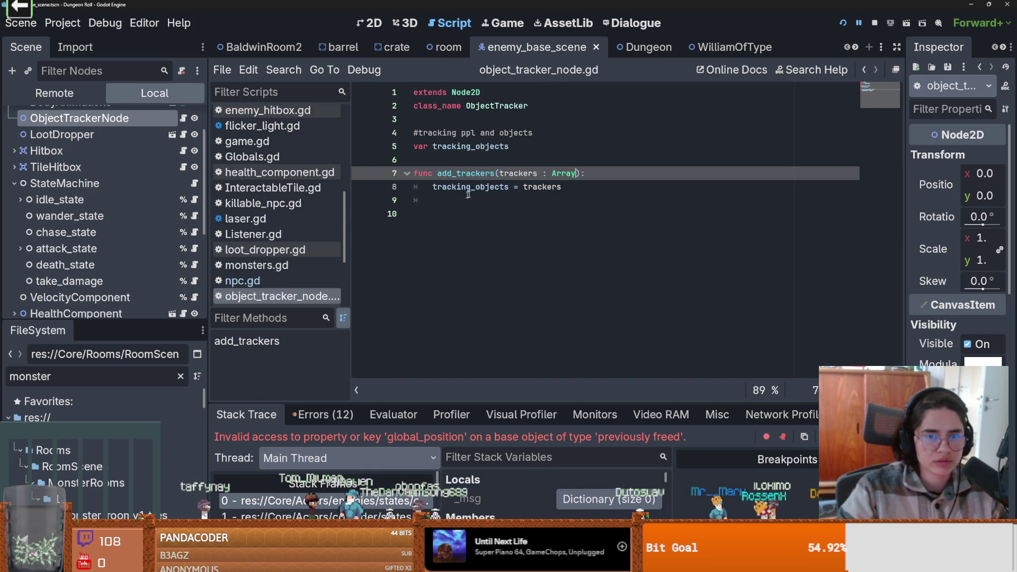
{"action": "left_click", "coordinate": [579, 187]}
{"action": "key", "text": "Return"}
{"action": "type", "text": "for"}
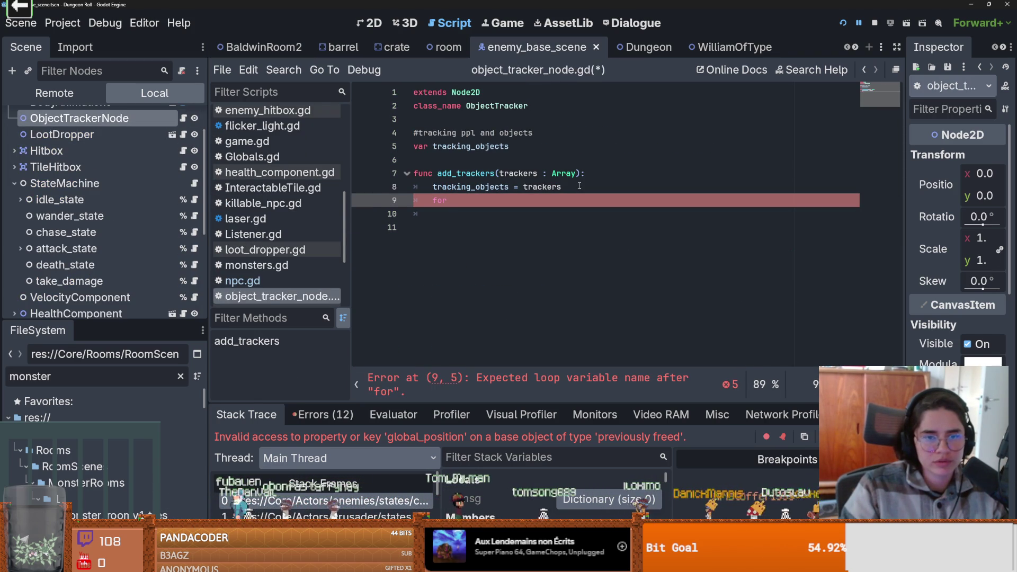
{"action": "type", "text": "tra"}
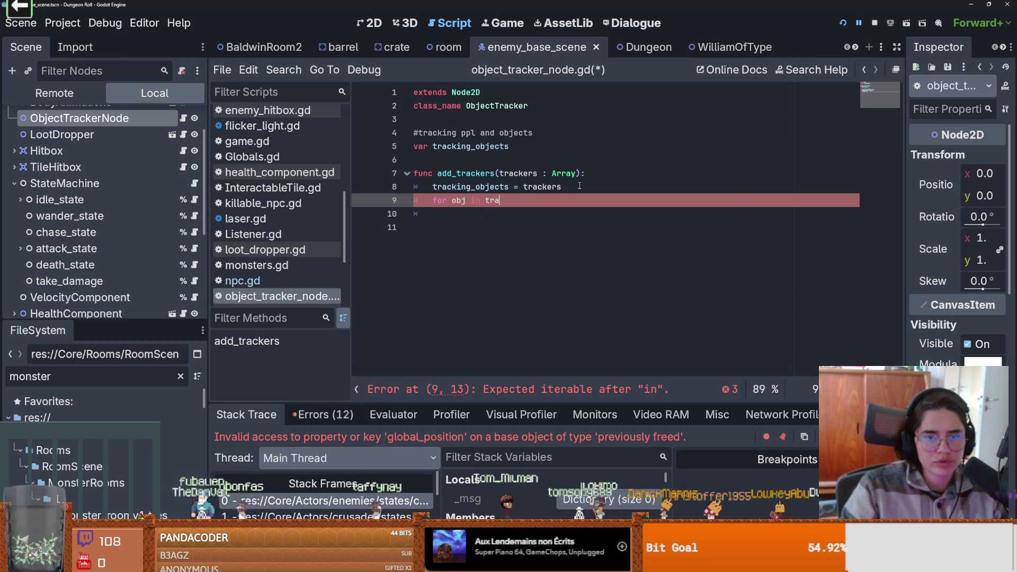
{"action": "type", "text": "ck"}
{"action": "key", "text": "Return"}
{"action": "type", "text": ":"}
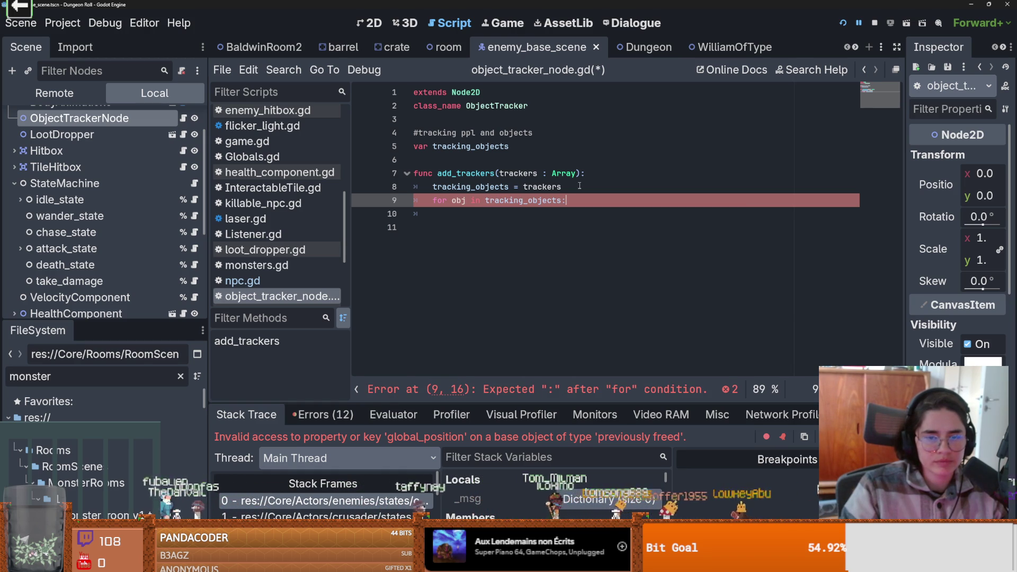
{"action": "key", "text": "Return"}
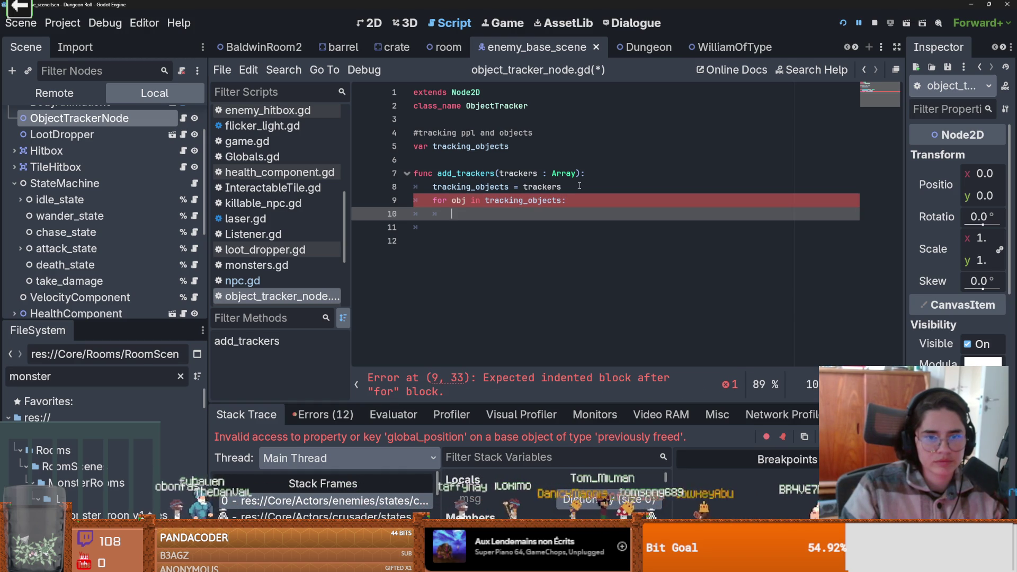
{"action": "type", "text": "obj.on_"}
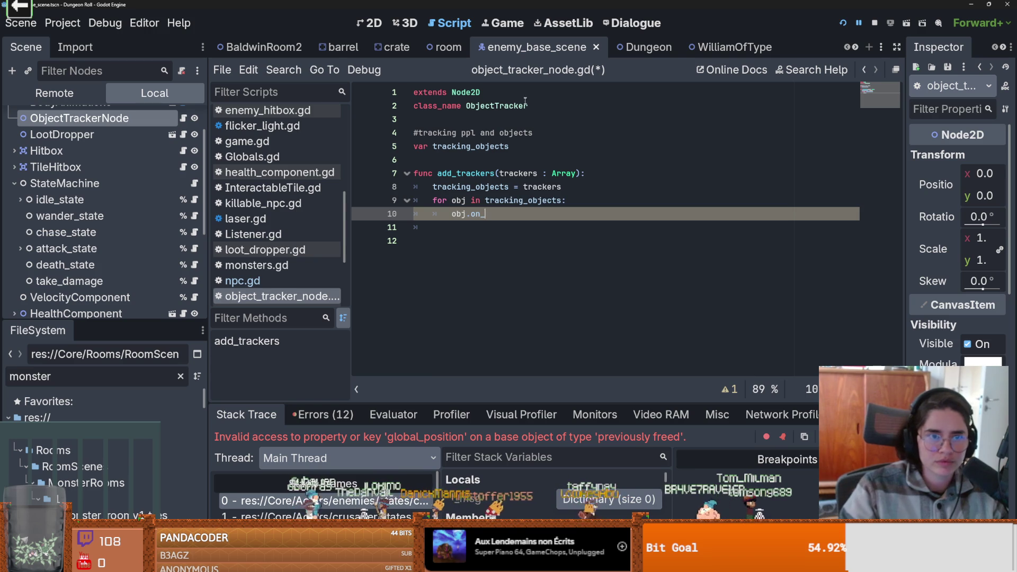
- Rename crate.gd's barel_destroyed signal declaration to obj_destroyed
{"action": "left_click", "coordinate": [339, 47]}
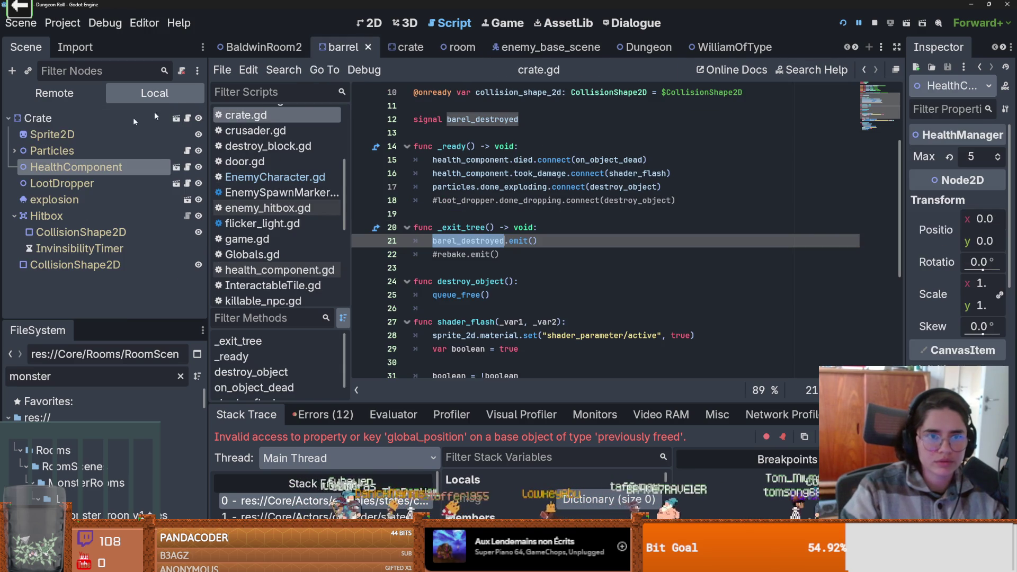
{"action": "scroll", "coordinate": [467, 214], "scroll_direction": "up", "scroll_amount": 1}
{"action": "scroll", "coordinate": [467, 214], "scroll_direction": "down", "scroll_amount": 1}
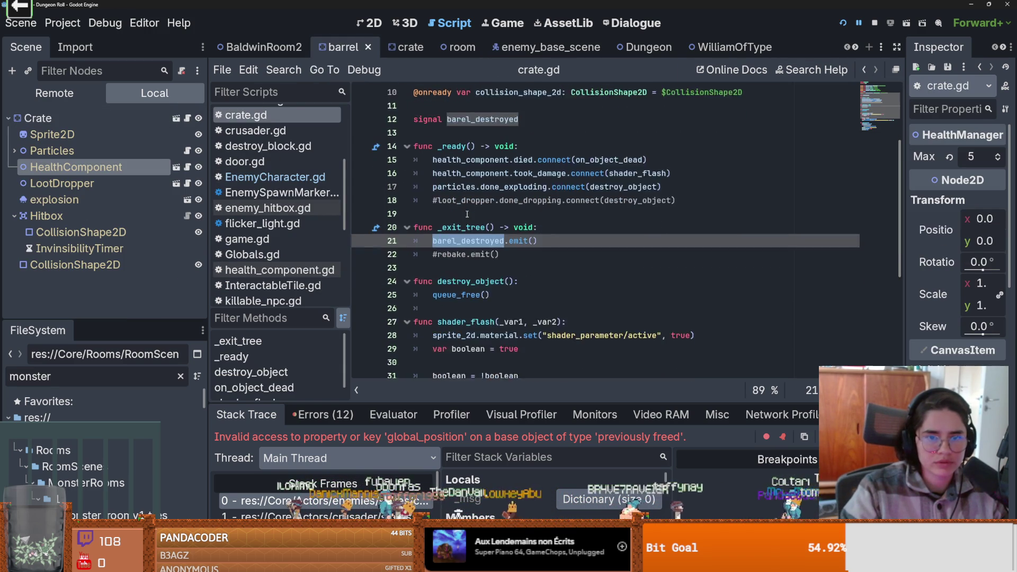
{"action": "scroll", "coordinate": [467, 214], "scroll_direction": "up", "scroll_amount": 1}
{"action": "left_click", "coordinate": [521, 174]}
{"action": "left_click", "coordinate": [449, 159]}
{"action": "key", "text": "Delete"}
{"action": "key", "text": "Delete"}
{"action": "key", "text": "Delete"}
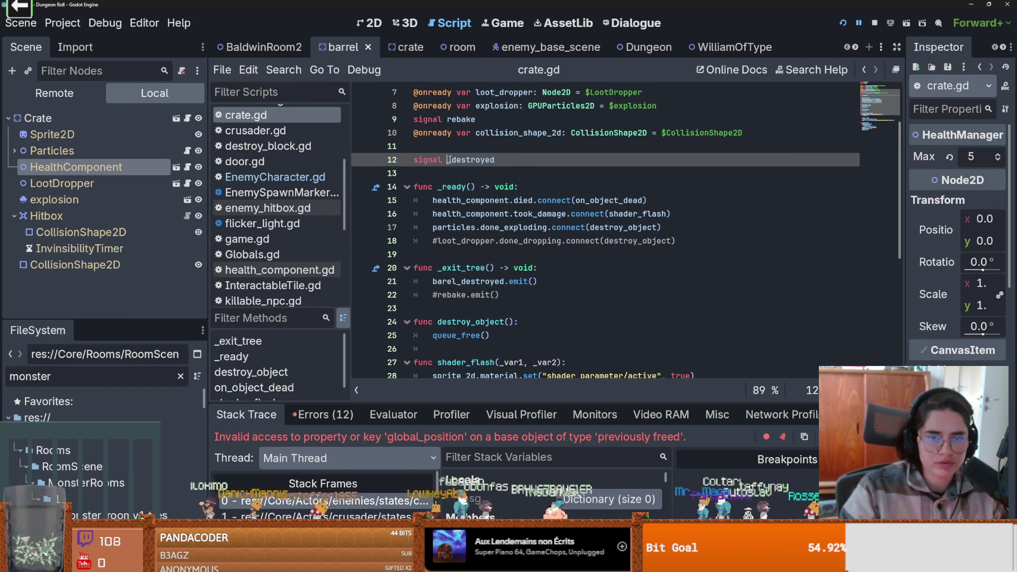
- Replace the old signal name on the crate's emit line with obj_destroyed
{"action": "double_click", "coordinate": [448, 160]}
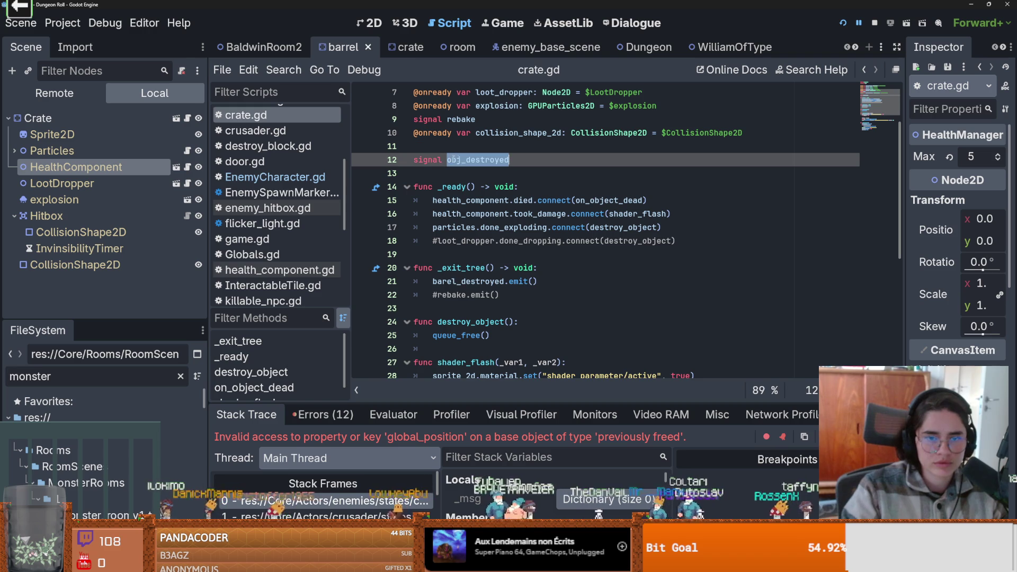
{"action": "key", "text": "ctrl+c"}
{"action": "double_click", "coordinate": [476, 281]}
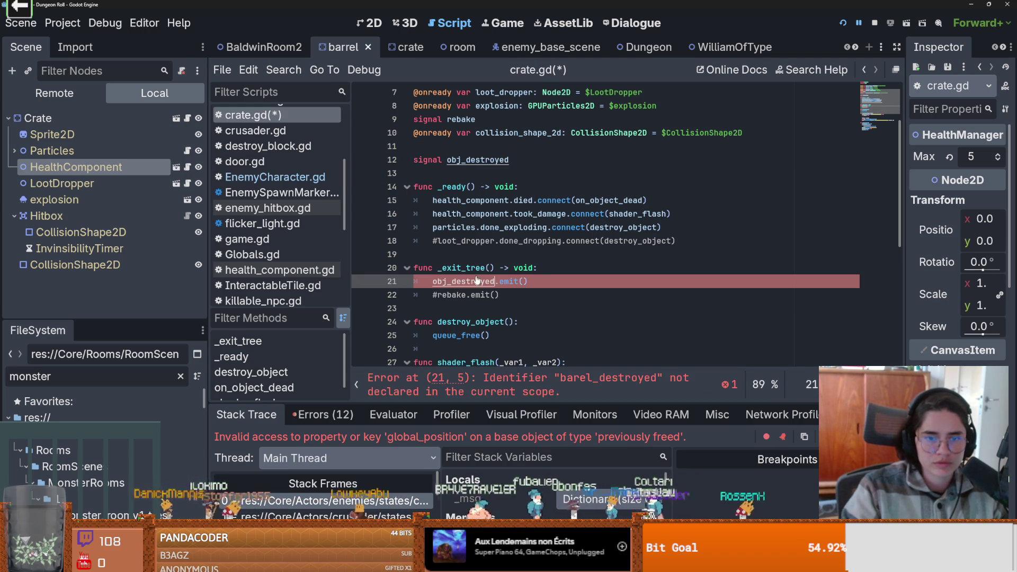
{"action": "key", "text": "ctrl+v"}
{"action": "left_click", "coordinate": [497, 159]}
{"action": "double_click", "coordinate": [496, 160]}
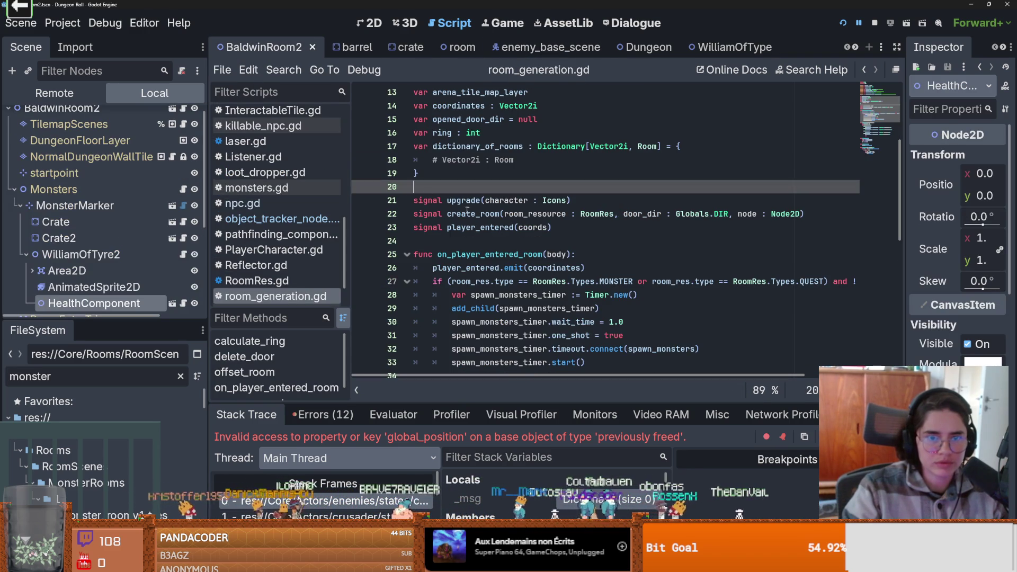
{"action": "left_click", "coordinate": [183, 255]}
- Add a _ready function connecting health_component.died to on_obj_dead in killable_npc.gd
{"action": "left_click", "coordinate": [469, 162]}
{"action": "key", "text": "Return"}
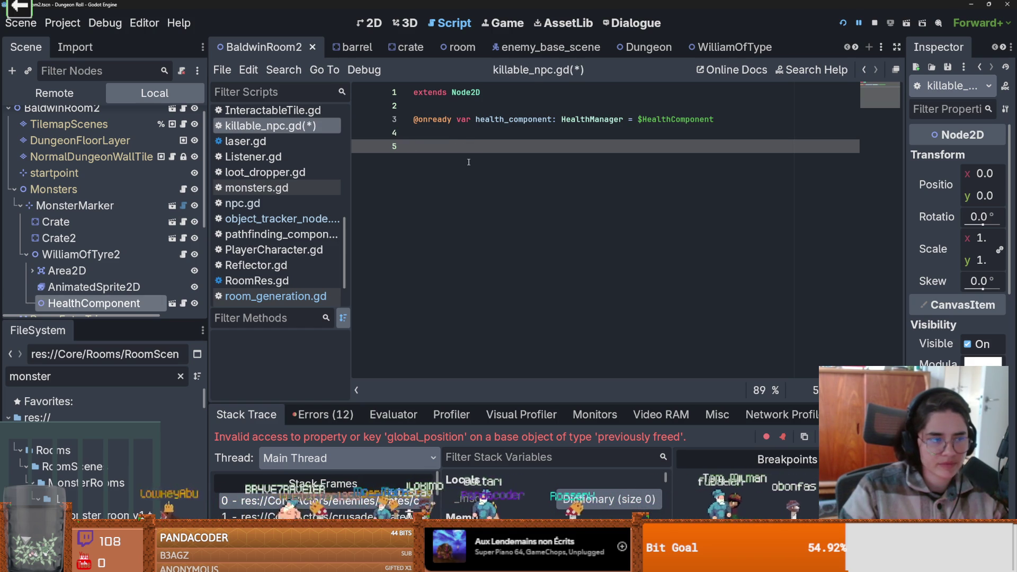
{"action": "type", "text": "re"}
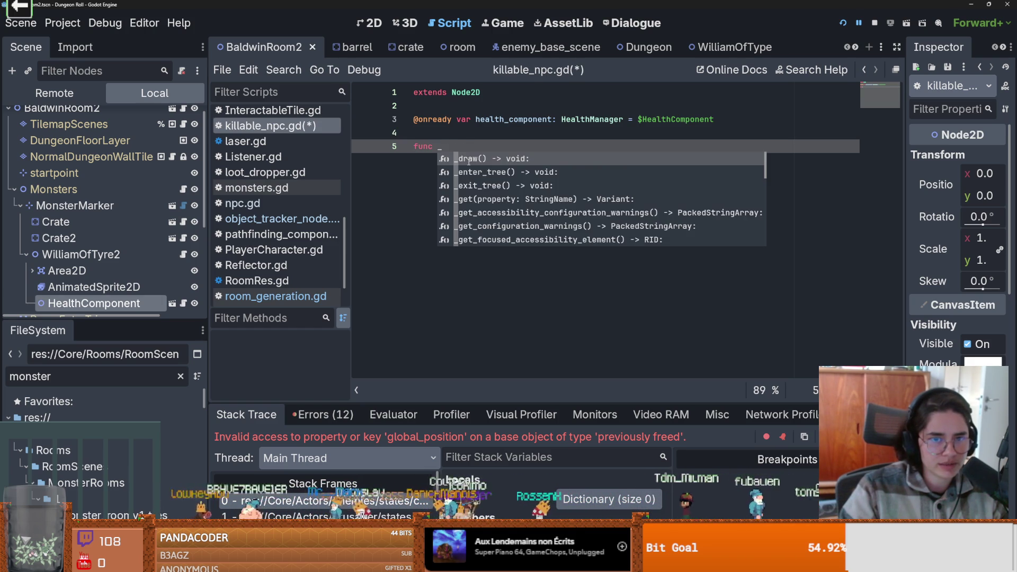
{"action": "key", "text": "Return"}
{"action": "key", "text": "Return"}
{"action": "type", "text": "obj_destroyed"}
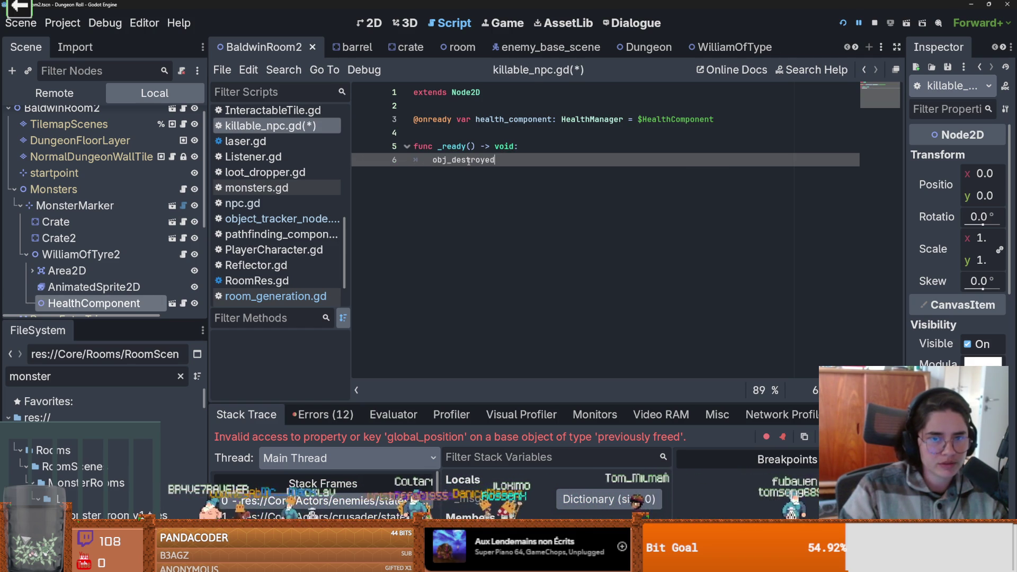
{"action": "key", "text": "ctrl+BackSpace"}
{"action": "type", "text": "h"}
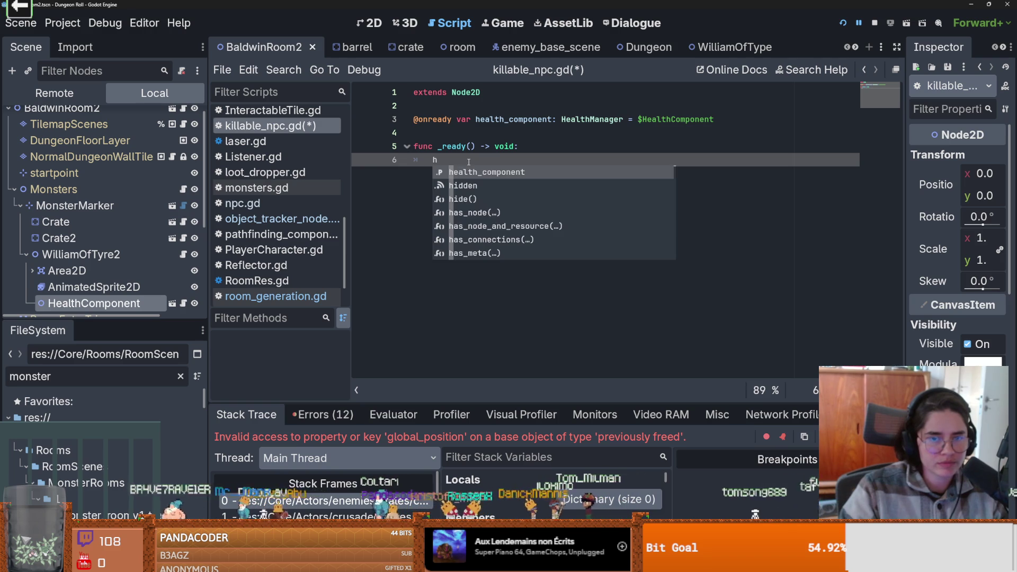
{"action": "key", "text": "Return"}
{"action": "type", "text": ".d"}
{"action": "key", "text": "Down"}
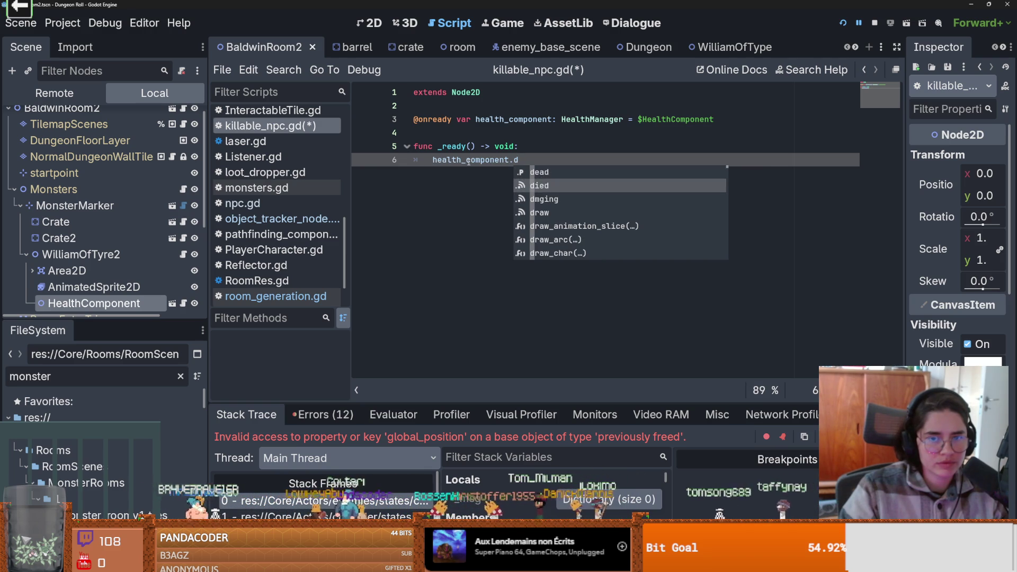
{"action": "key", "text": "Return"}
{"action": "type", "text": ".c"}
{"action": "key", "text": "Return"}
{"action": "type", "text": "on_"}
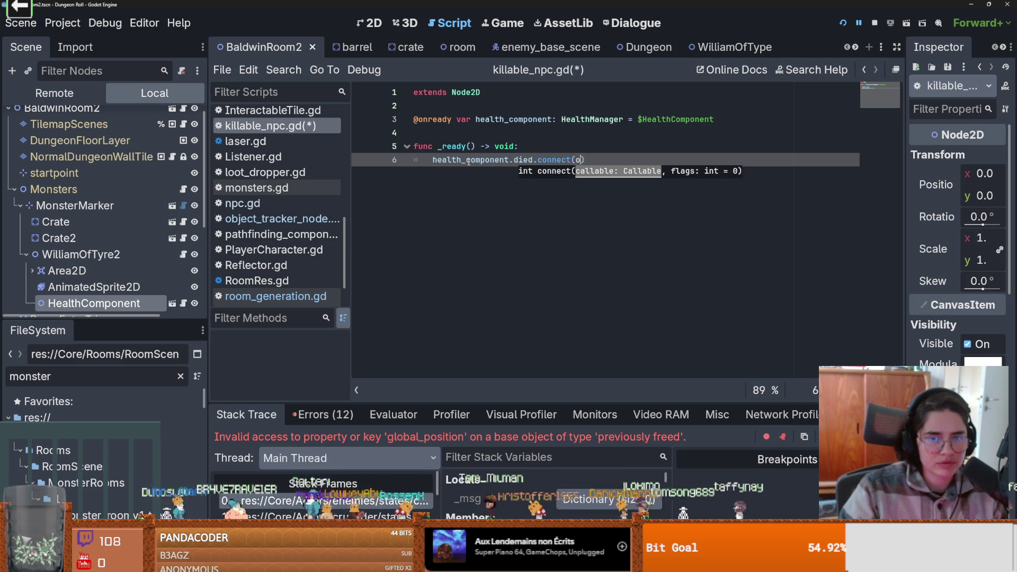
{"action": "type", "text": "obj_dead"}
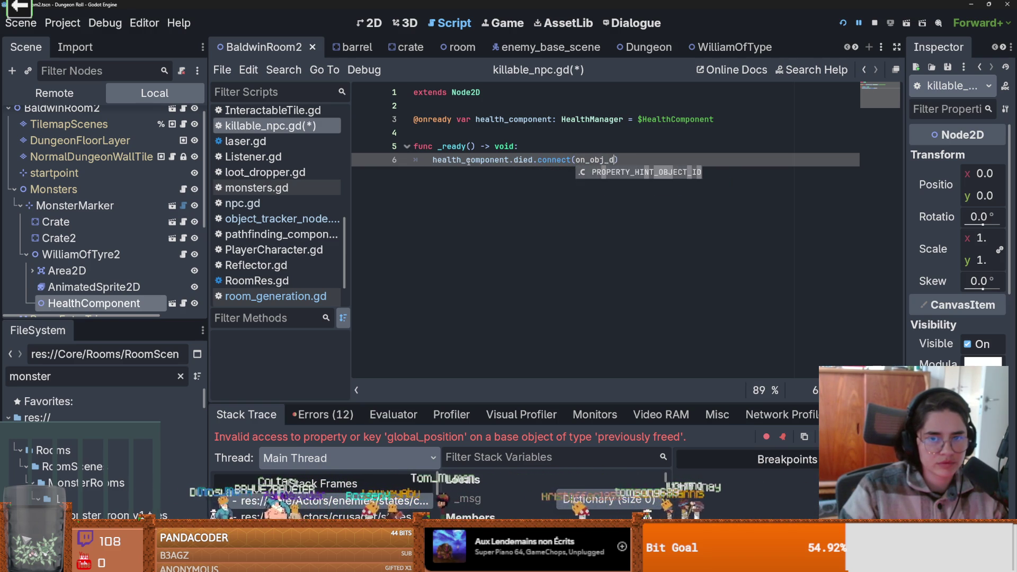
- Declare 'signal obj_destroyed' above _ready
{"action": "left_click", "coordinate": [440, 133]}
{"action": "key", "text": "Return"}
{"action": "key", "text": "Return"}
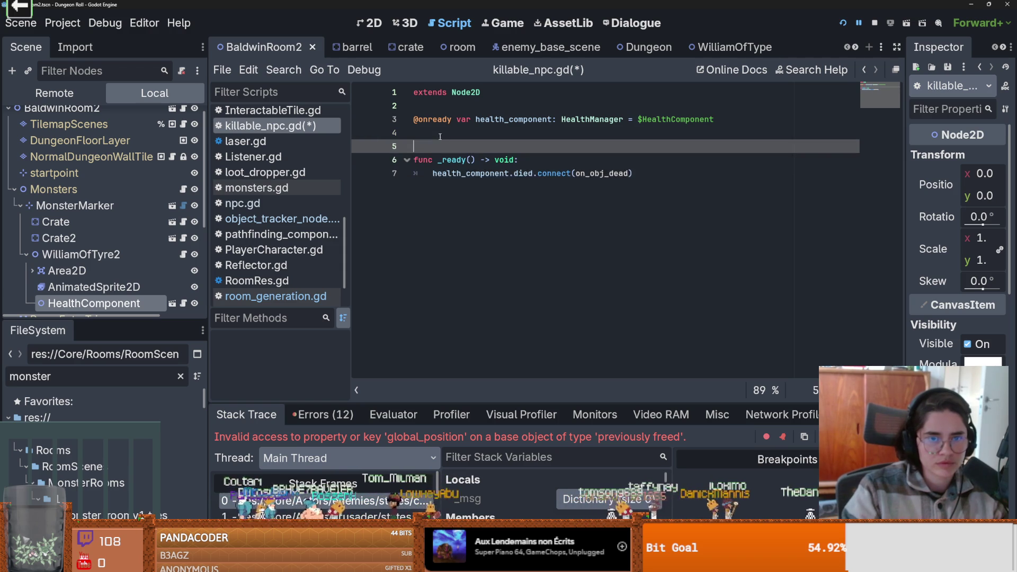
{"action": "key", "text": "Up"}
{"action": "type", "text": "signal "}
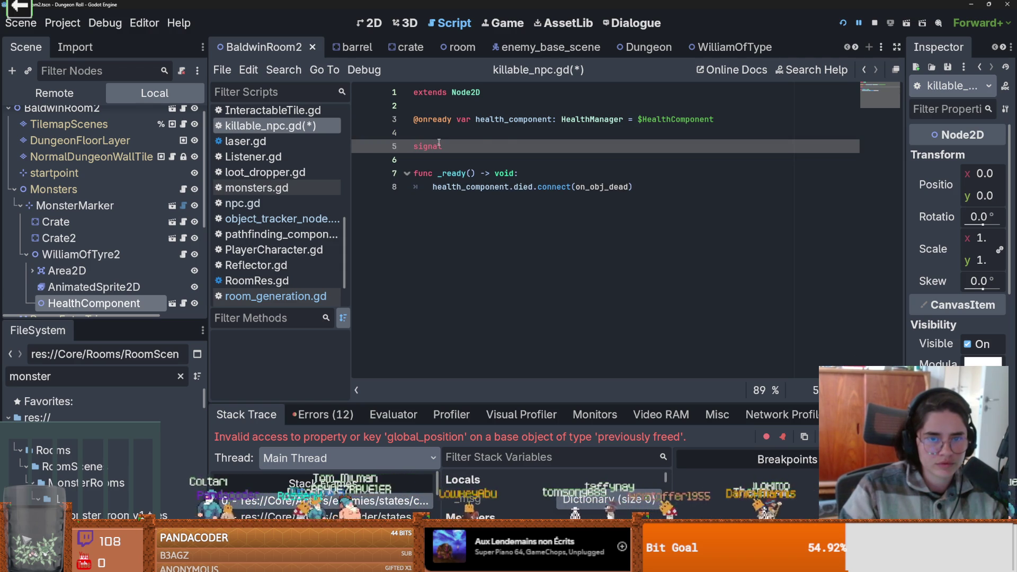
{"action": "type", "text": "obj_destroyed"}
- Add func on_obj_dead() that calls obj_destroyed.emit(), and save the script
{"action": "left_click", "coordinate": [606, 194]}
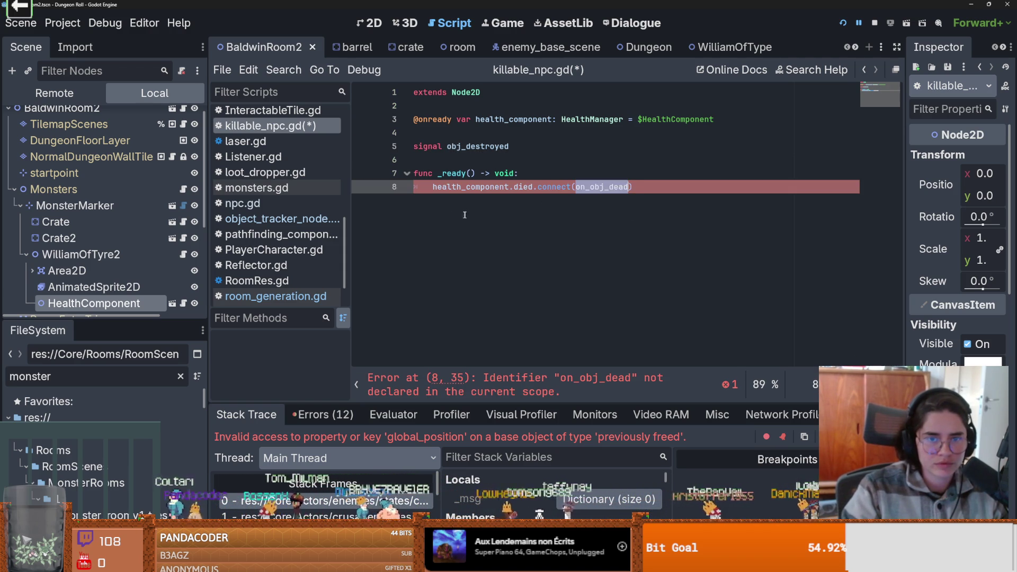
{"action": "key", "text": "Return"}
{"action": "key", "text": "Return"}
{"action": "key", "text": "BackSpace"}
{"action": "type", "text": "func "}
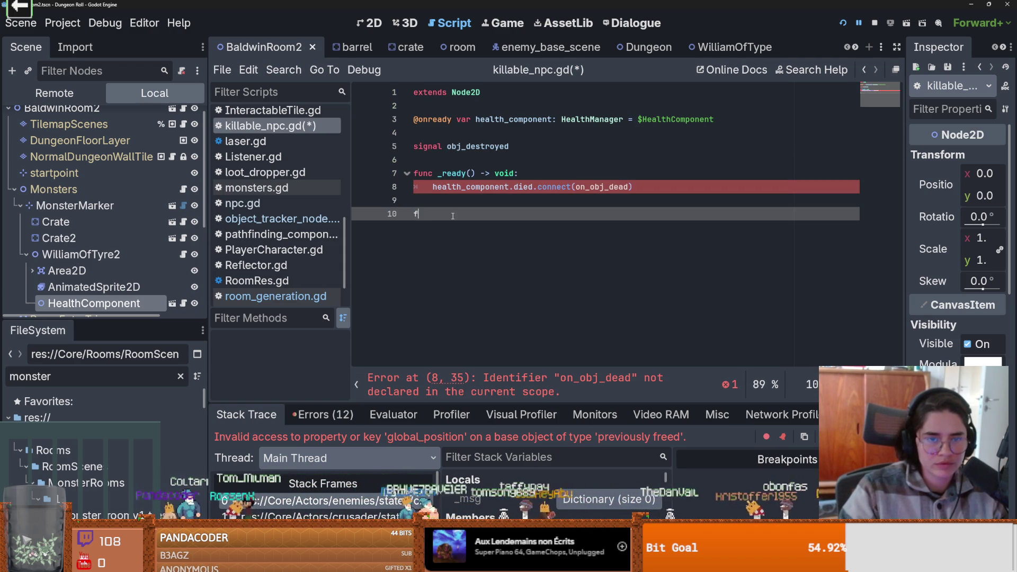
{"action": "type", "text": "on_obj_dead():"}
{"action": "key", "text": "Return"}
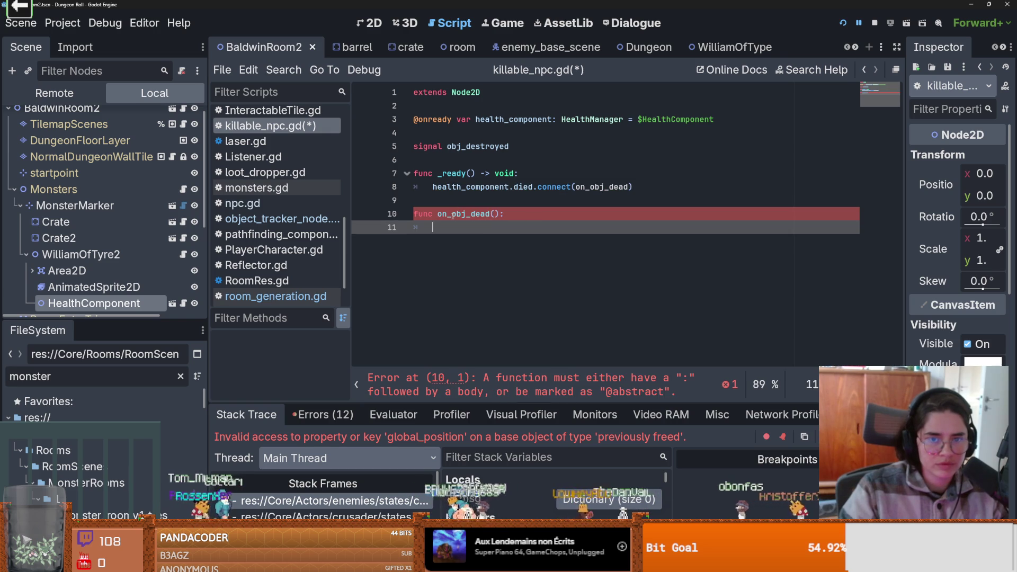
{"action": "type", "text": "on_obj_dead."}
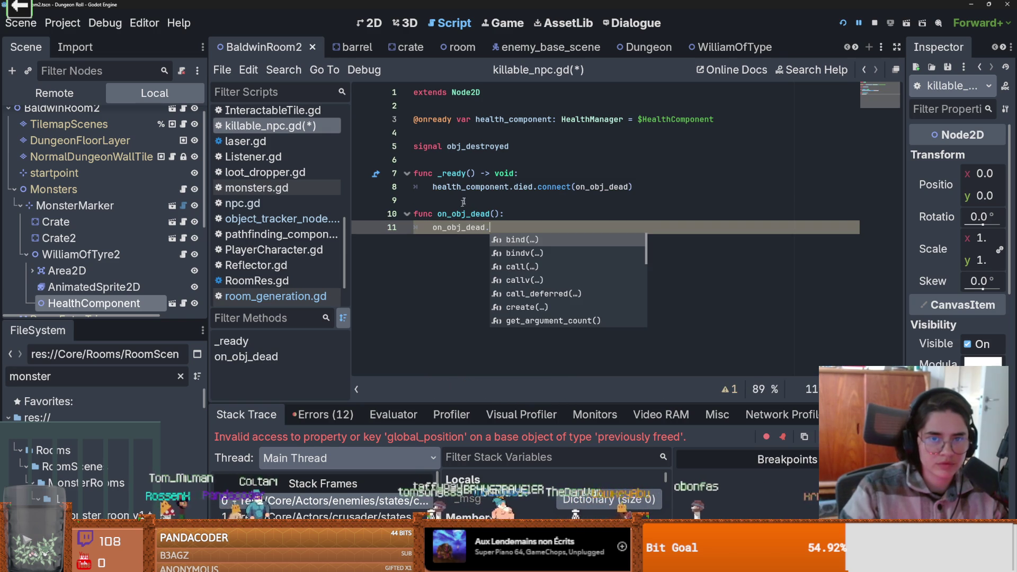
{"action": "double_click", "coordinate": [490, 149]}
{"action": "key", "text": "ctrl+c"}
{"action": "double_click", "coordinate": [472, 227]}
{"action": "key", "text": "ctrl+v"}
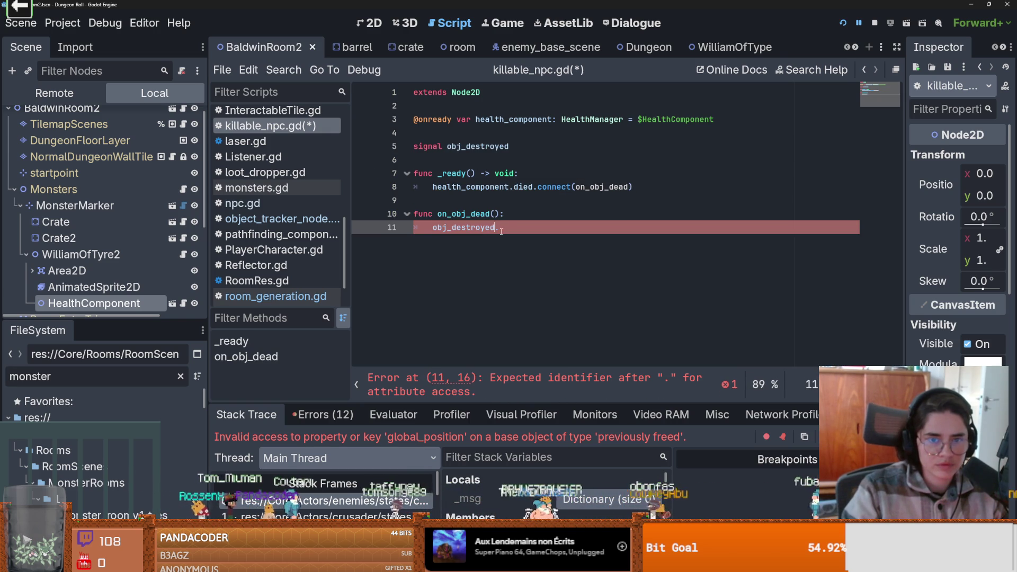
{"action": "type", "text": "emit("}
{"action": "key", "text": "ctrl+s"}
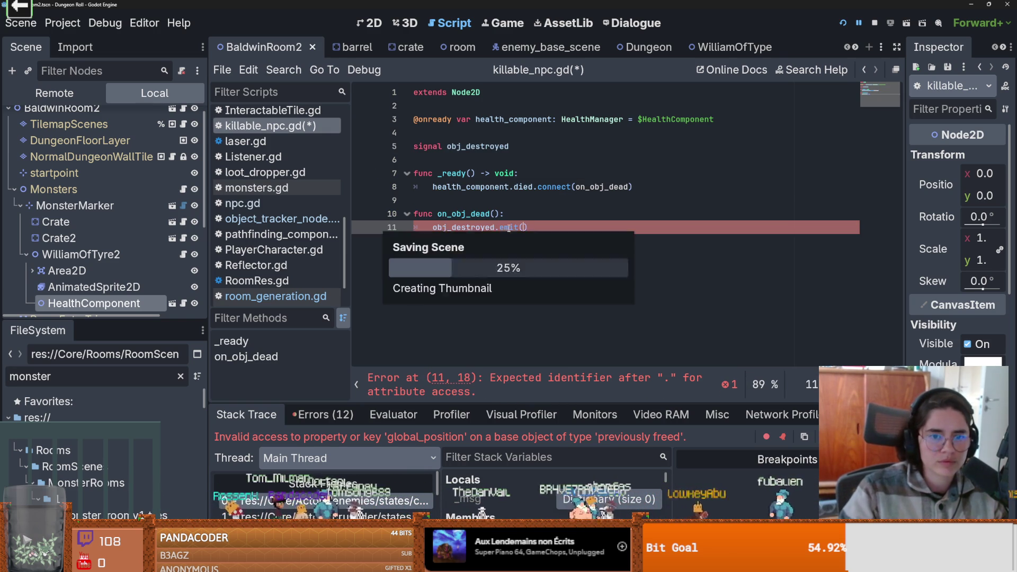
- In the tracker loop, write obj.obj_destroyed.connect(on_obj
{"action": "left_click", "coordinate": [546, 47]}
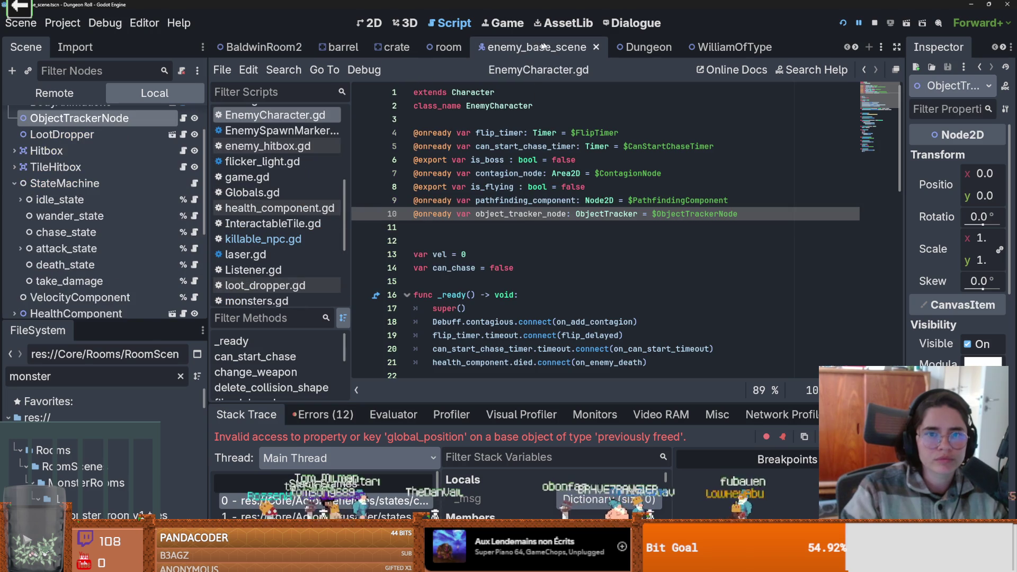
{"action": "left_click", "coordinate": [184, 118]}
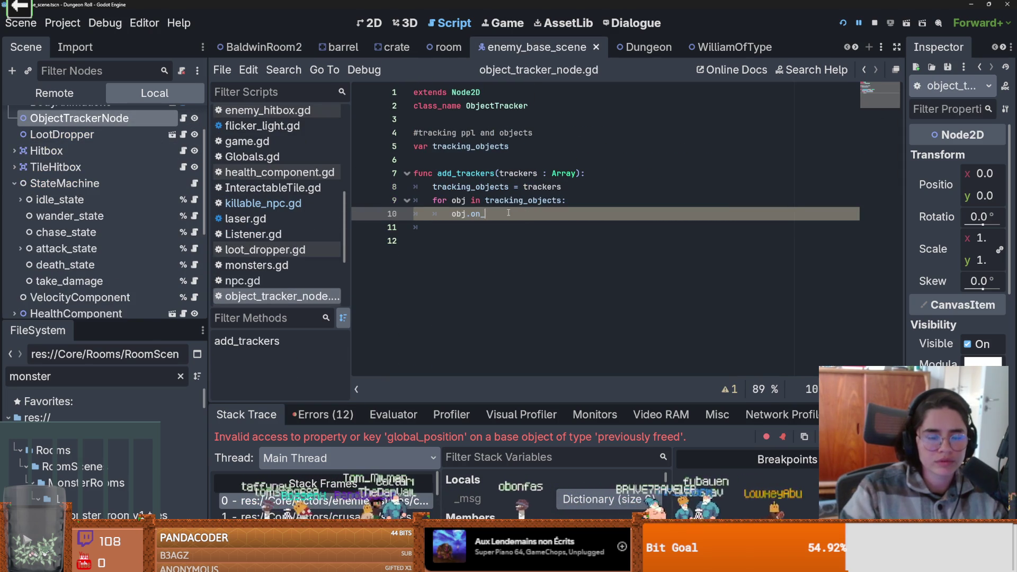
{"action": "type", "text": "bj_destroyed.c"}
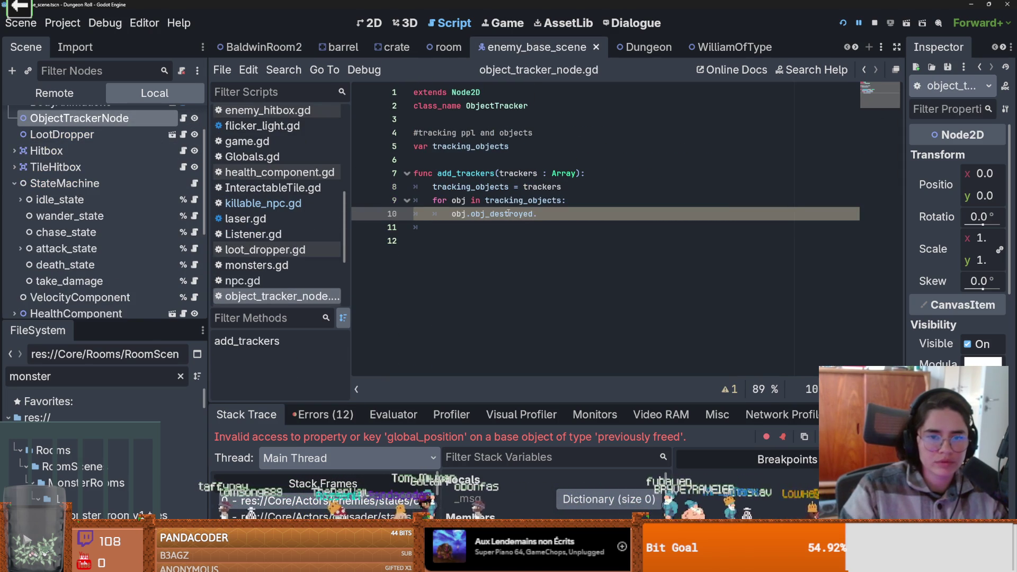